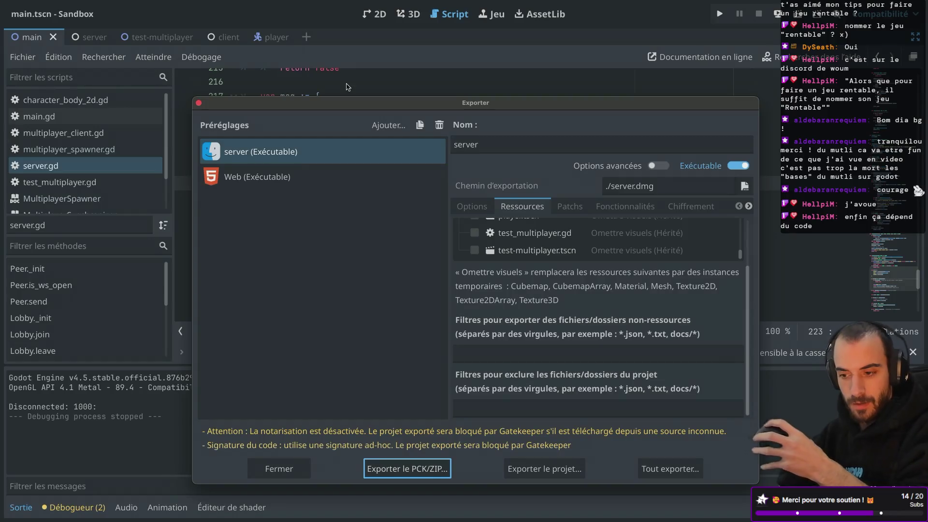
Export the server preset to server.dmg, overwriting the existing file
left_click(556, 468)
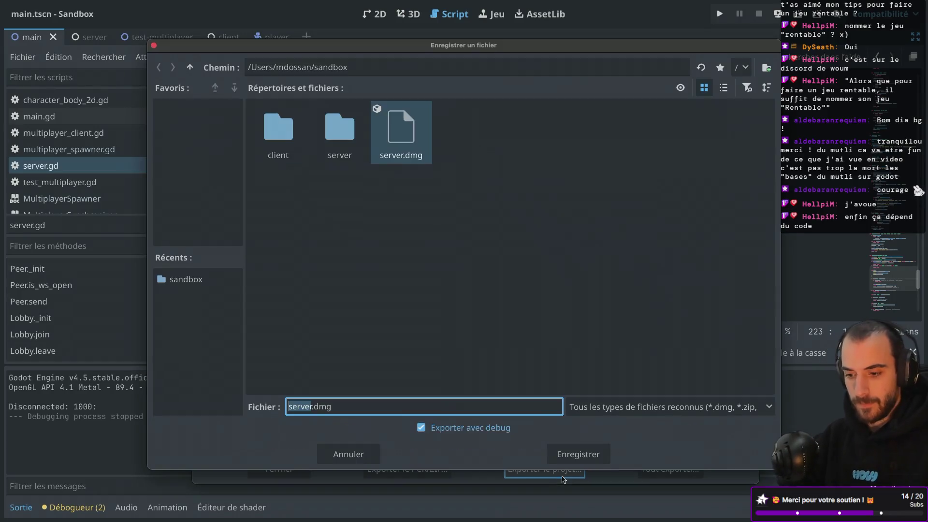
left_click(583, 456)
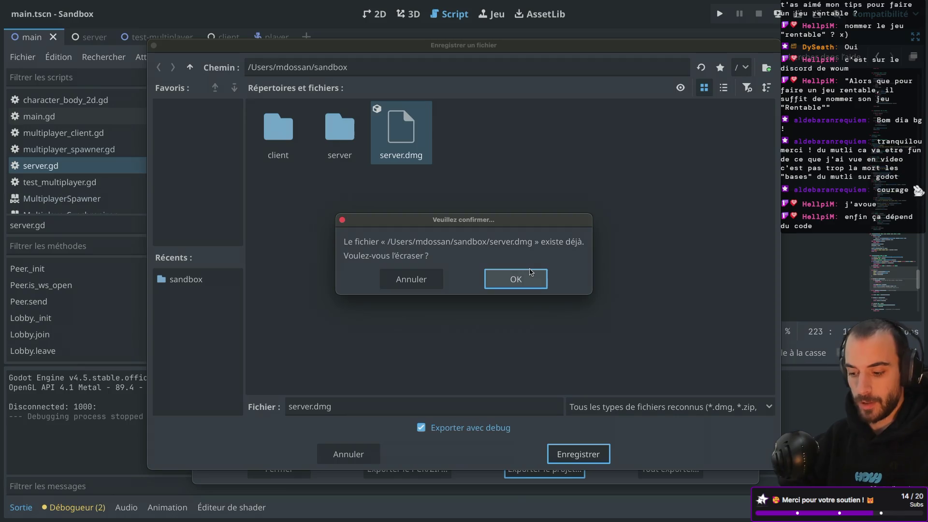
left_click(531, 273)
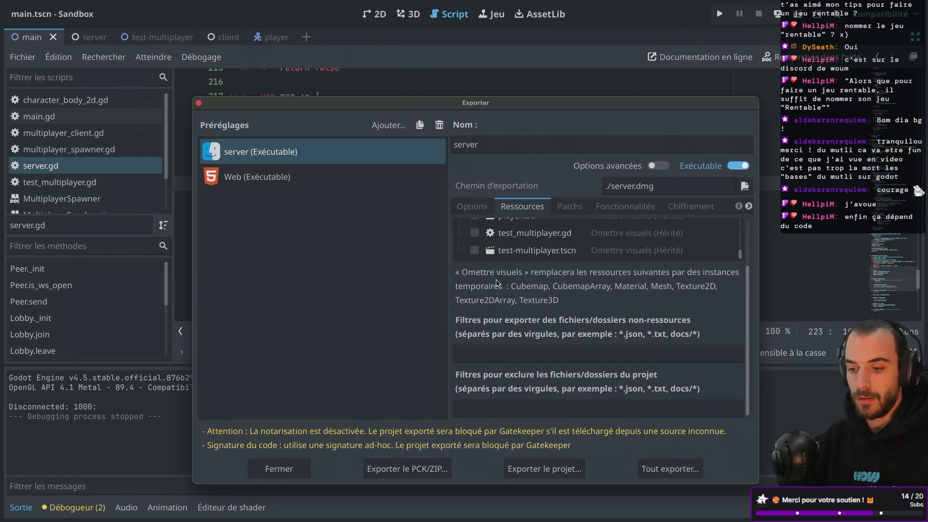
Open the exported server.dmg disk image in Finder and select Sandbox.command
key("super+Tab")
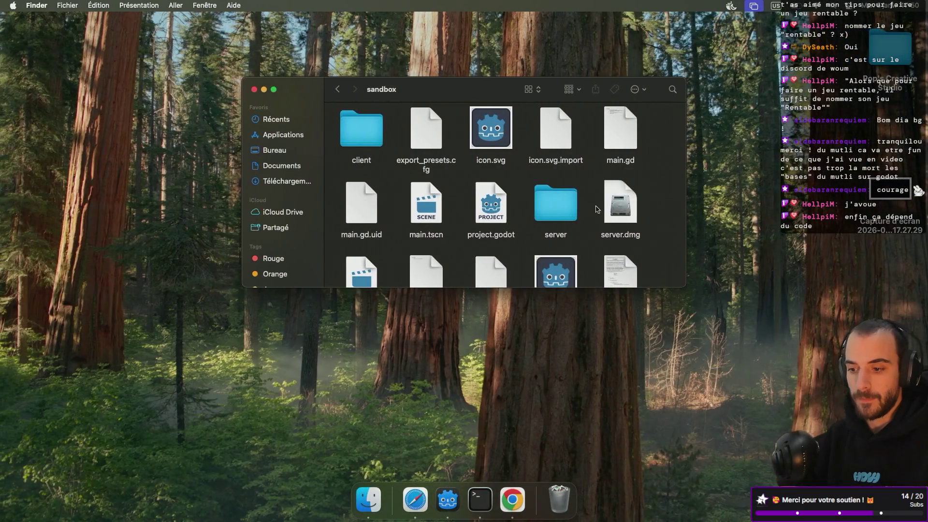
double_click(618, 205)
left_click(484, 145)
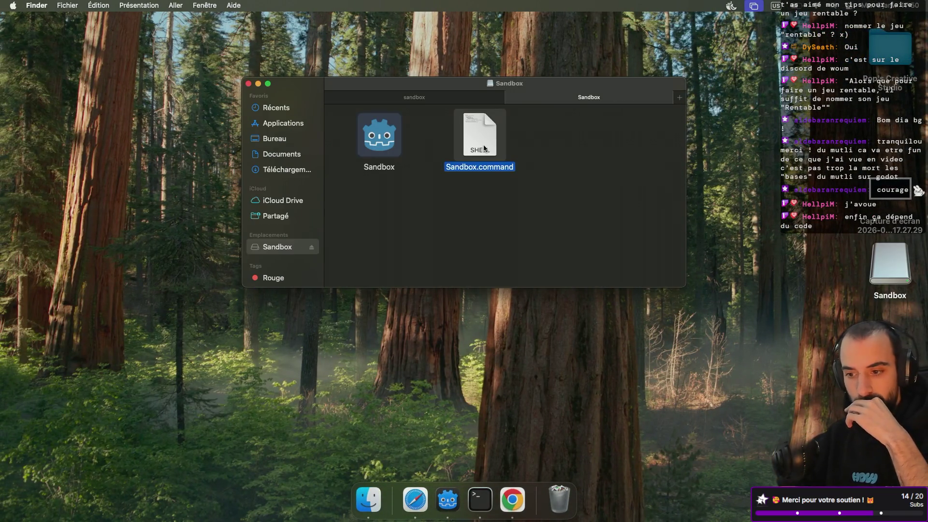
Launch Sandbox.command in Terminal, then close Godot's export dialog
double_click(484, 148)
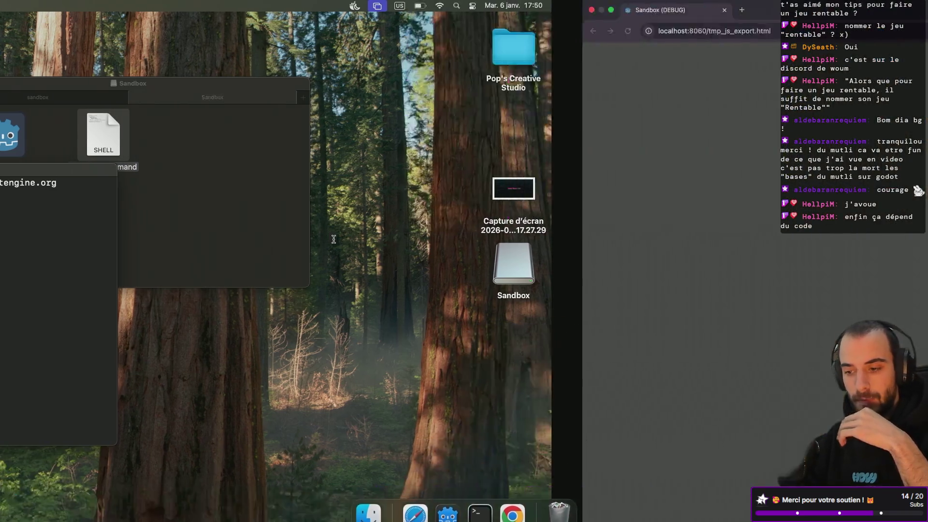
key("super+Tab")
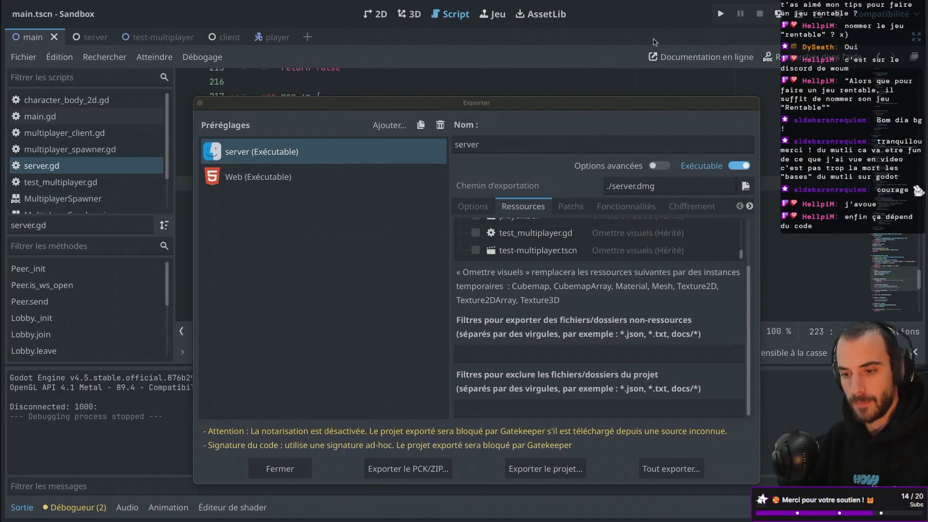
left_click(198, 103)
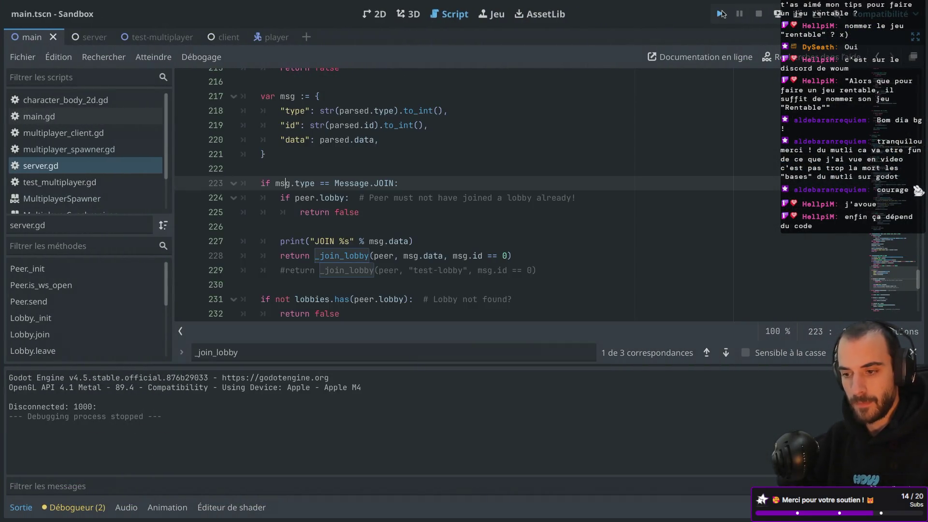
Run the game briefly, then check the browser web client and the server log
left_click(721, 13)
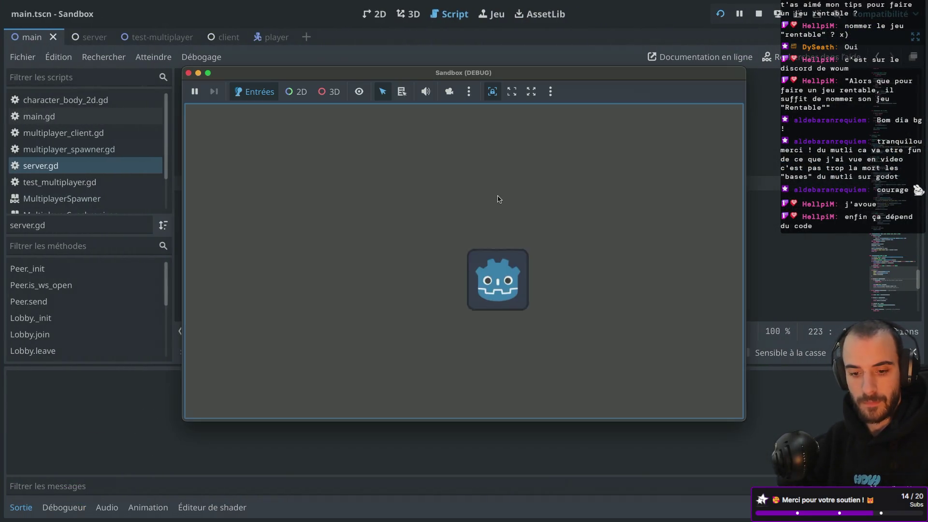
left_click(189, 73)
key("super+Tab")
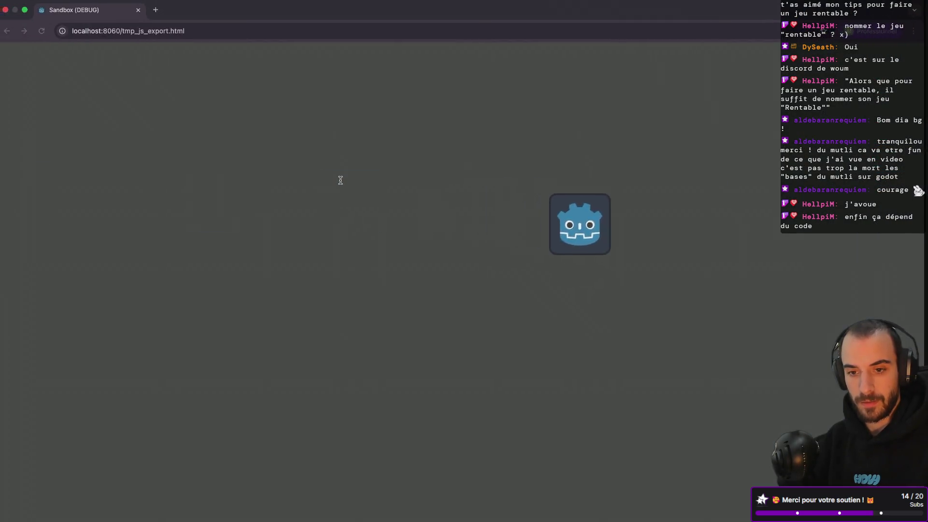
key("super+Tab")
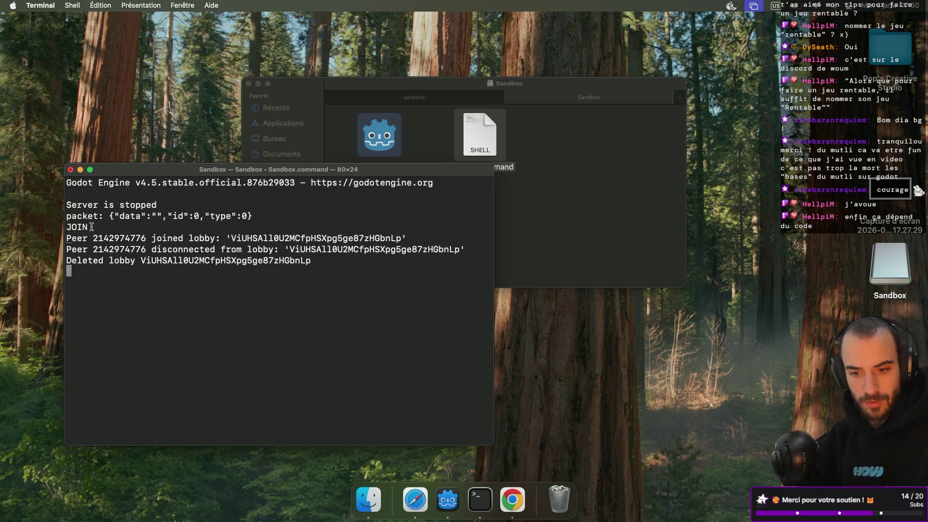
key("ctrl+Right")
key("ctrl+Right")
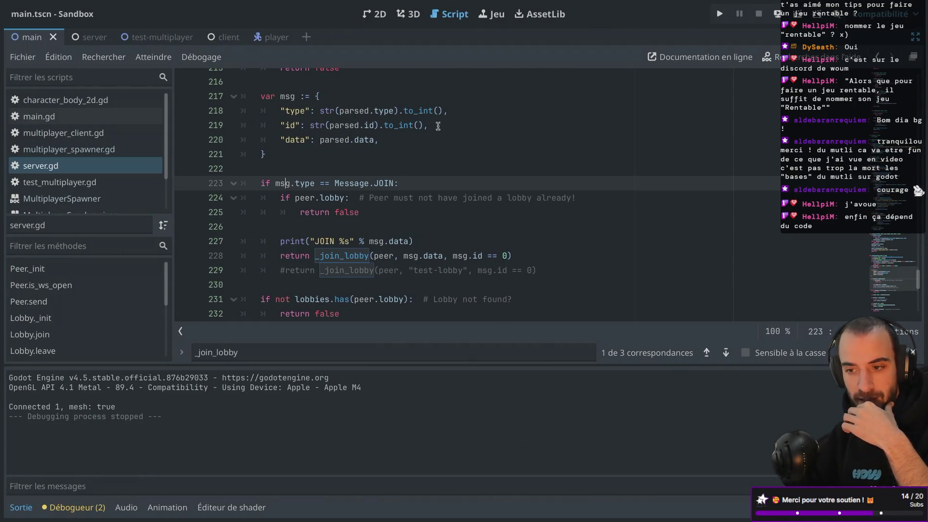
Reload the web client page and check the server log for the new join
key("ctrl+Left")
left_click(46, 31)
key("ctrl+Left")
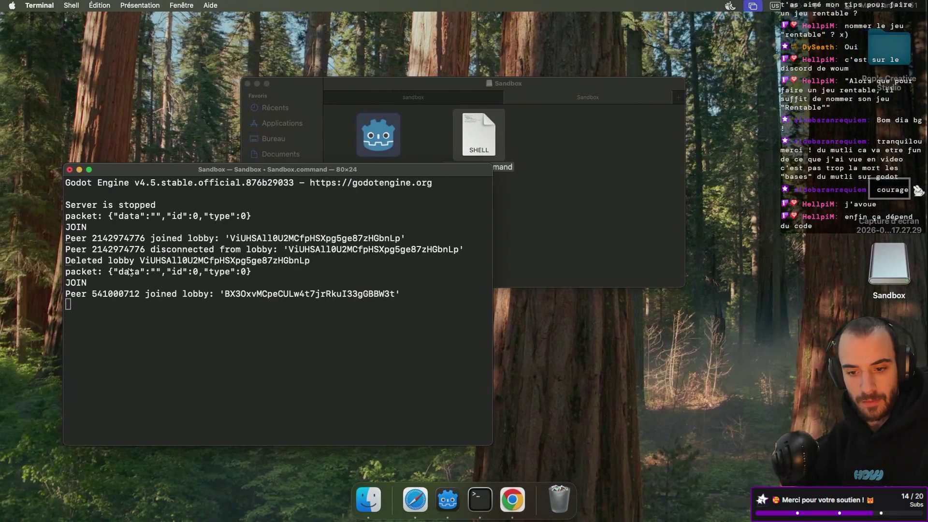
key("ctrl+Right")
key("ctrl+Right")
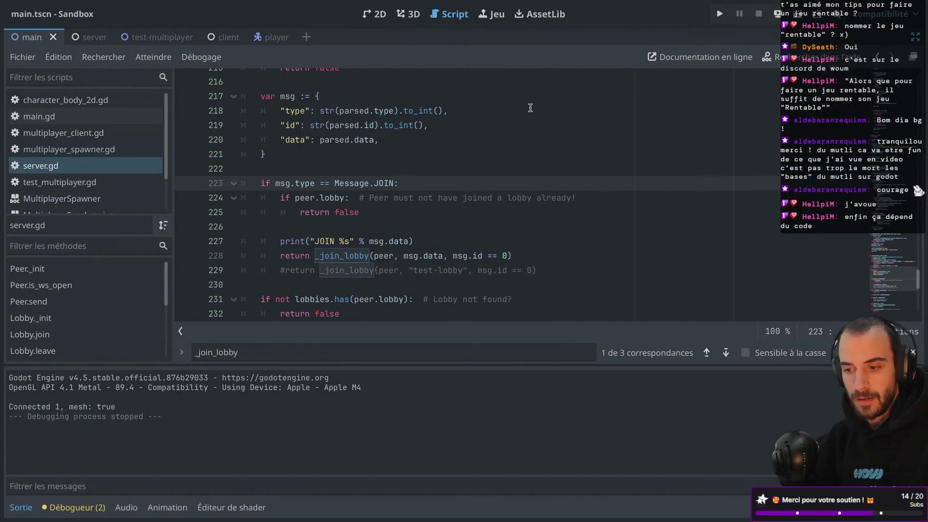
Run the game again until it logs "Connected 1, mesh: true", then stop it
left_click(721, 13)
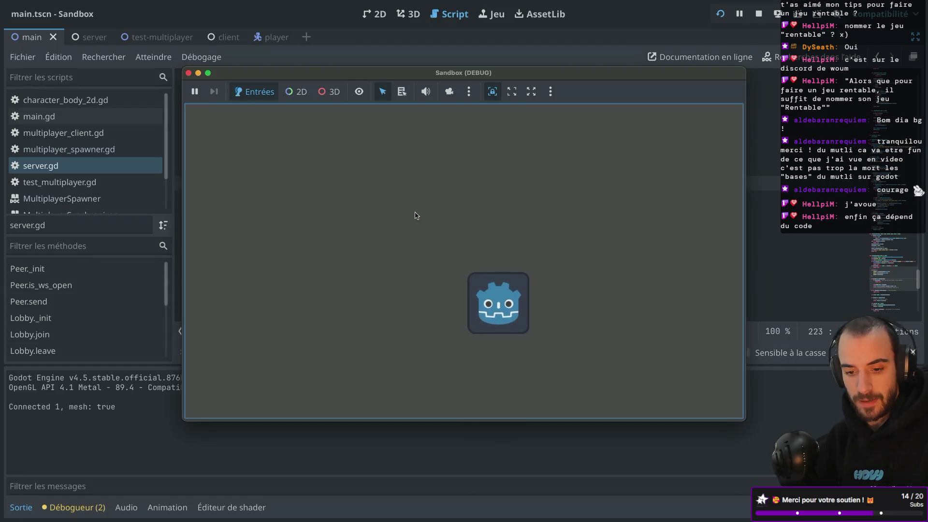
key("ctrl+Left")
key("ctrl+Left")
key("ctrl+Right")
key("ctrl+Right")
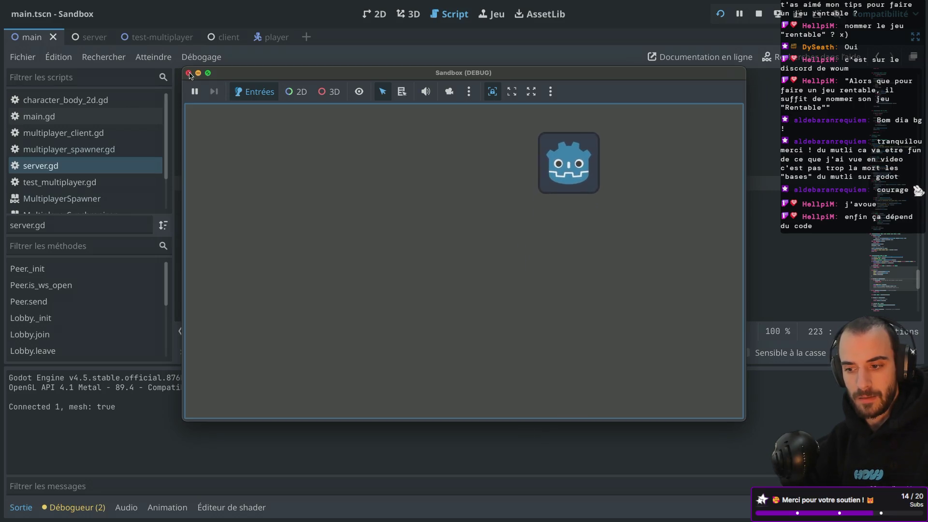
left_click(188, 73)
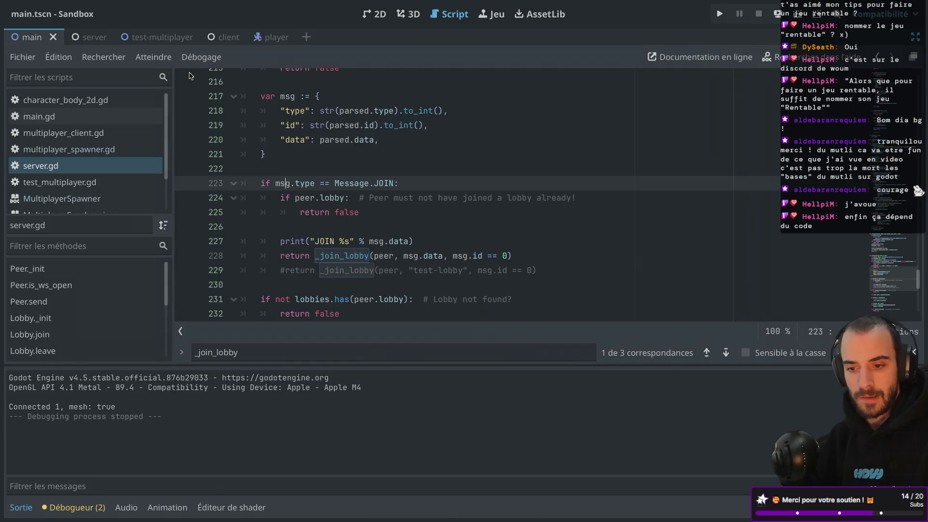
Hide the Output panel and scroll through the server.gd code
left_click(21, 507)
scroll(335, 276, "down", 2)
scroll(335, 276, "down", 1)
scroll(336, 277, "up", 20)
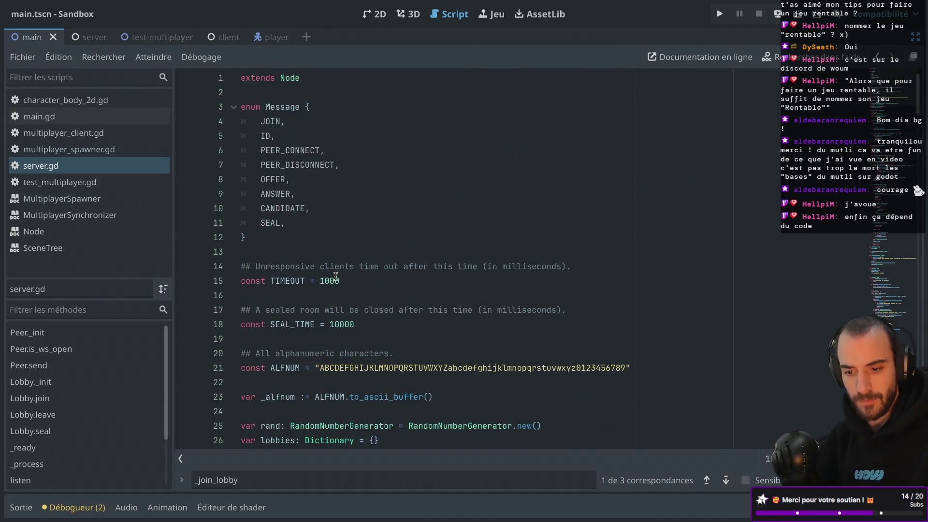
scroll(335, 276, "down", 2)
scroll(335, 276, "up", 2)
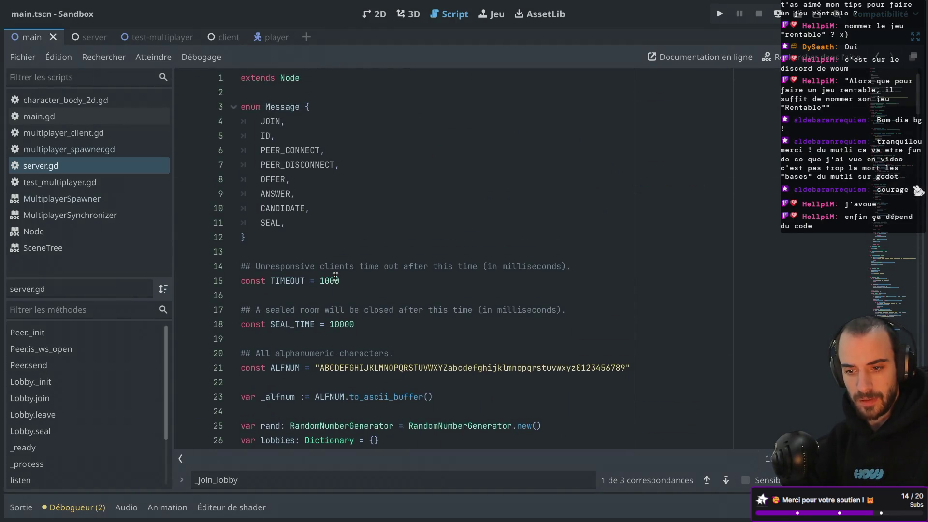
scroll(336, 276, "down", 20)
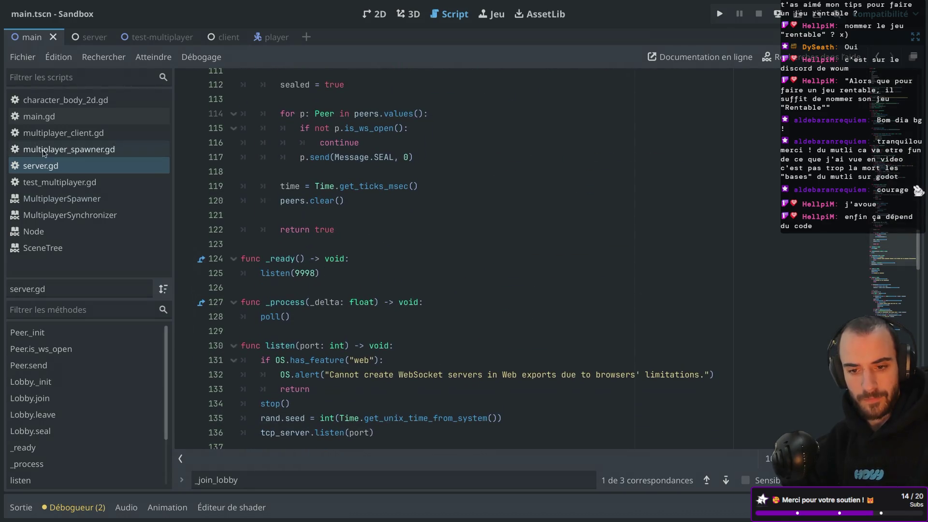
Show the side docks and open multiplayer_client.gd, then ws_webrtc_client.gd
key("ctrl+shift+F11")
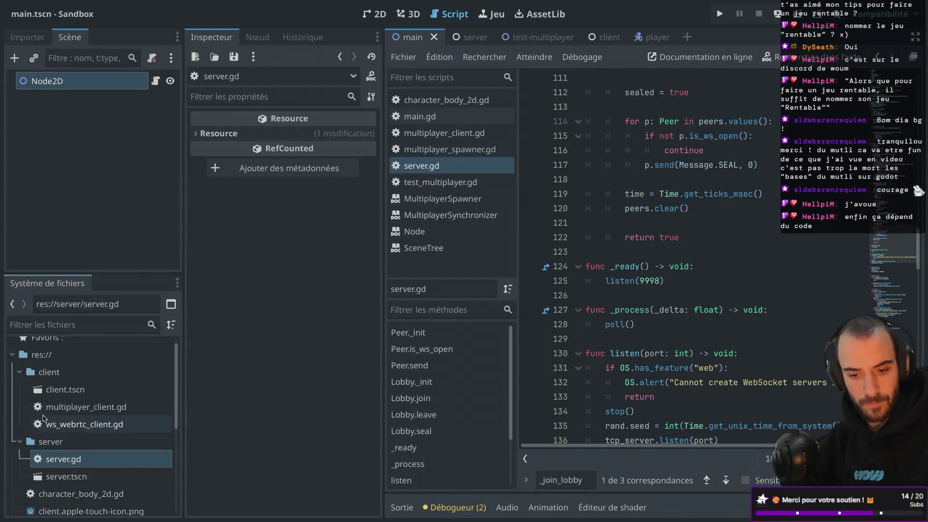
double_click(92, 407)
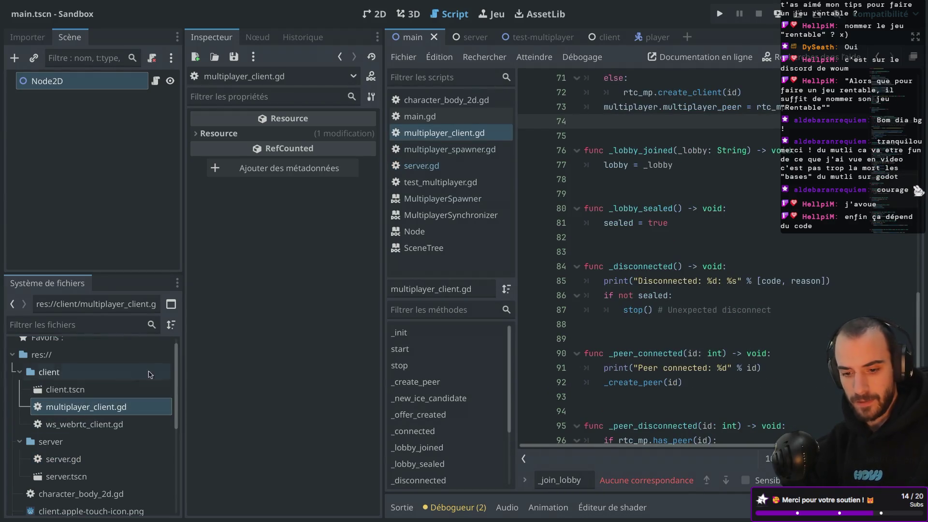
double_click(84, 424)
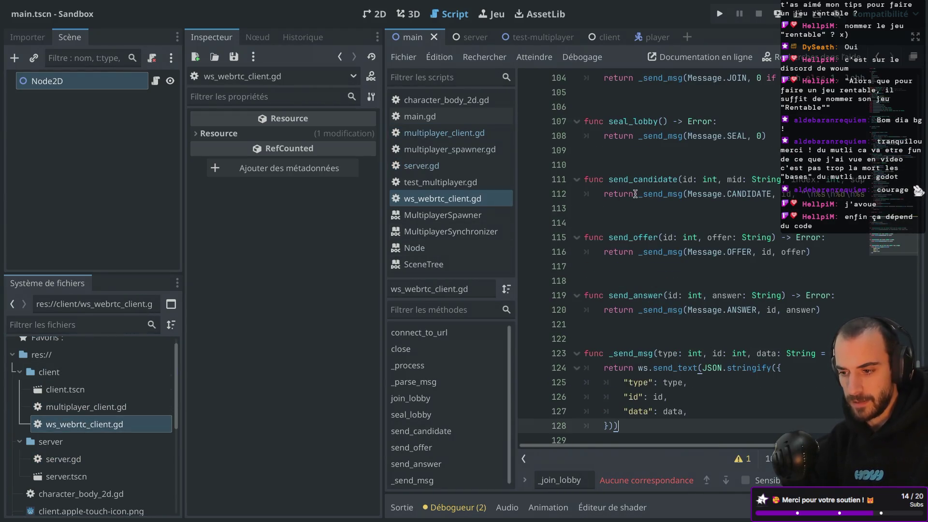
Read join_lobby's lobby String parameter in distraction-free mode, then open client.tscn
key("ctrl+shift+F11")
left_click(30, 398)
scroll(361, 212, "up", 3)
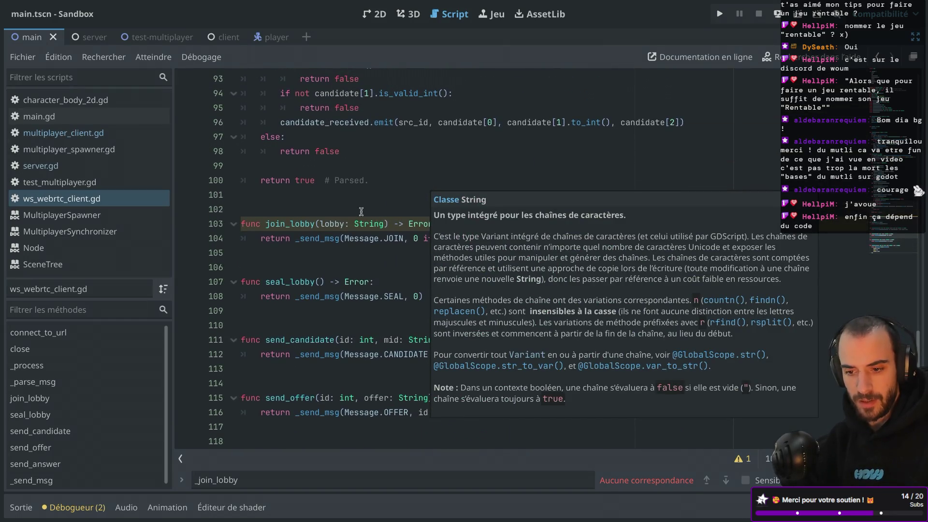
double_click(331, 224)
double_click(377, 224)
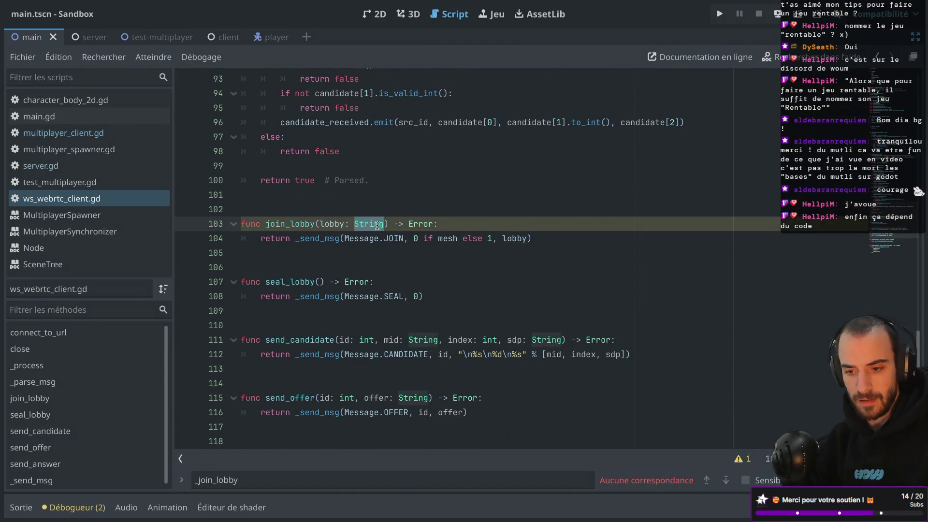
left_click(294, 225)
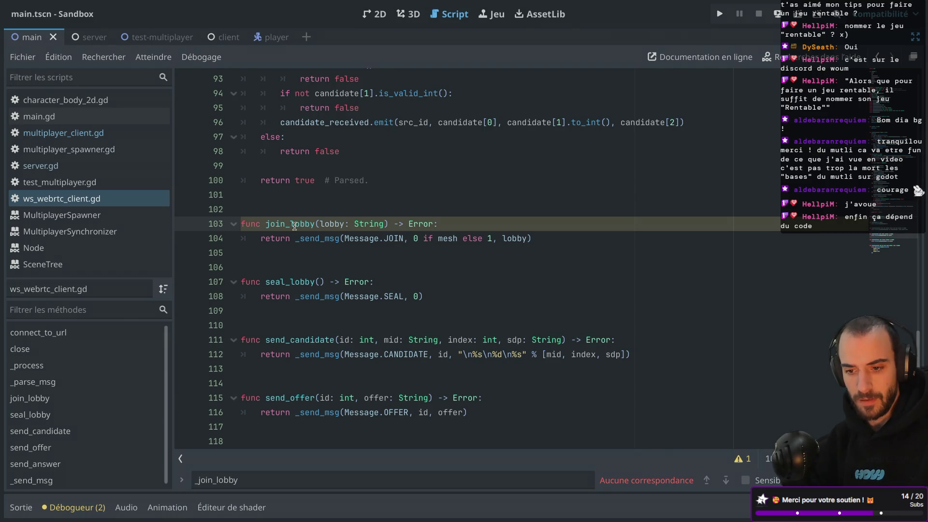
scroll(295, 225, "up", 6)
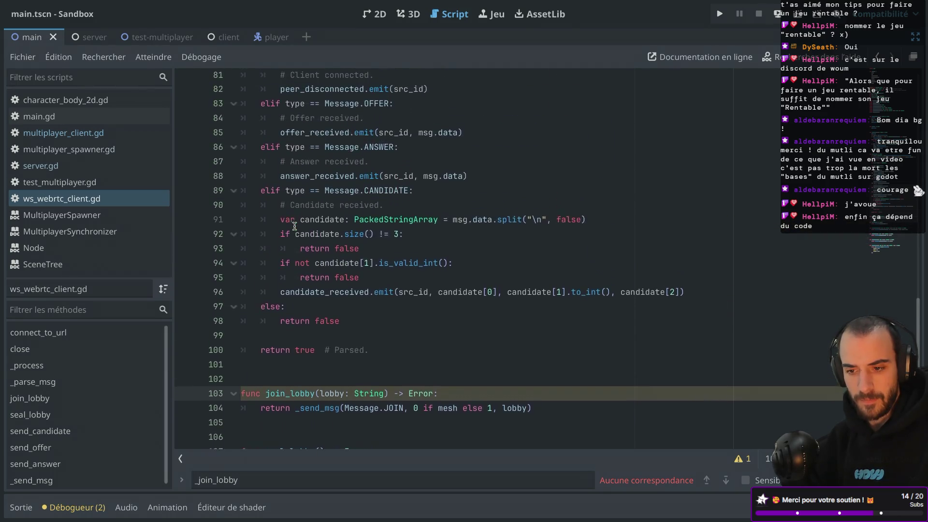
scroll(295, 225, "up", 6)
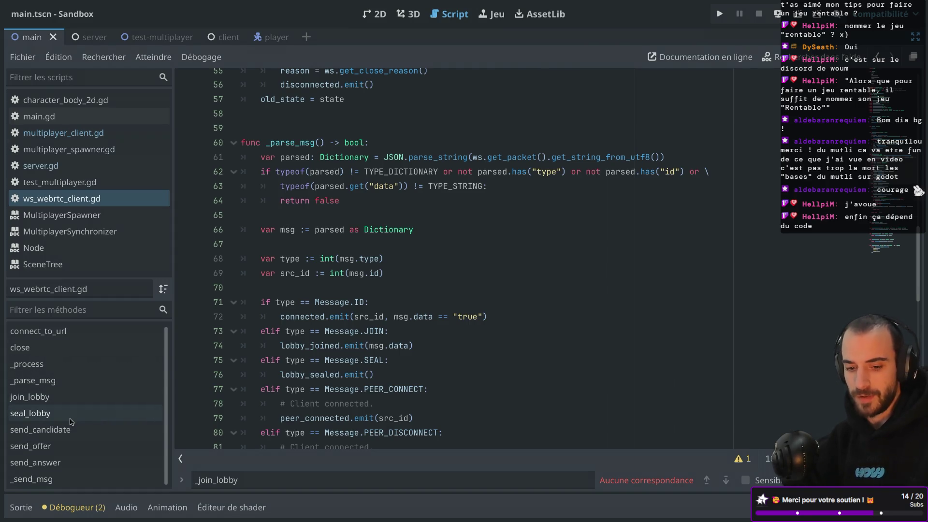
key("ctrl+shift+F11")
double_click(76, 391)
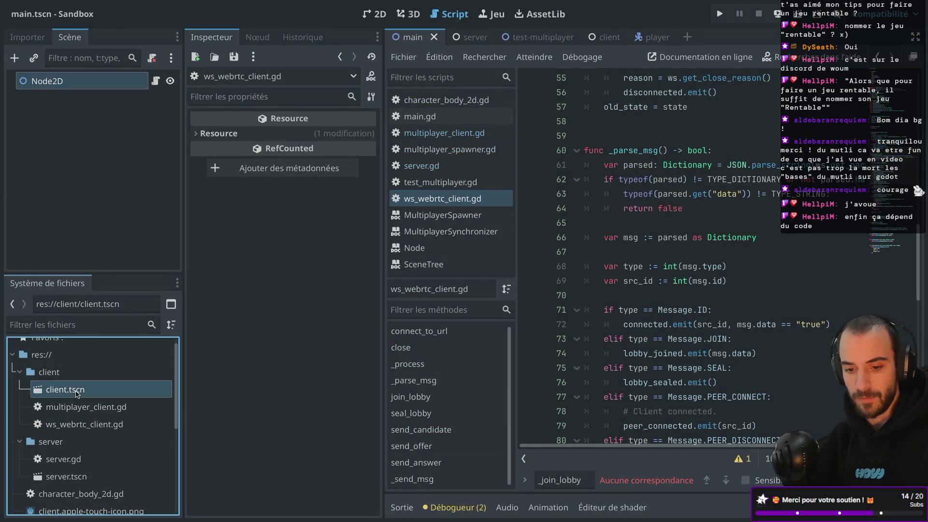
Open the client script and inspect the _connected and _lobby_joined functions
double_click(85, 407)
key("ctrl+shift+F11")
scroll(301, 209, "up", 2)
scroll(302, 209, "up", 1)
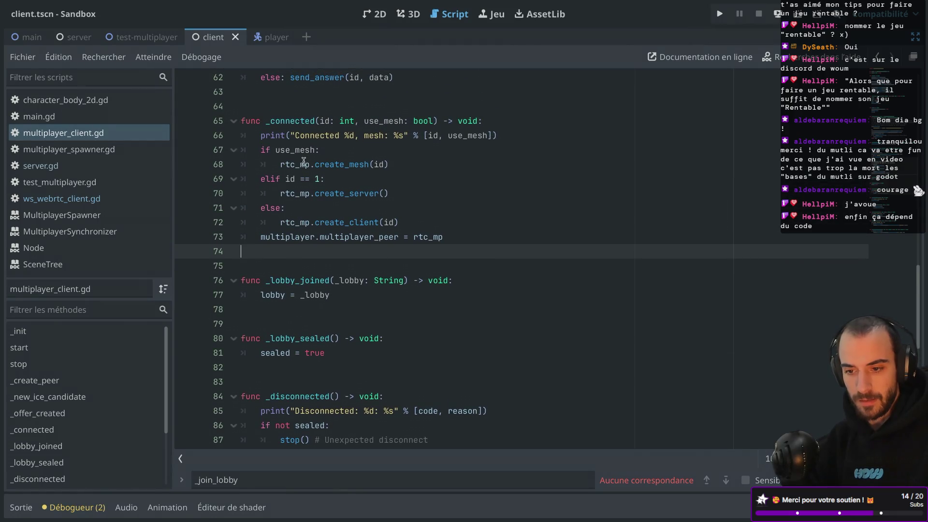
double_click(291, 121)
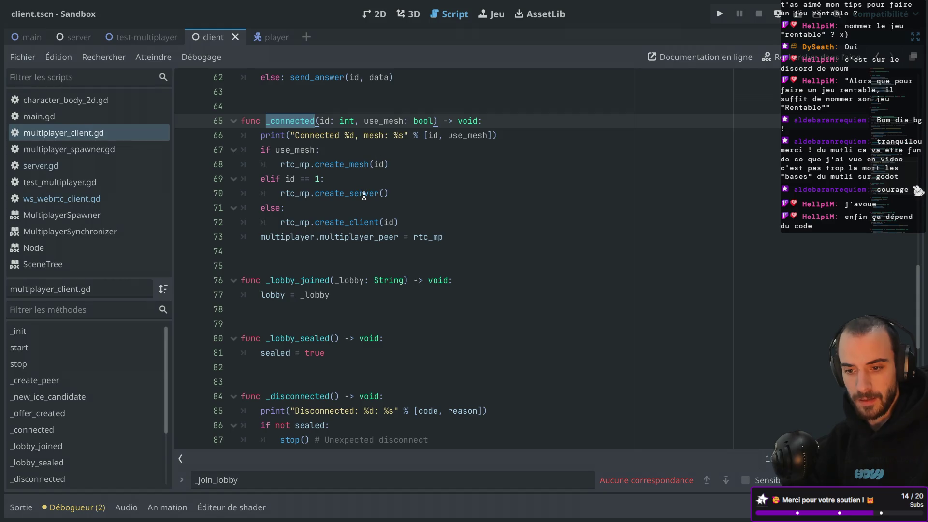
double_click(304, 281)
scroll(306, 284, "up", 1)
scroll(306, 284, "down", 7)
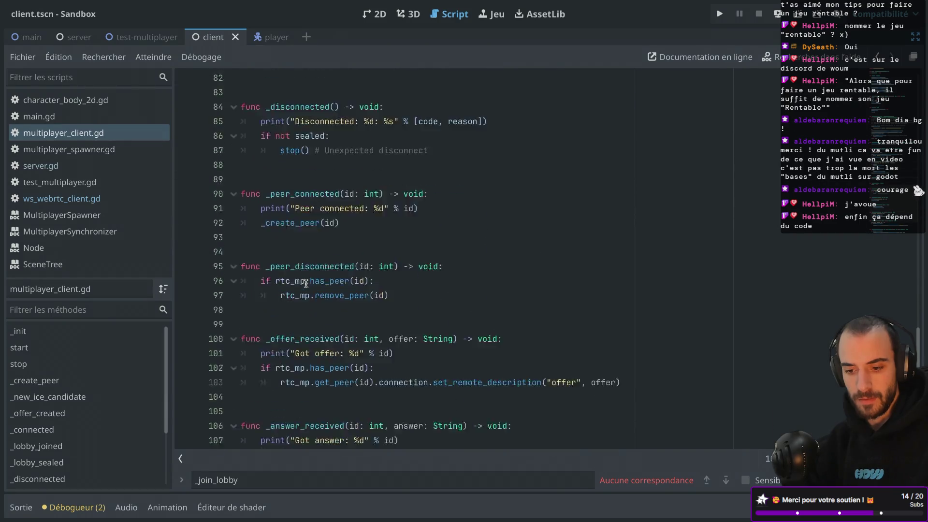
scroll(306, 284, "up", 10)
scroll(306, 284, "up", 8)
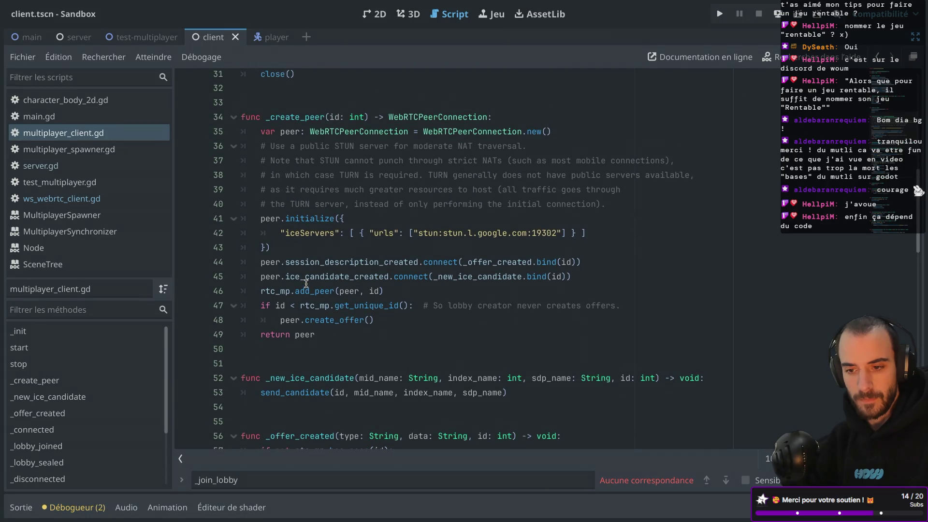
Inspect _create_peer's WebRTCPeerConnection and the STUN server initialize block on port 19302
double_click(299, 117)
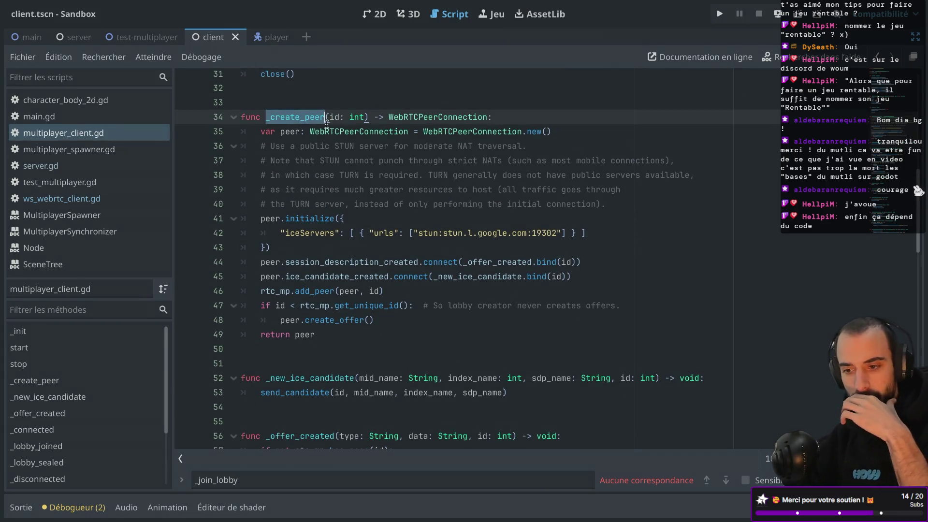
double_click(456, 132)
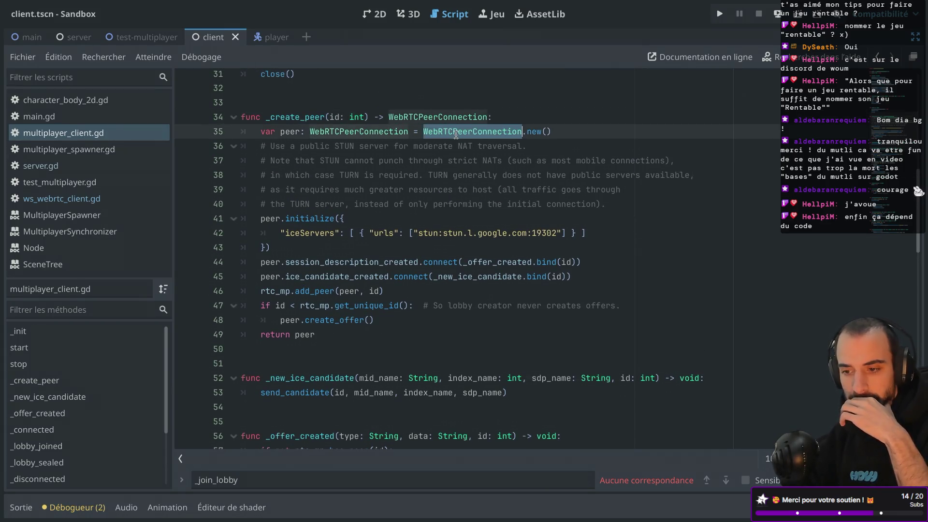
left_click(370, 166)
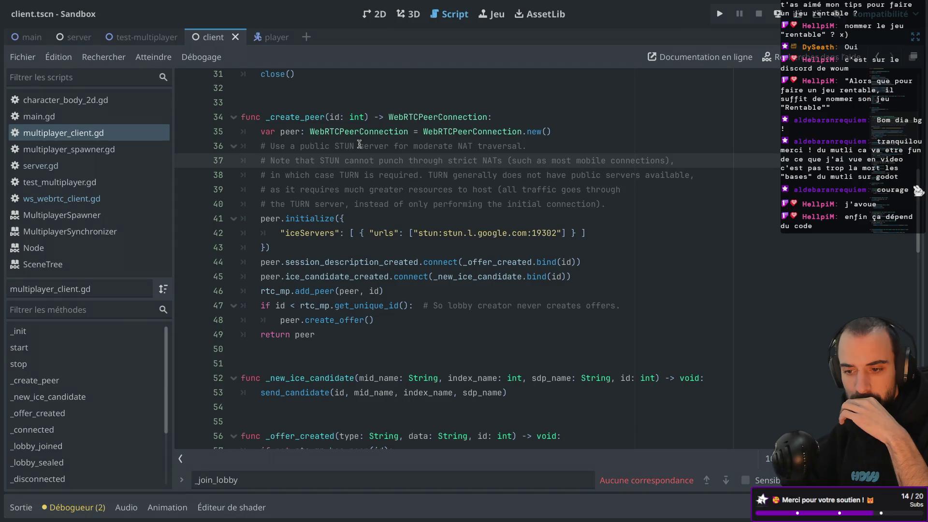
left_click_drag(290, 247, 261, 218)
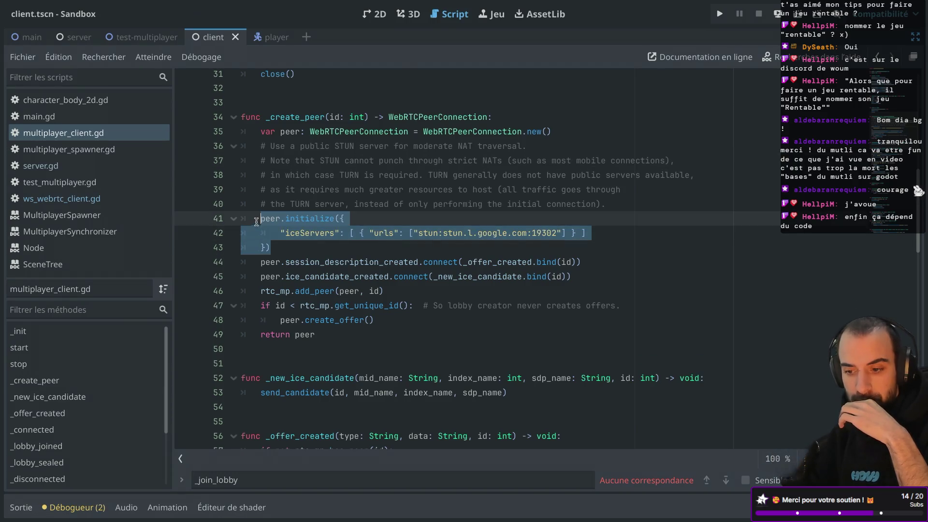
left_click(326, 181)
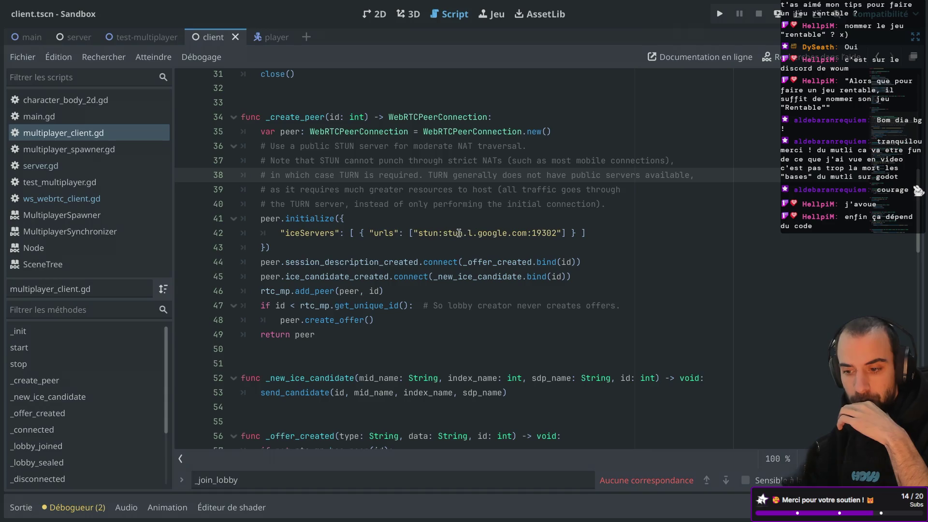
double_click(539, 237)
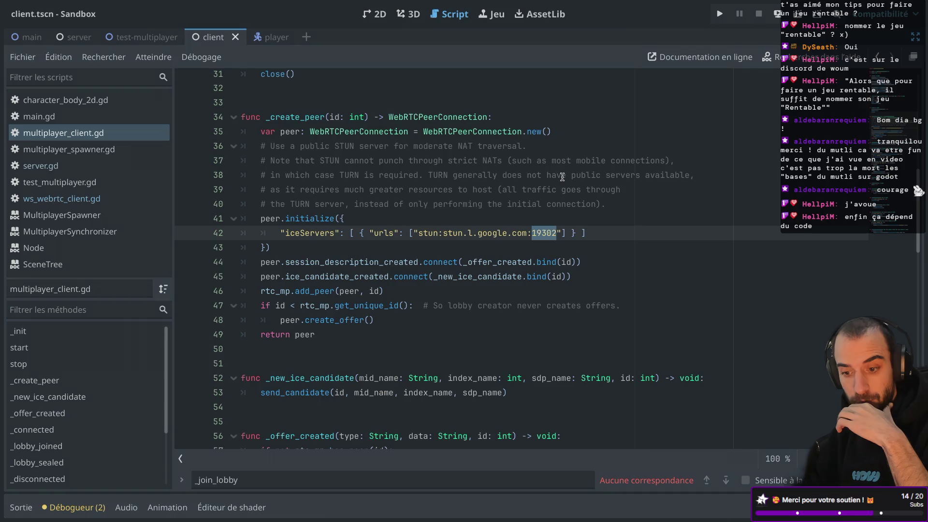
Review start's _lobby parameter and assignment, then jump to the connect_to_url definition
scroll(562, 177, "up", 5)
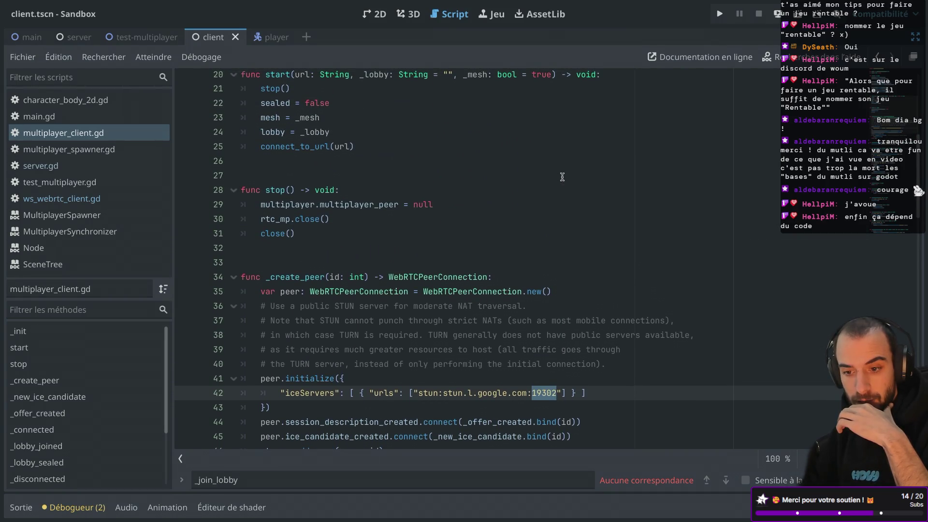
scroll(563, 177, "up", 3)
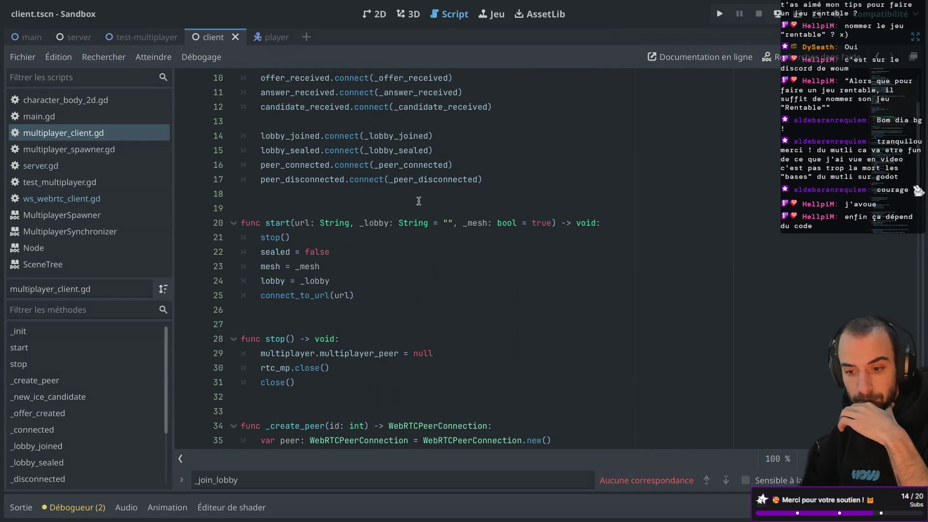
double_click(283, 222)
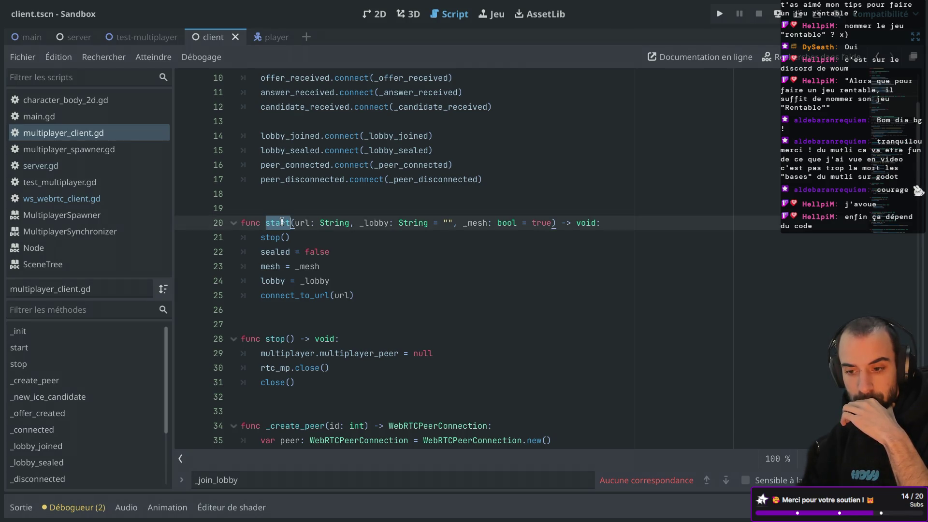
left_click_drag(364, 223, 448, 224)
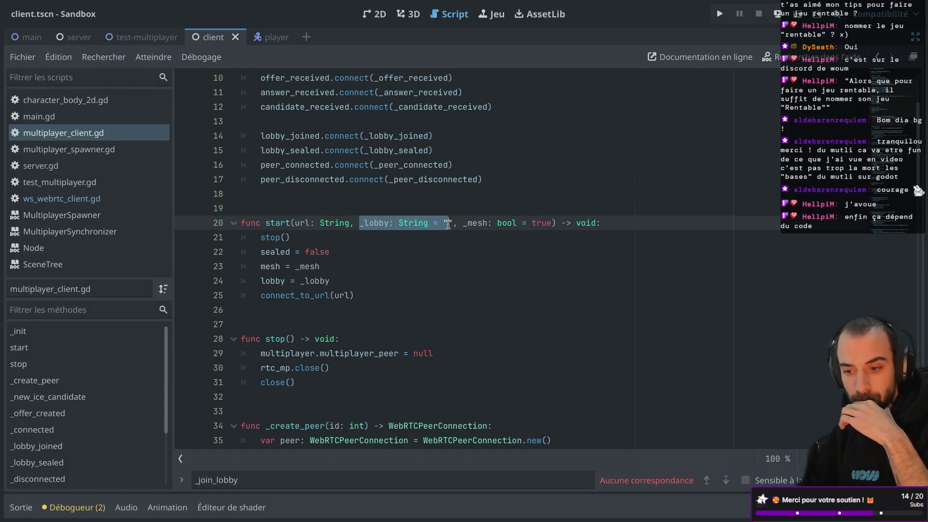
double_click(324, 281)
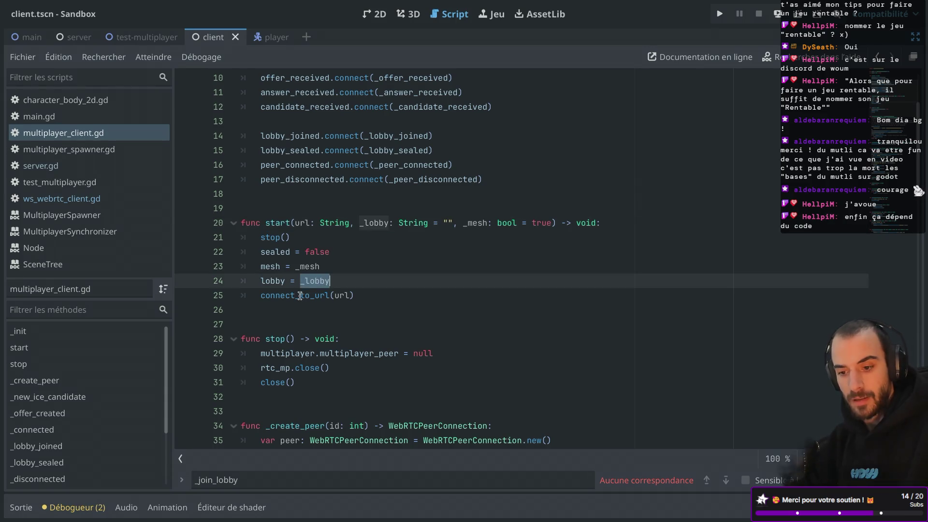
left_click(312, 296)
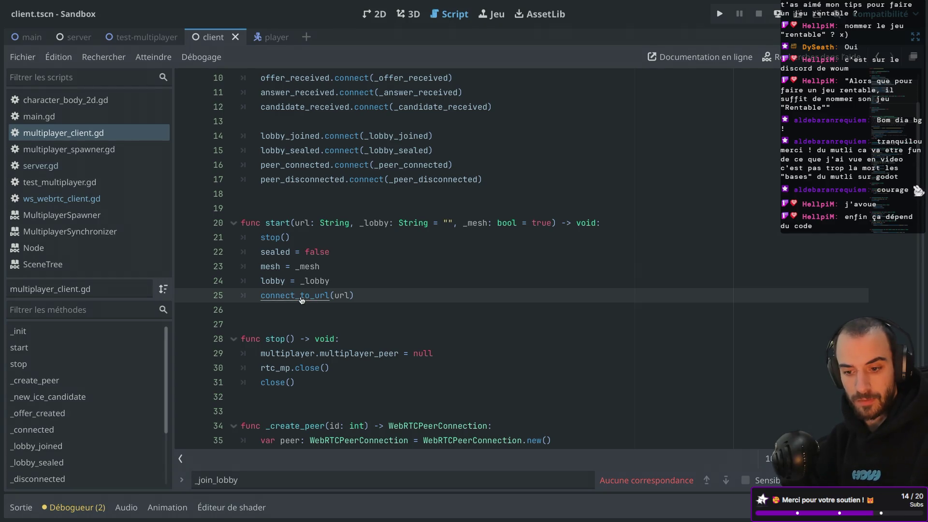
left_click(300, 296, "ctrl")
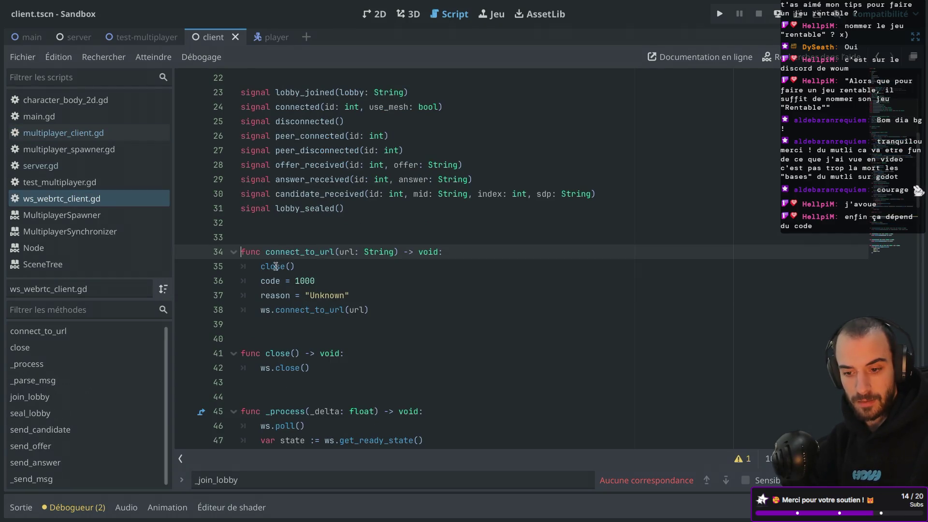
View the WebSocketPeer connect_to_url documentation and return to the script
left_click(303, 311, "ctrl")
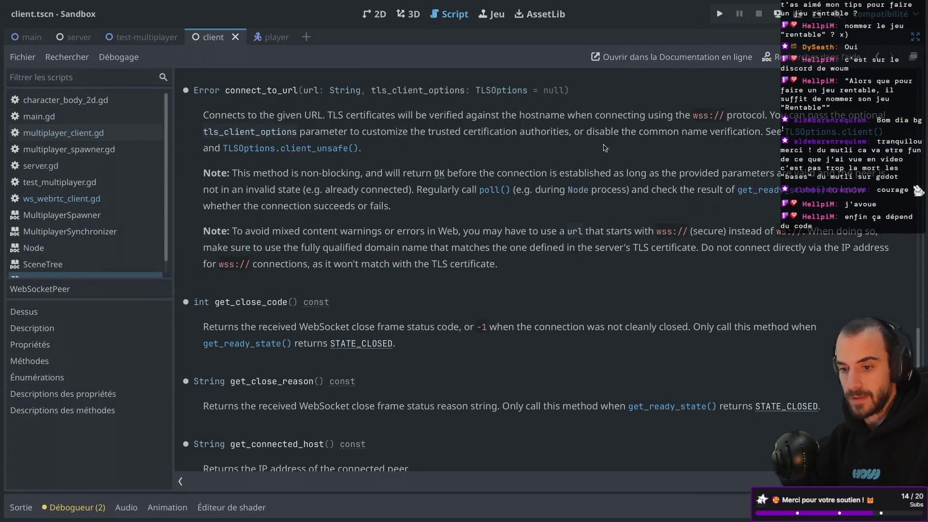
key("alt+Left")
scroll(469, 194, "up", 7)
scroll(469, 194, "down", 3)
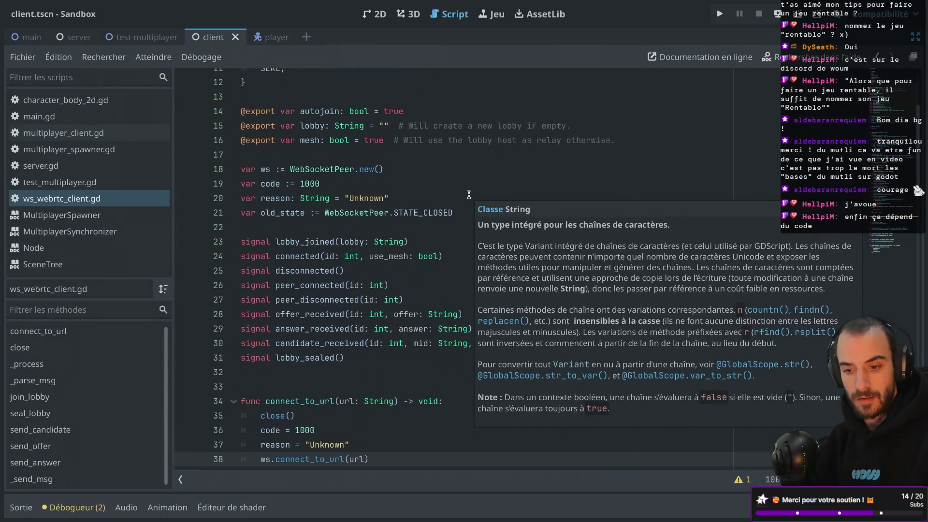
Search ws_webrtc_client.gd for 'lobby' and step through eleven matches
double_click(310, 152)
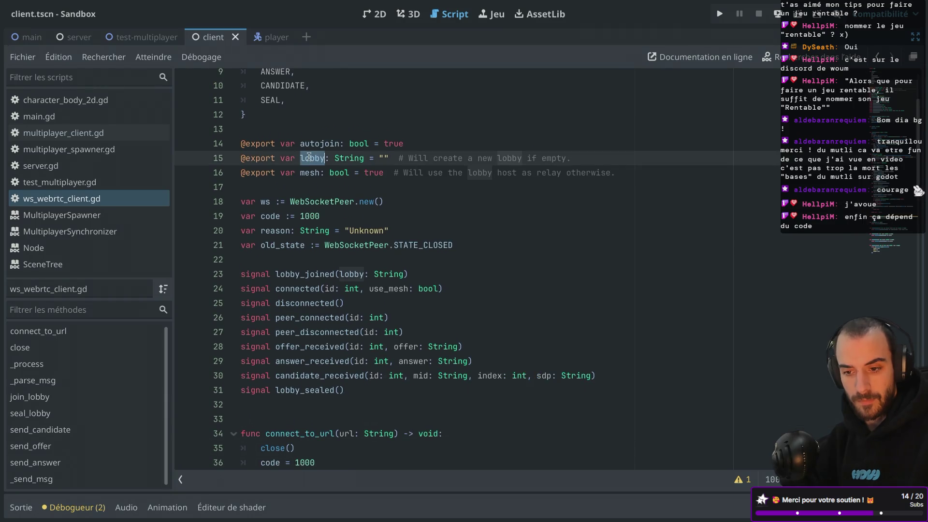
key("ctrl+f")
left_click(726, 481)
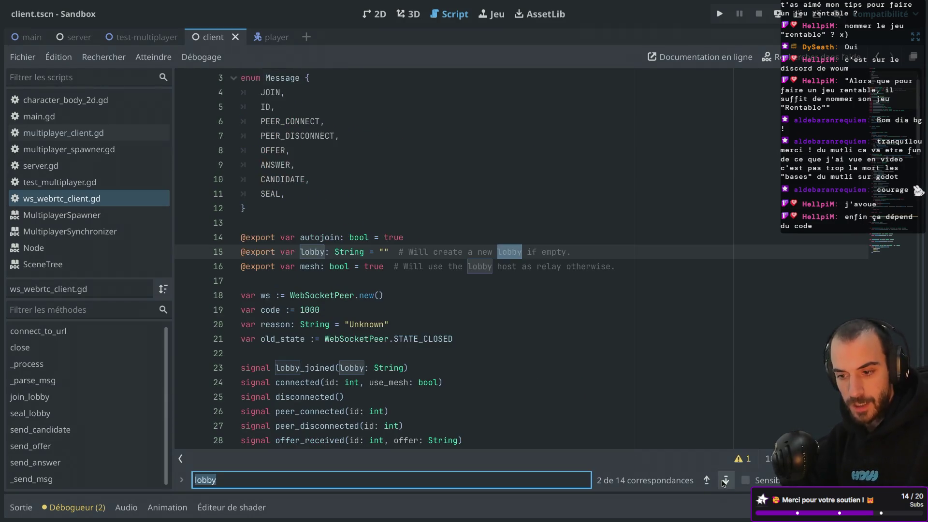
left_click(725, 480)
left_click(726, 481)
left_click(725, 481)
left_click(725, 481)
left_click(725, 481)
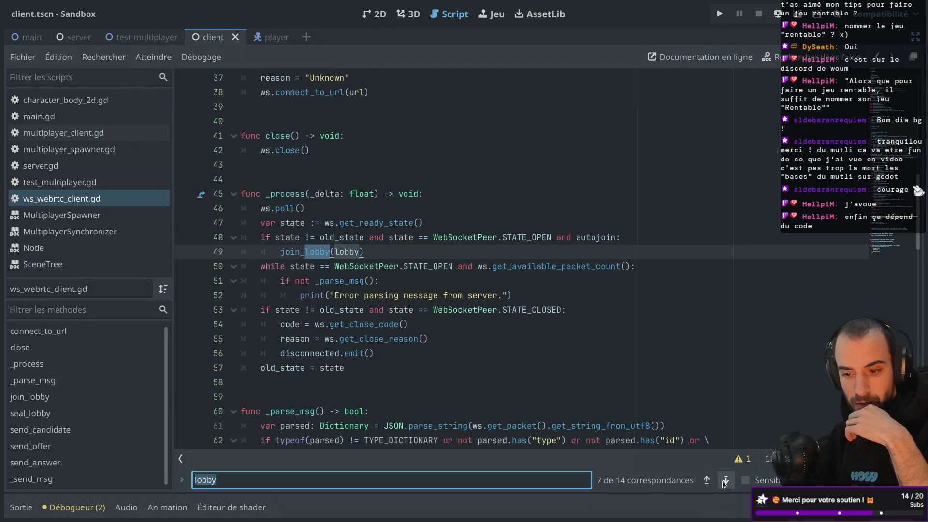
left_click(725, 480)
left_click(726, 481)
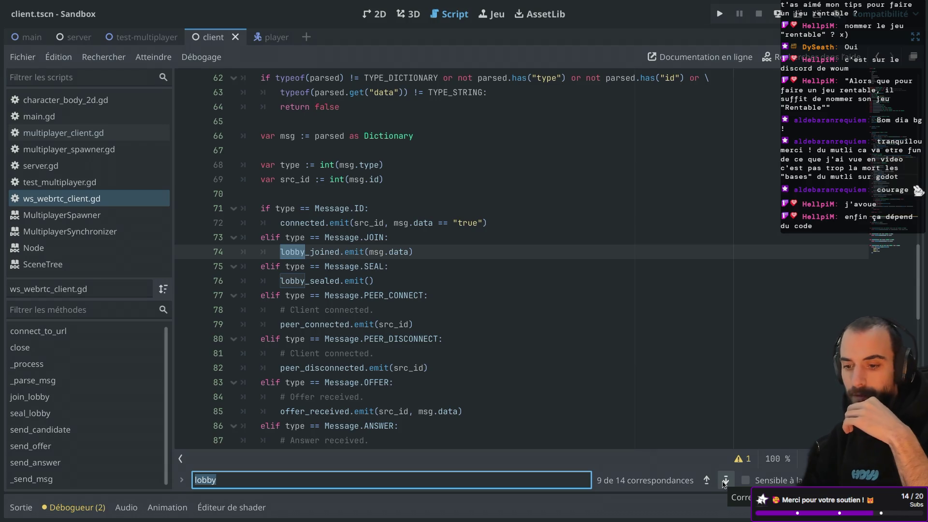
left_click(726, 481)
left_click(725, 480)
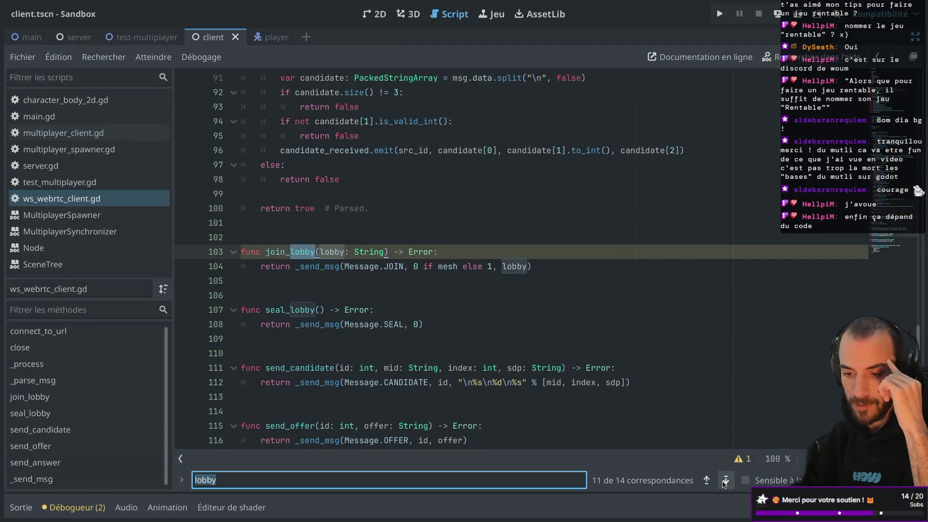
left_click(725, 480)
left_click(726, 480)
left_click(725, 481)
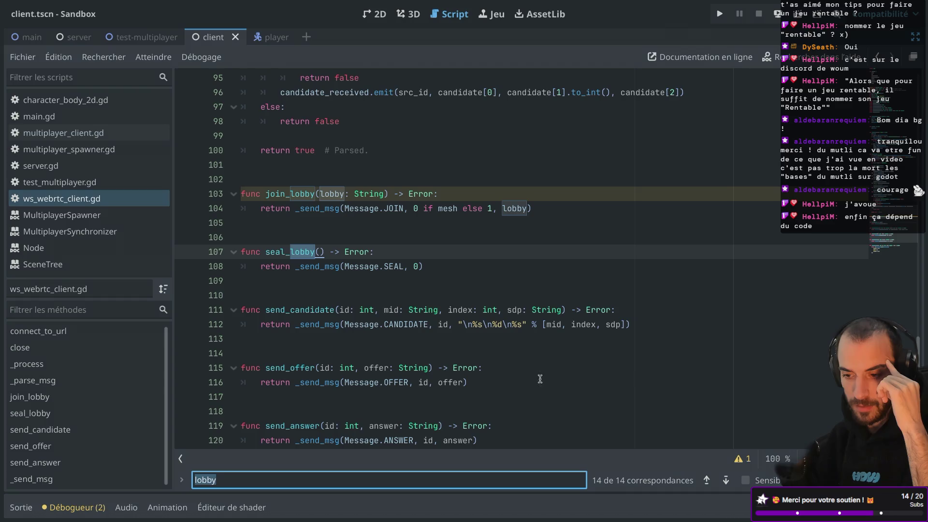
Jump to the _send_msg definition, then go back to start in multiplayer_client.gd
left_click(319, 209)
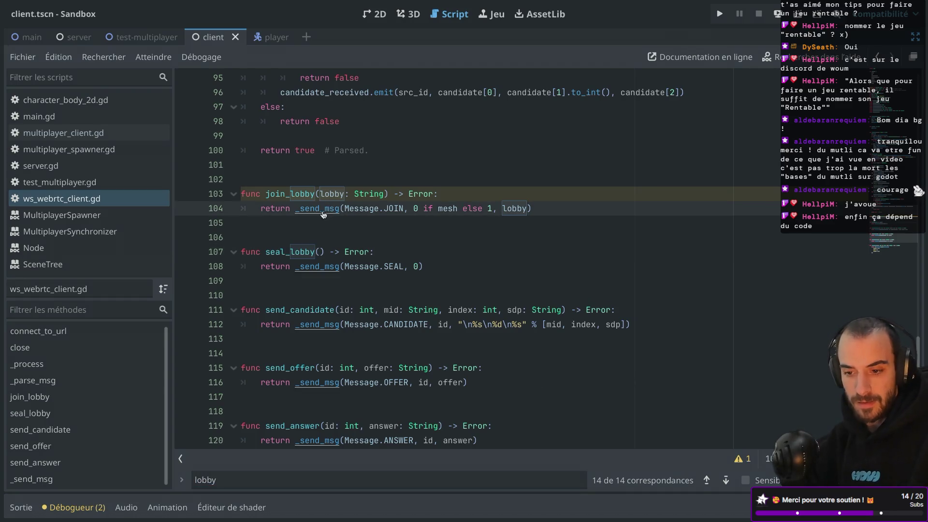
left_click(319, 209, "ctrl")
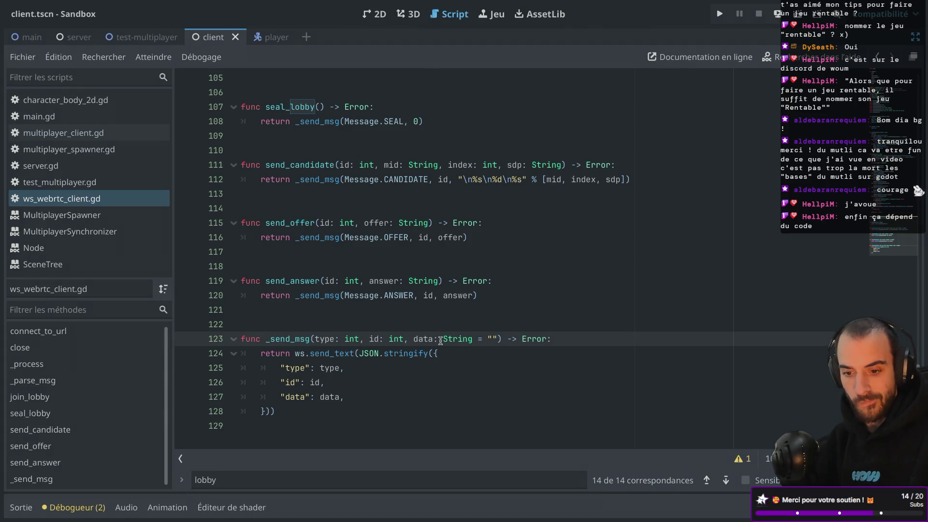
key("alt+Left")
scroll(414, 288, "up", 3)
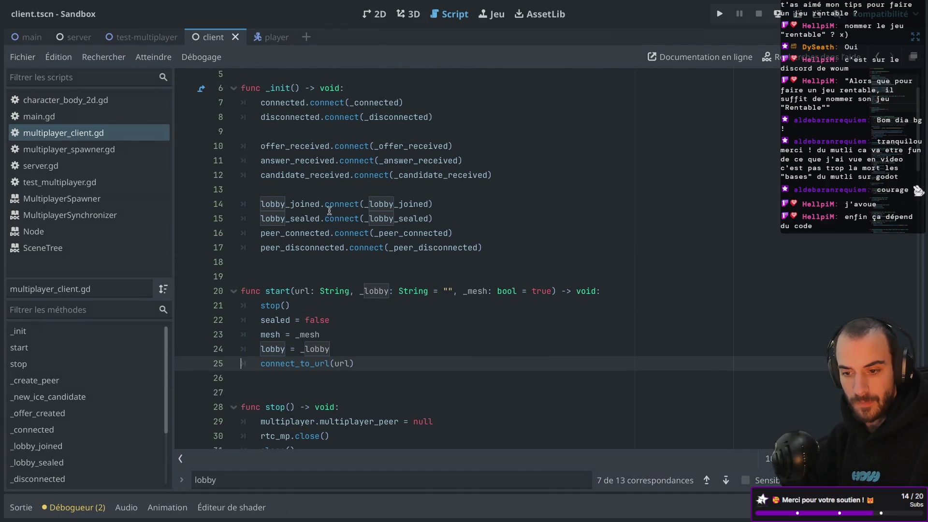
Review the _lobby_joined handler and the _lobby assignment on line 24
left_click(387, 211, "ctrl")
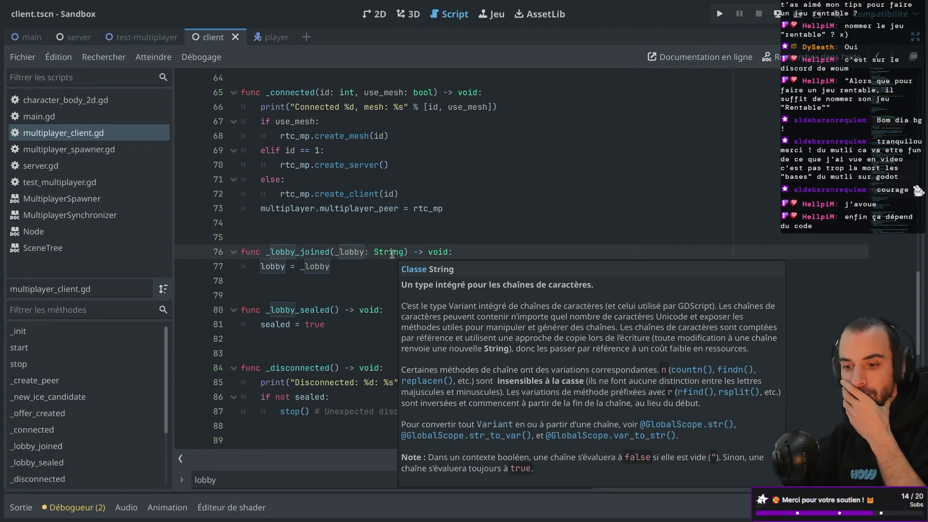
scroll(374, 256, "up", 1)
mouse_move(374, 256)
scroll(374, 256, "up", 10)
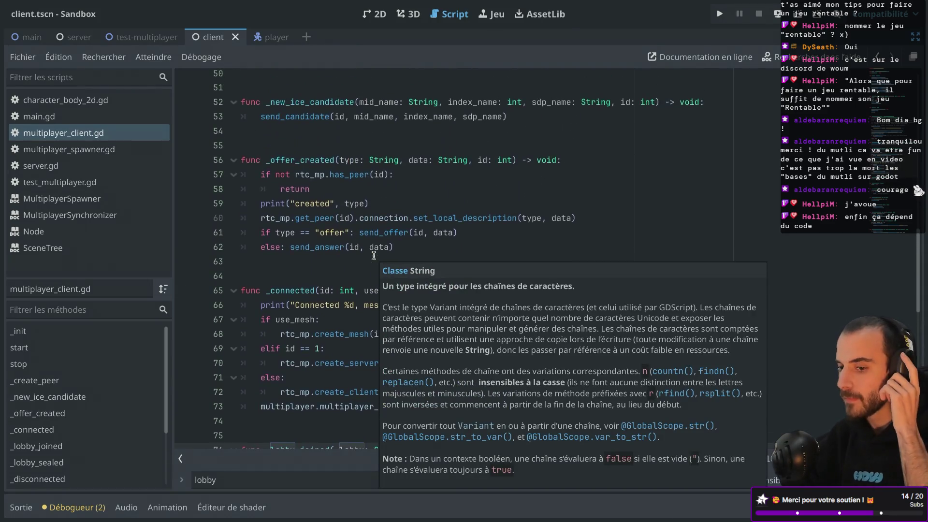
scroll(374, 255, "up", 5)
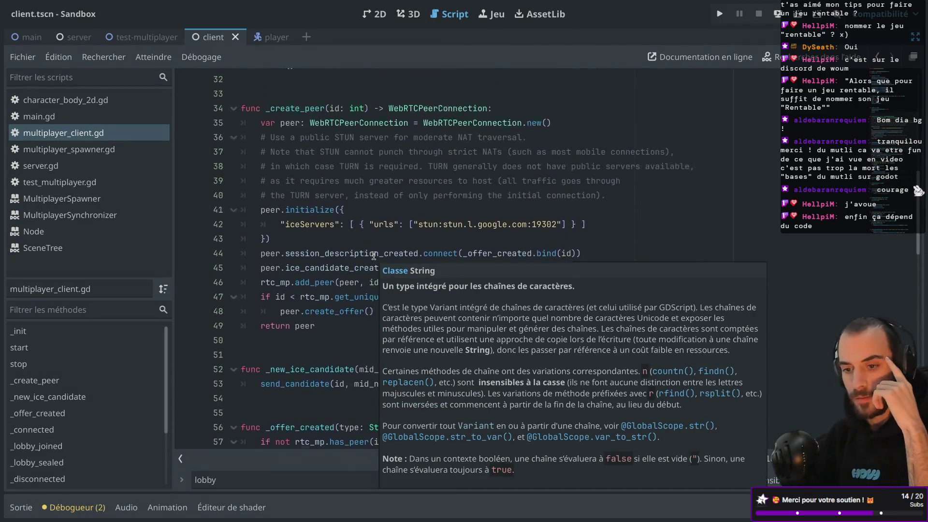
scroll(408, 194, "up", 10)
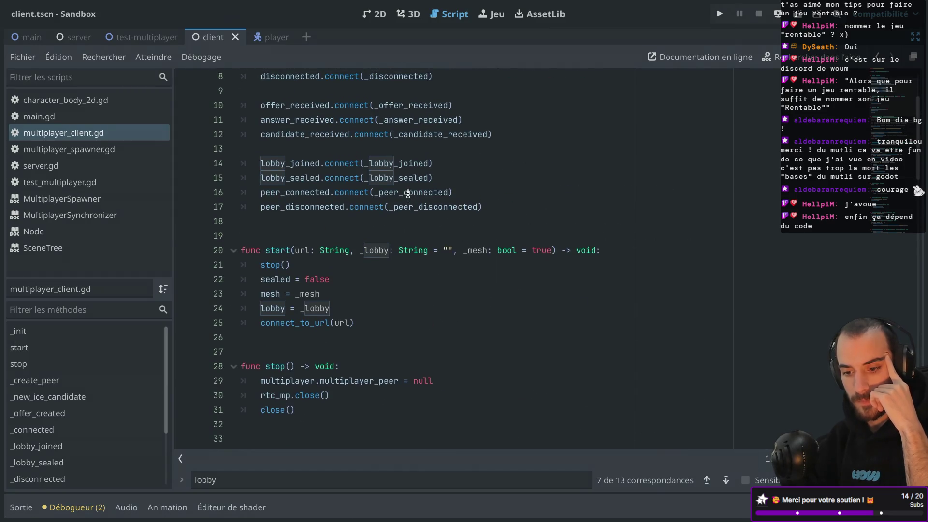
left_click(308, 308)
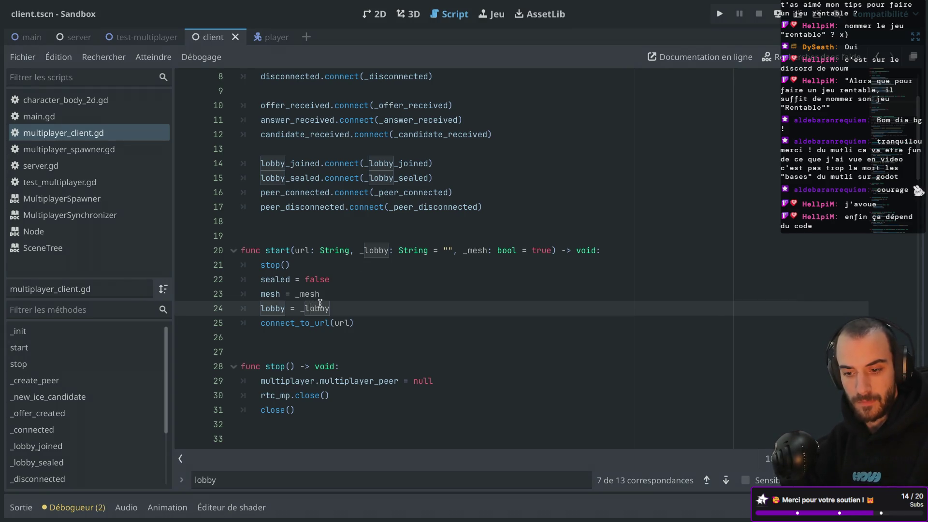
mouse_move(320, 303)
scroll(332, 237, "up", 3)
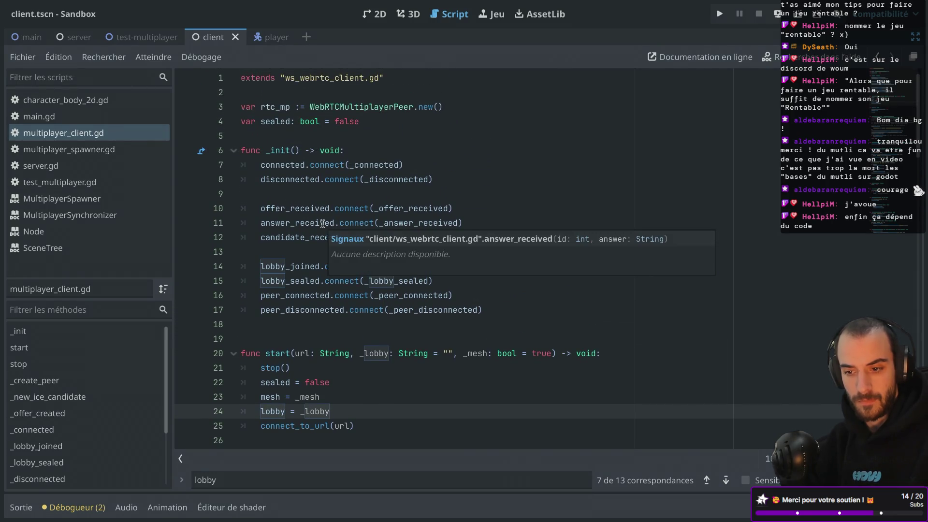
scroll(323, 223, "down", 1)
Check _connected and the lobby assignment line, then restore the side docks and select client.tscn
left_click(369, 151, "ctrl")
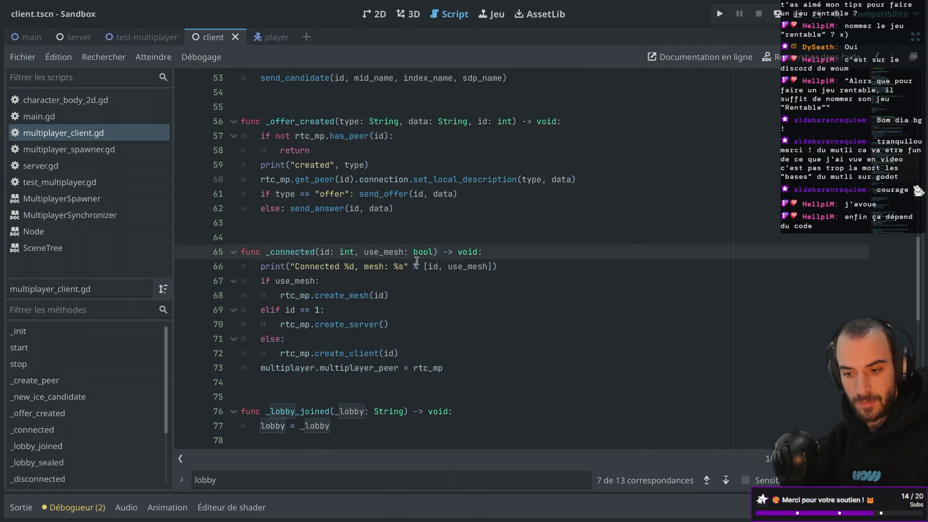
scroll(334, 275, "down", 1)
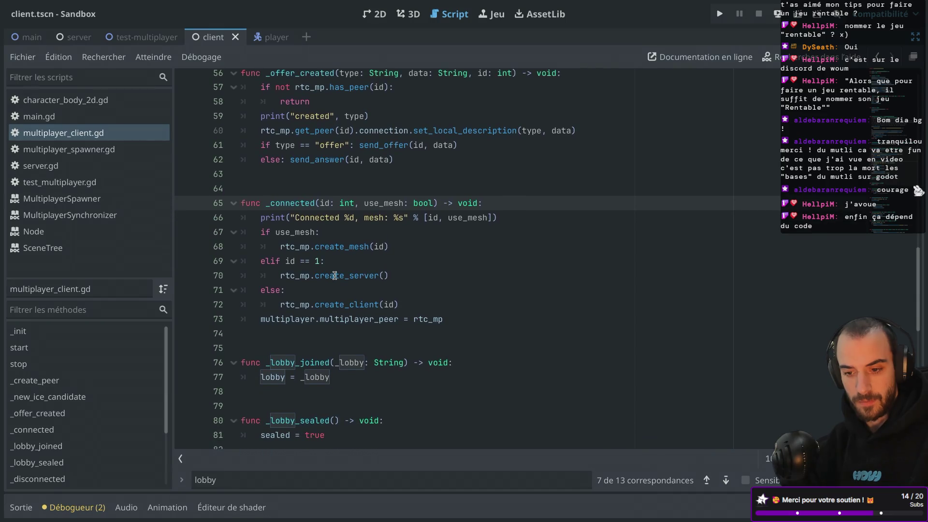
scroll(337, 273, "down", 1)
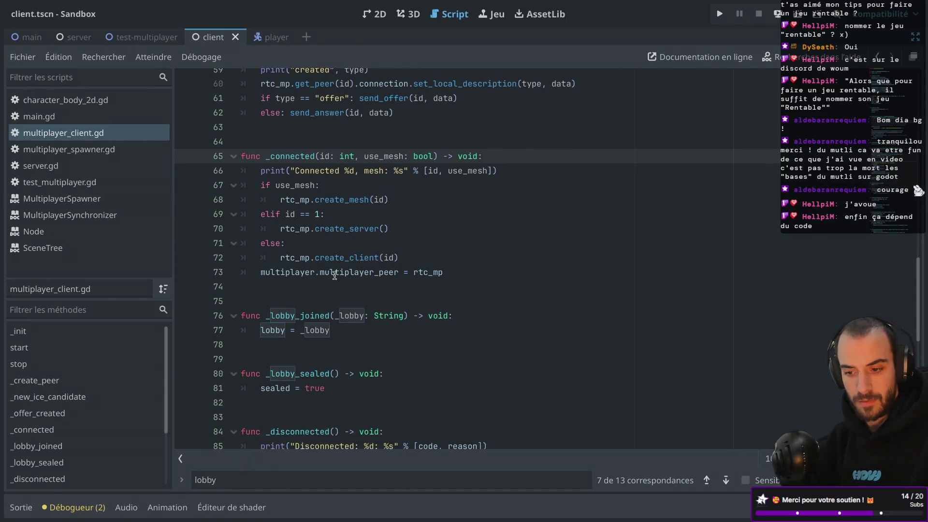
scroll(340, 272, "down", 2)
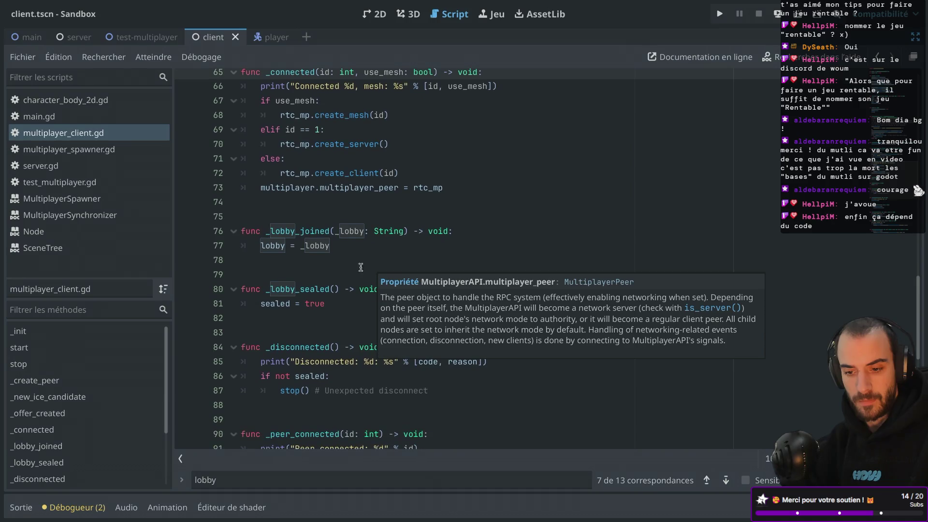
left_click(282, 246)
scroll(282, 248, "up", 15)
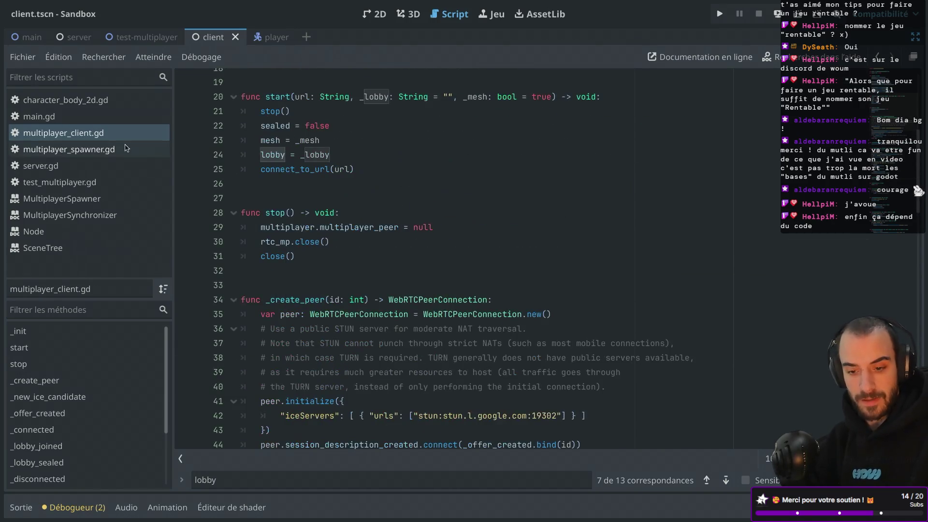
key("ctrl+shift+F11")
left_click(98, 390)
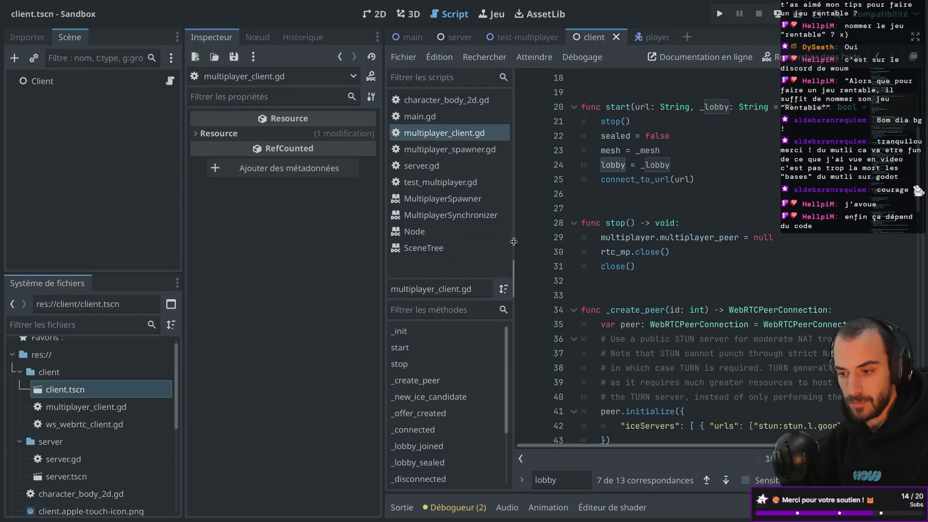
Open the test-multiplayer scene and its TestMultiplayer root script
scroll(620, 204, "up", 4)
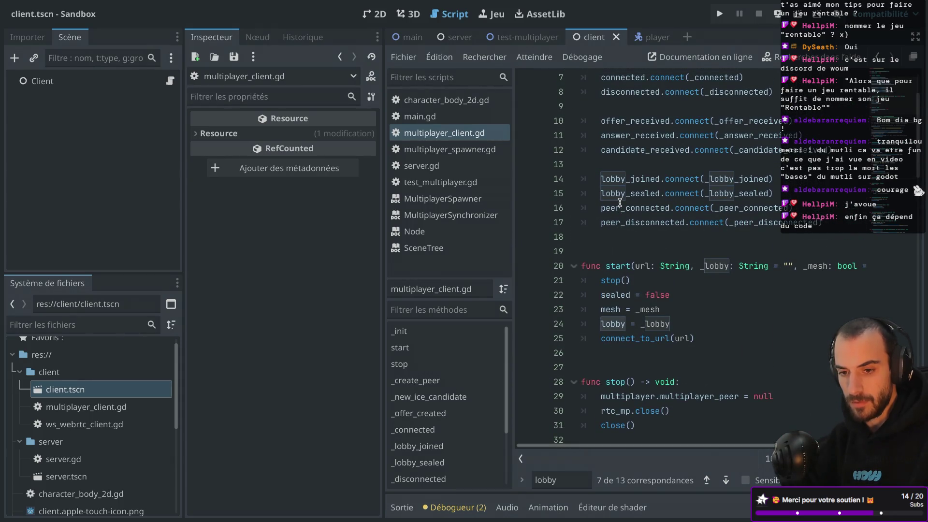
scroll(620, 203, "up", 1)
scroll(620, 203, "down", 15)
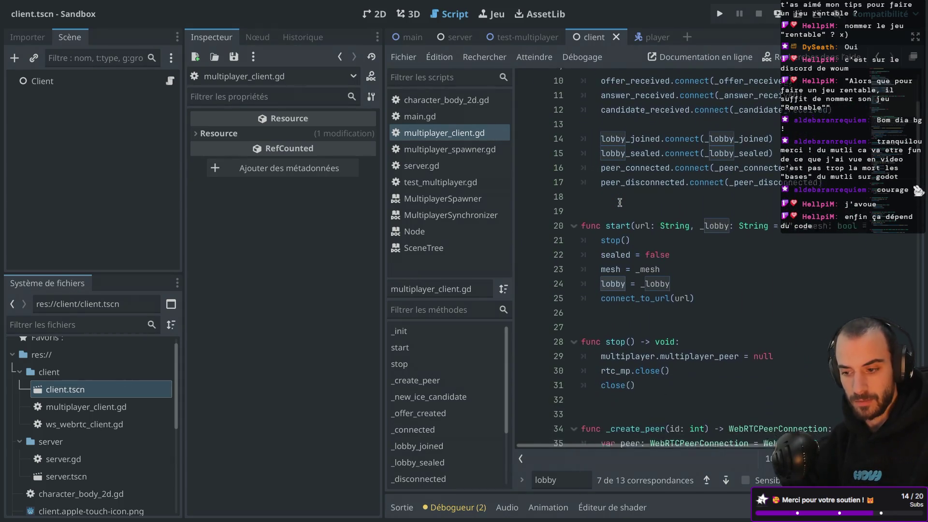
scroll(620, 203, "down", 10)
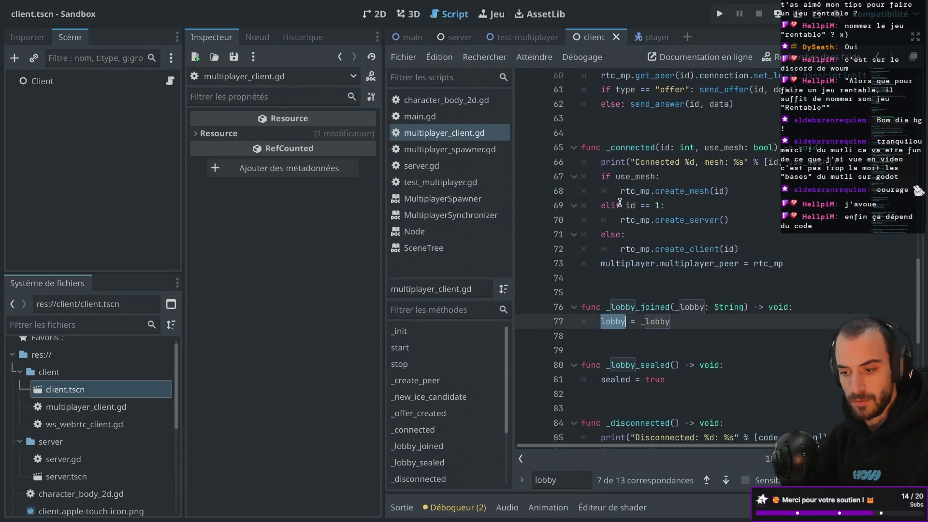
scroll(620, 203, "up", 20)
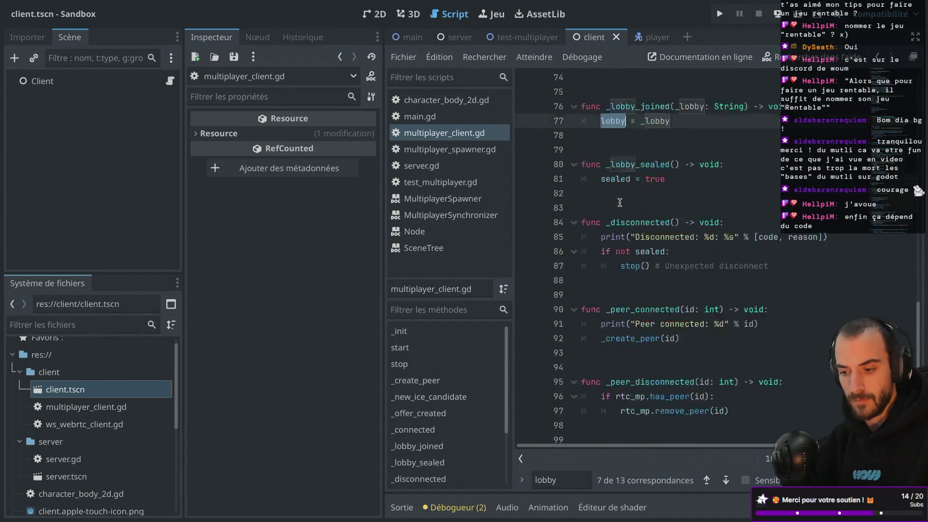
scroll(620, 203, "down", 1)
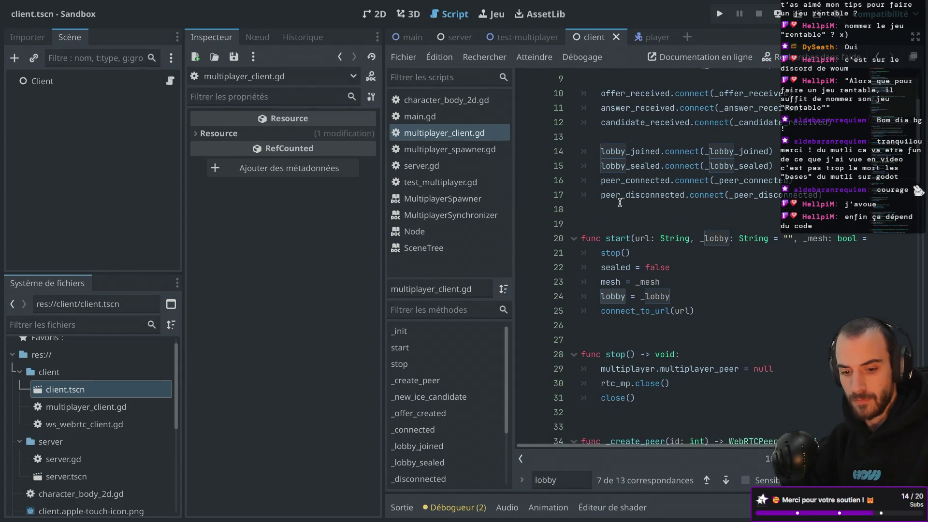
scroll(105, 418, "down", 3)
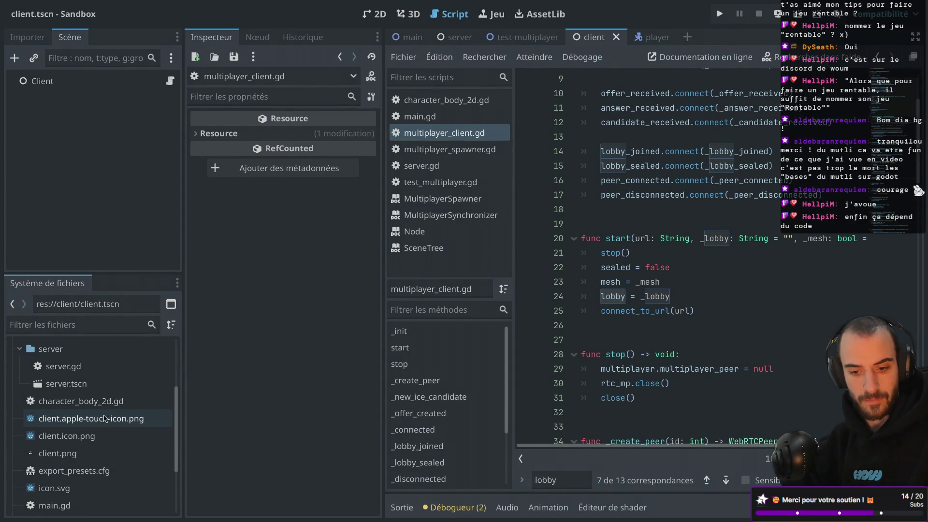
scroll(105, 419, "up", 3)
scroll(100, 416, "down", 8)
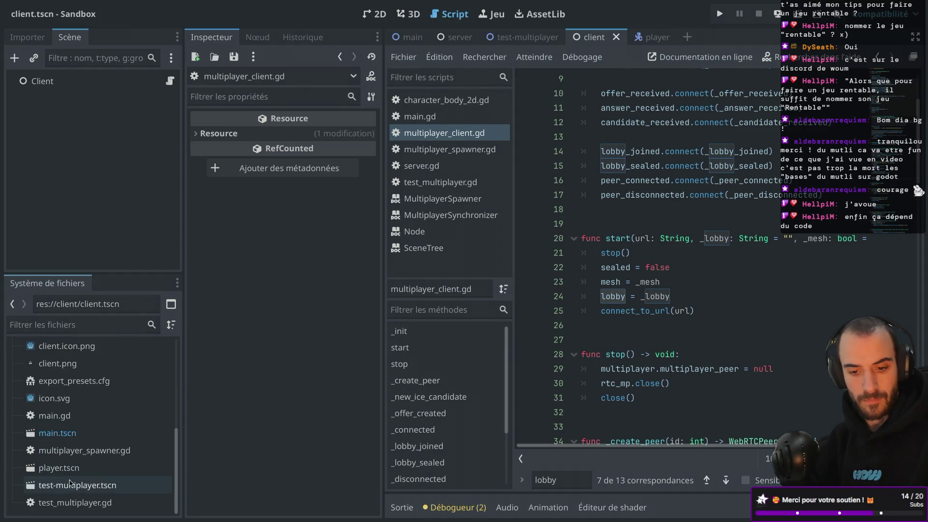
double_click(71, 480)
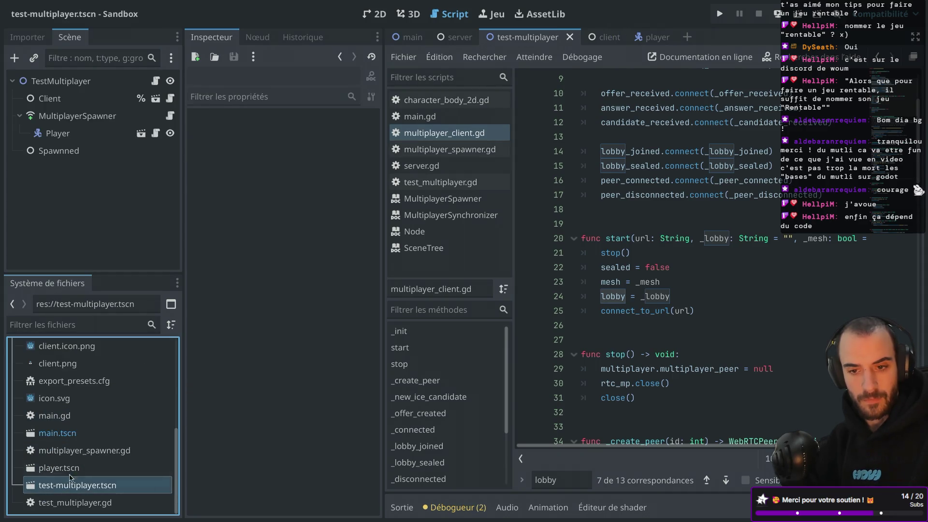
left_click(156, 81)
Change the client start port to 9998, save test_multiplayer.gd, and run the project
left_click_drag(759, 121, 764, 121)
type("9998")
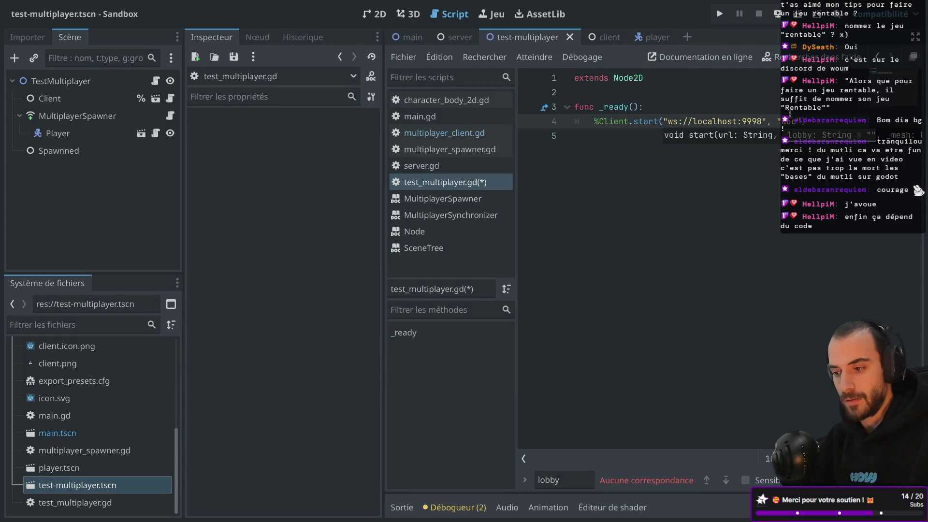
key("ctrl+s")
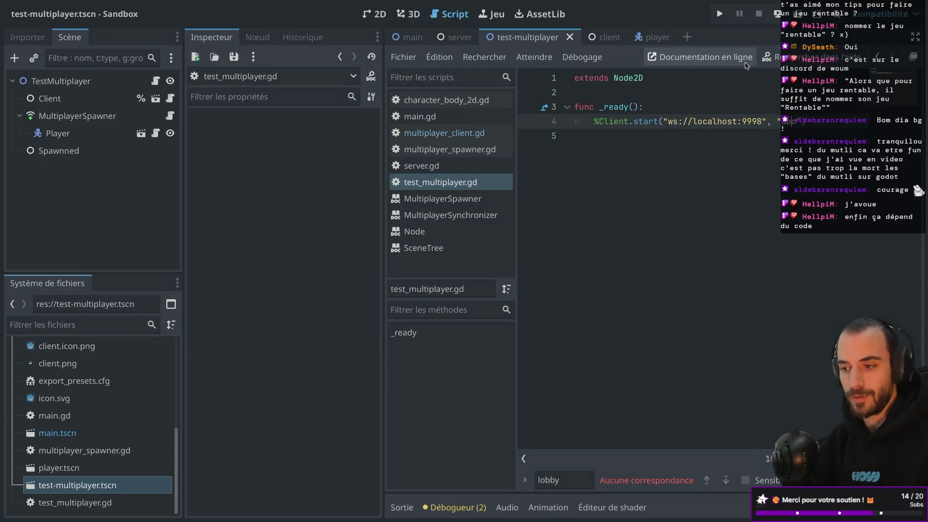
left_click(720, 14)
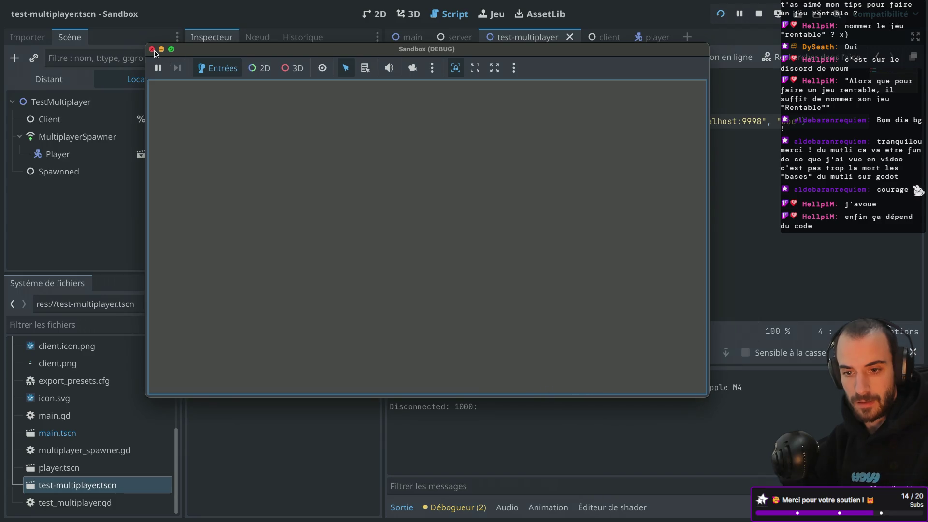
Close the test game and read the server log showing "JOIN abc" and a parse failure
left_click(154, 52)
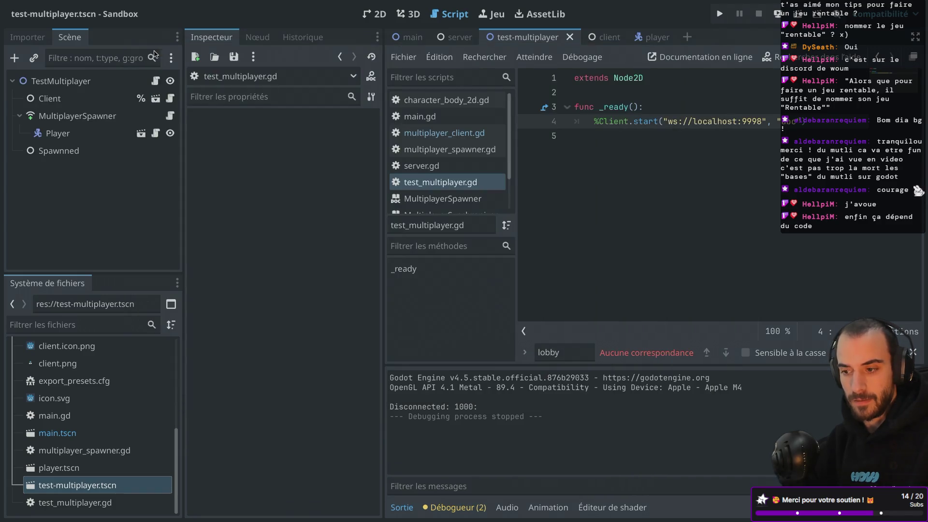
key("ctrl+Left")
key("ctrl+Left")
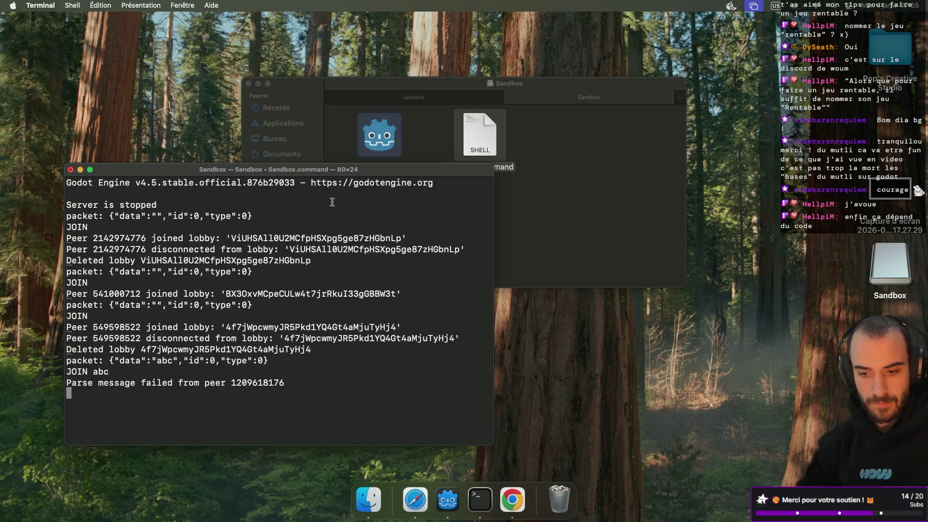
key("ctrl+Right")
key("ctrl+Right")
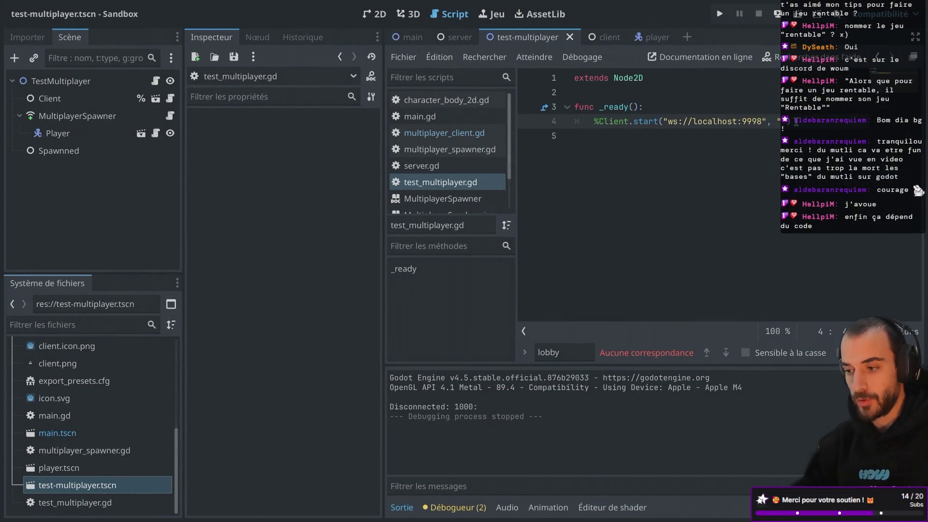
Run the test scene again until it logs "Connected 1, mesh: true", then quit it
left_click(720, 15)
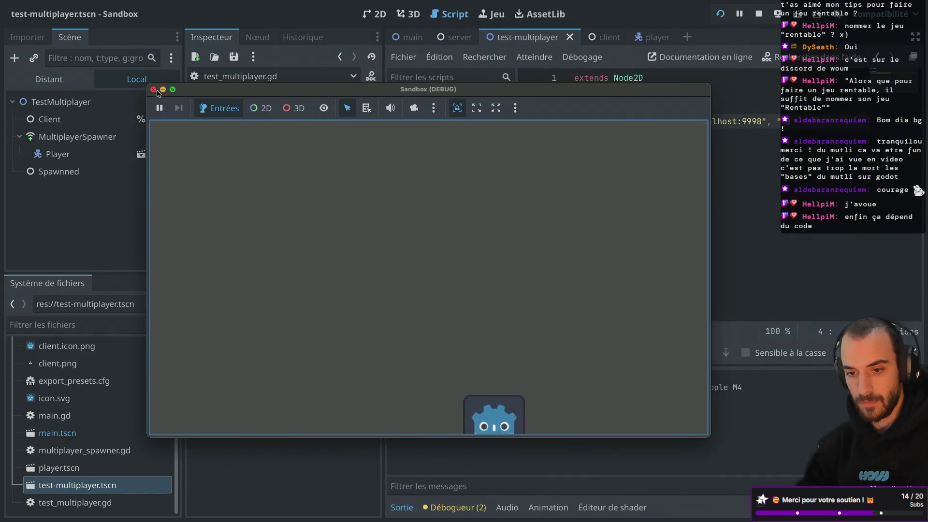
key("super+q")
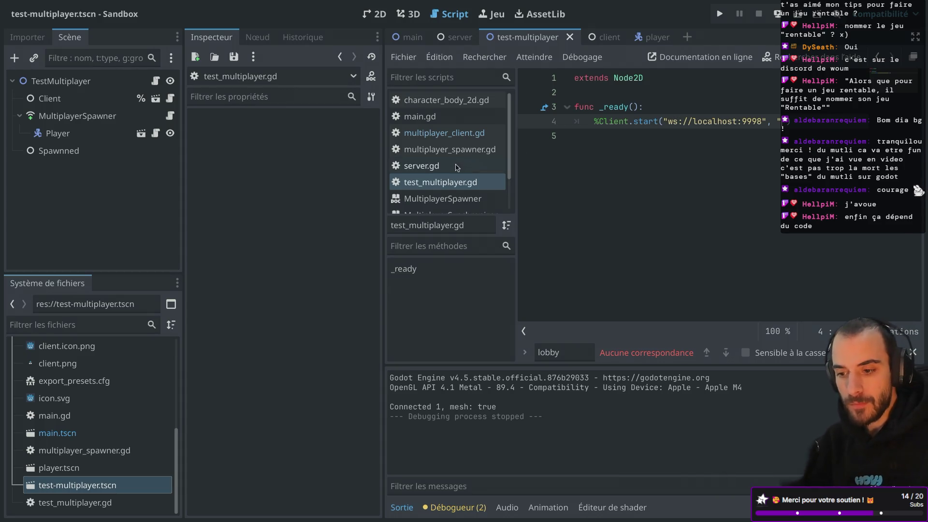
Open server.gd and switch to distraction-free mode to widen the code
left_click(422, 165)
scroll(656, 172, "up", 20)
scroll(656, 172, "down", 5)
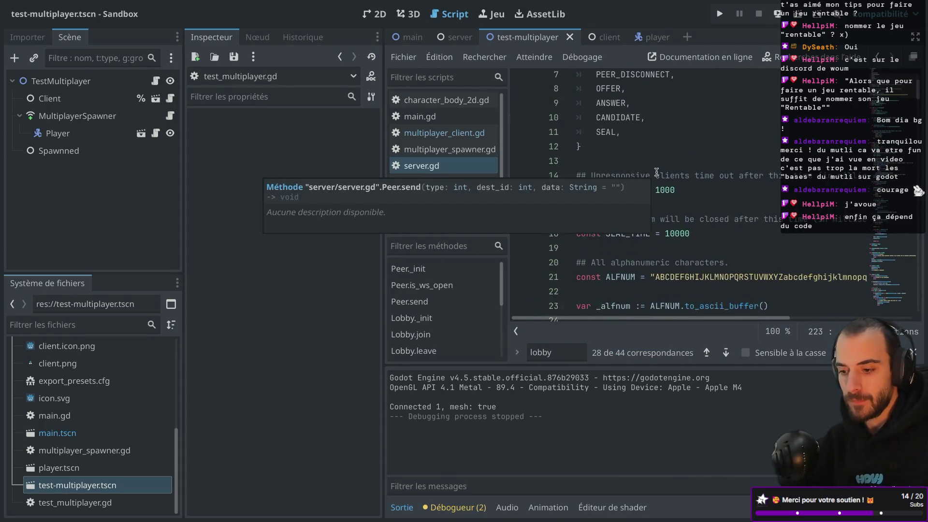
left_click(704, 163)
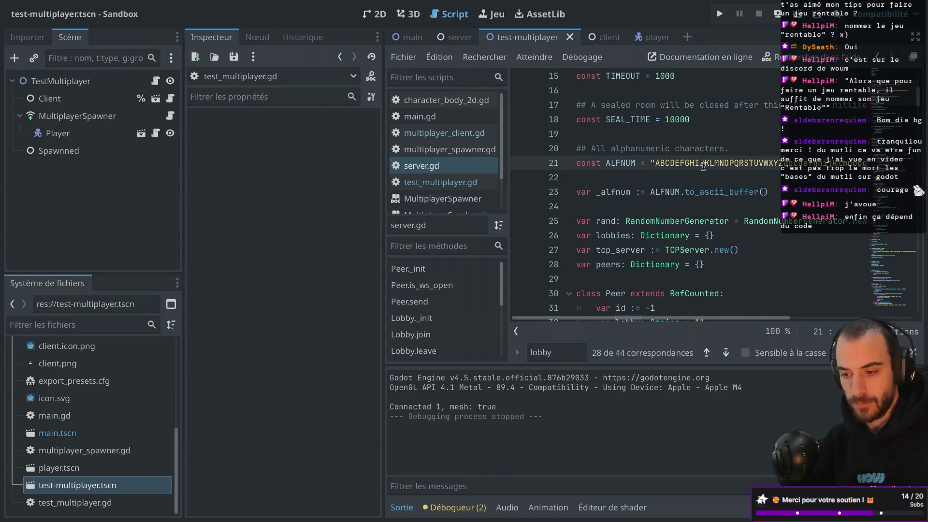
key("ctrl+shift+F11")
Select 'lobbies' on line 26 and step through the lobby matches to the Lobby class
scroll(435, 193, "down", 1)
double_click(282, 199)
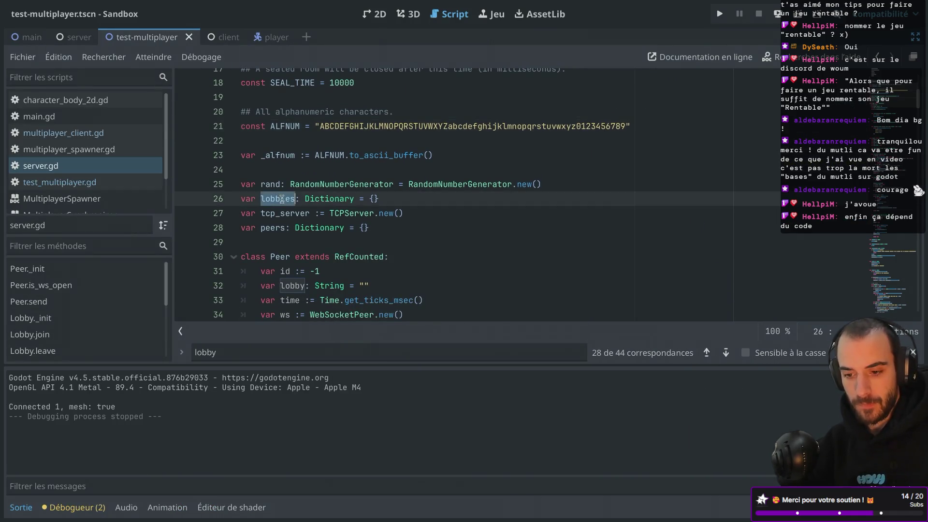
left_click(727, 354)
left_click(727, 354)
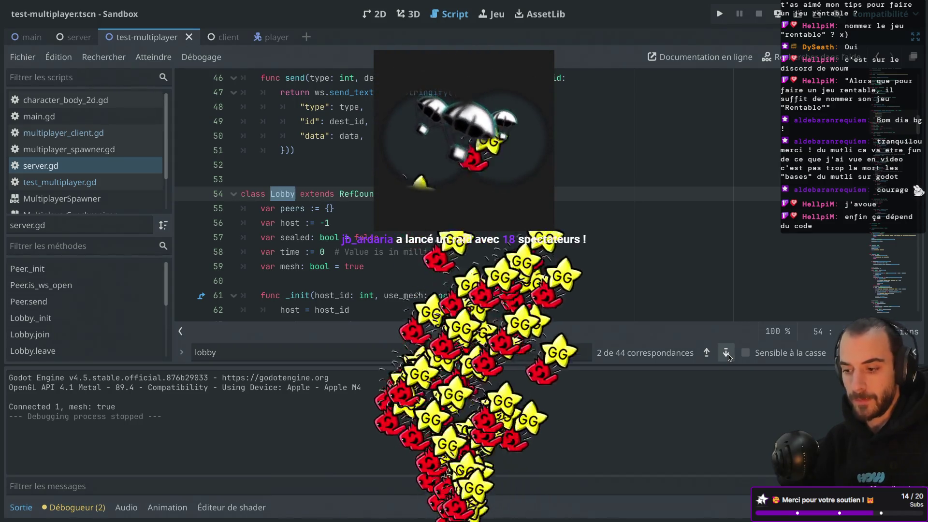
left_click(727, 354)
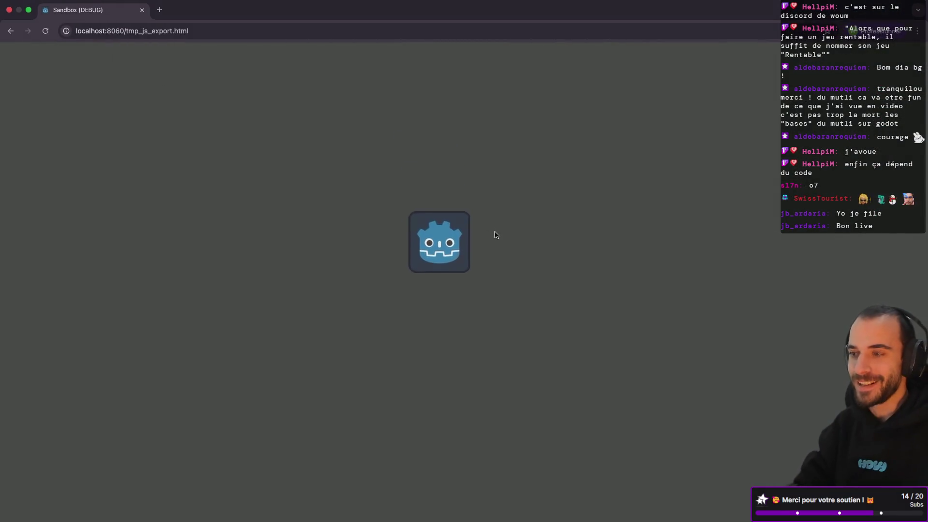
In the Terminal server log, select the newest peer's id and the lobby id it joined
key("ctrl+Left")
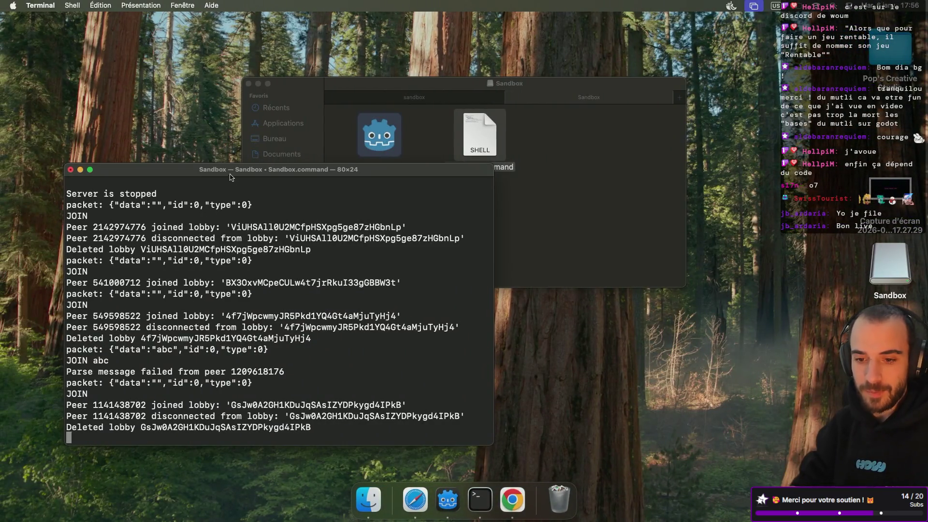
mouse_move(230, 175)
left_mouse_down()
mouse_move(410, 75)
mouse_move(363, 17)
mouse_move(371, 98)
left_mouse_up()
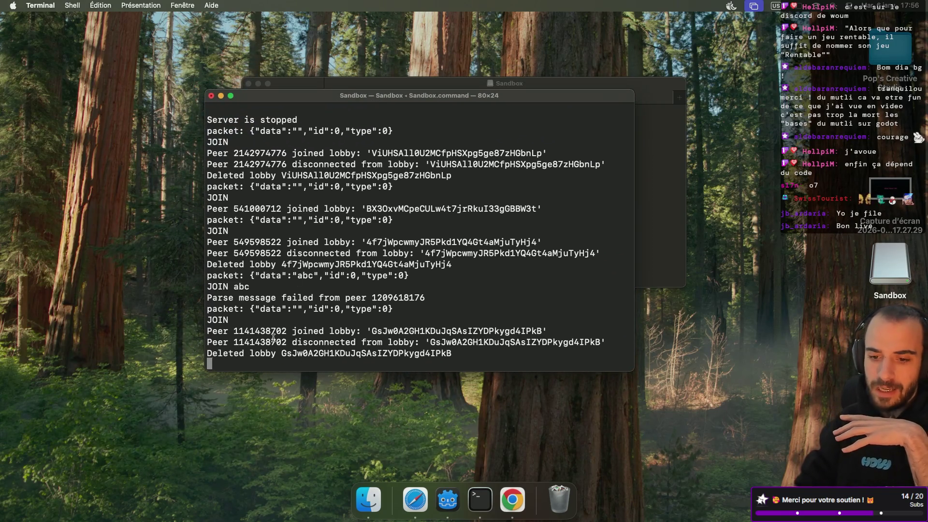
left_click_drag(240, 330, 314, 329)
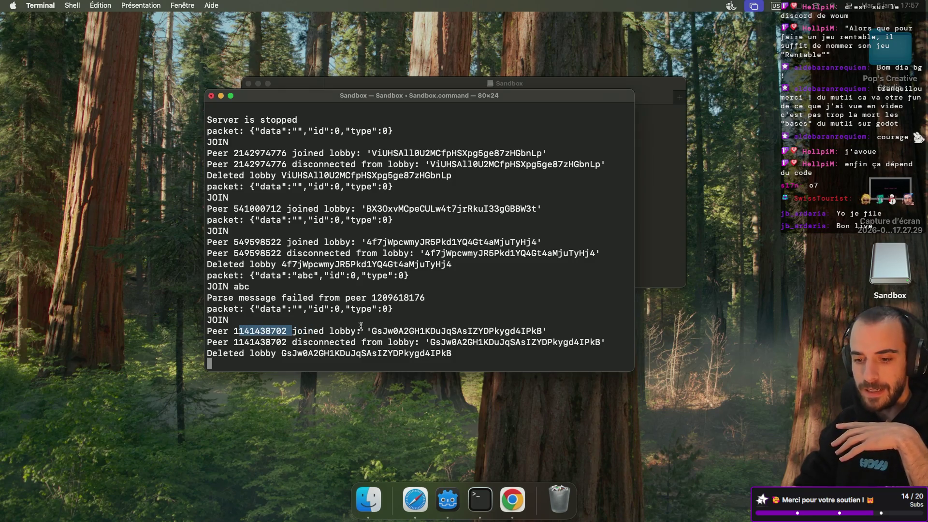
left_click_drag(372, 330, 552, 331)
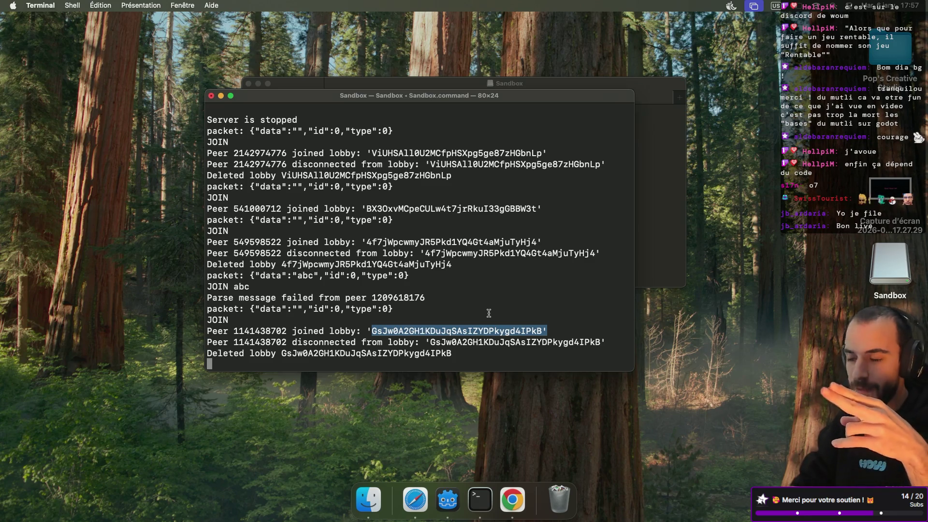
key("ctrl+Right")
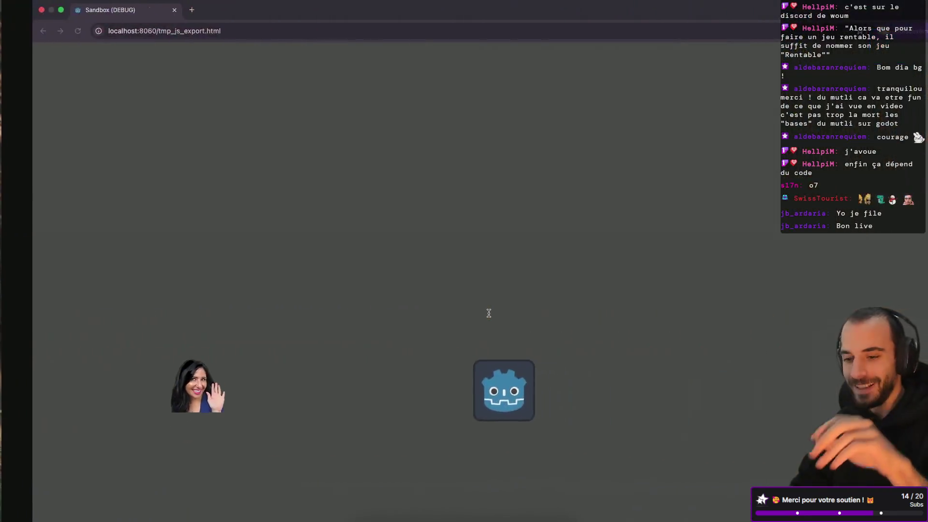
Back in Godot, toggle the side docks off and close the lobby search
key("ctrl+Right")
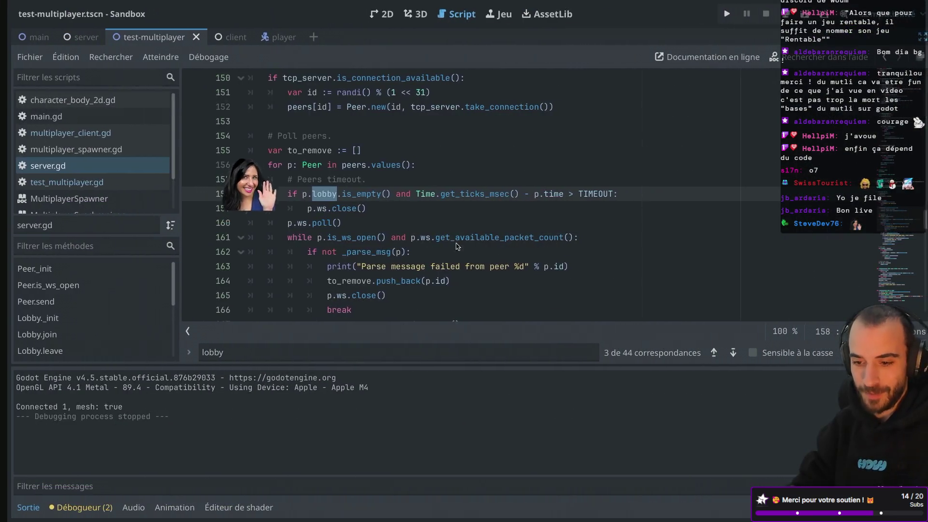
scroll(267, 101, "up", 4)
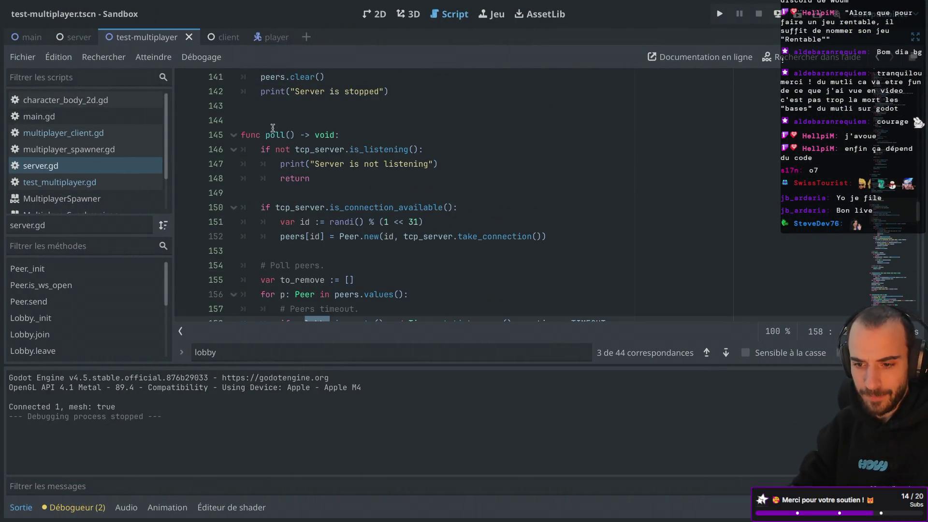
scroll(273, 128, "down", 3)
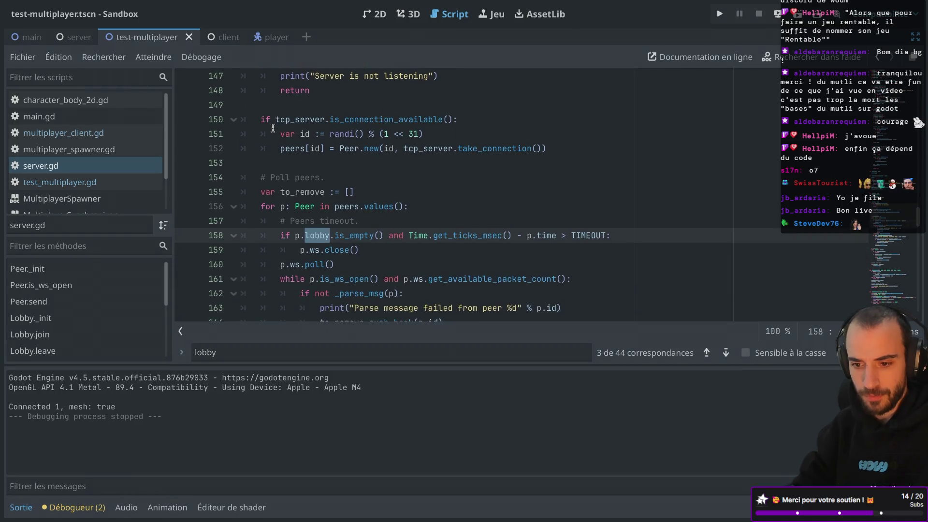
key("ctrl+super+d")
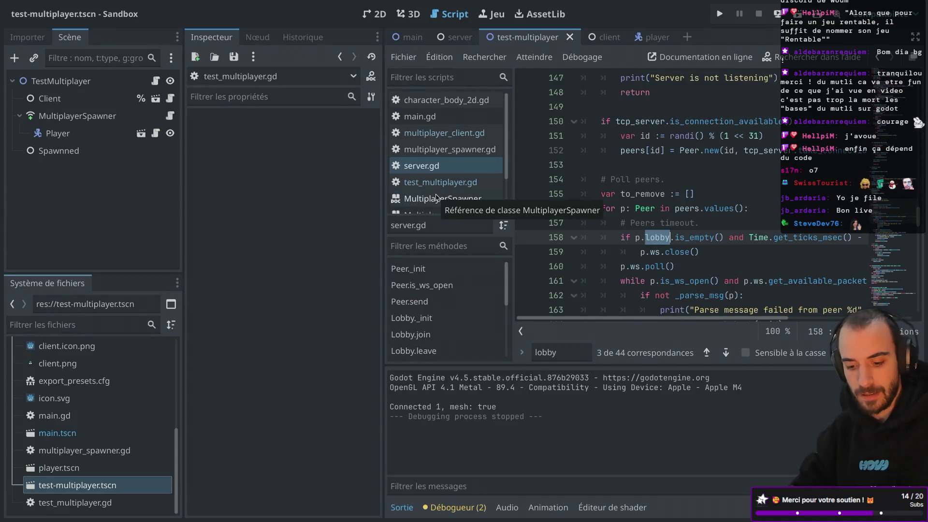
key("ctrl+super+d")
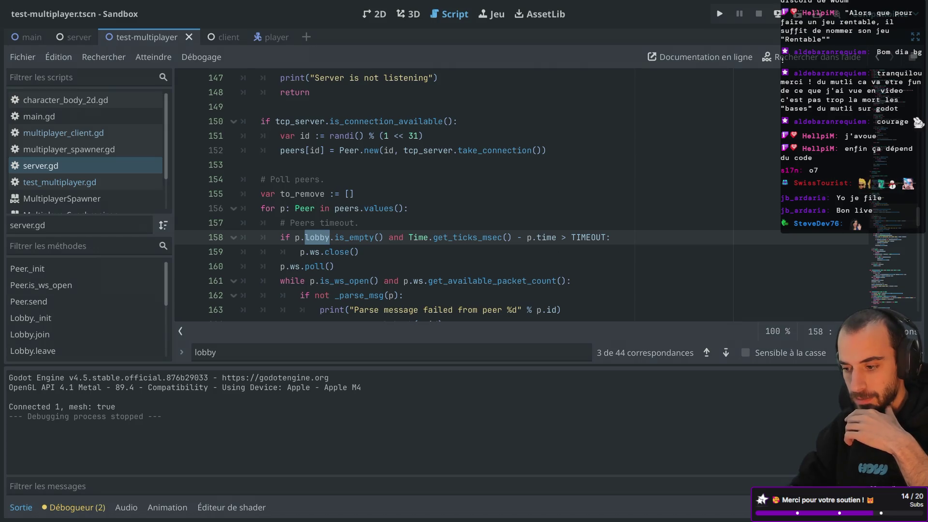
key("Escape")
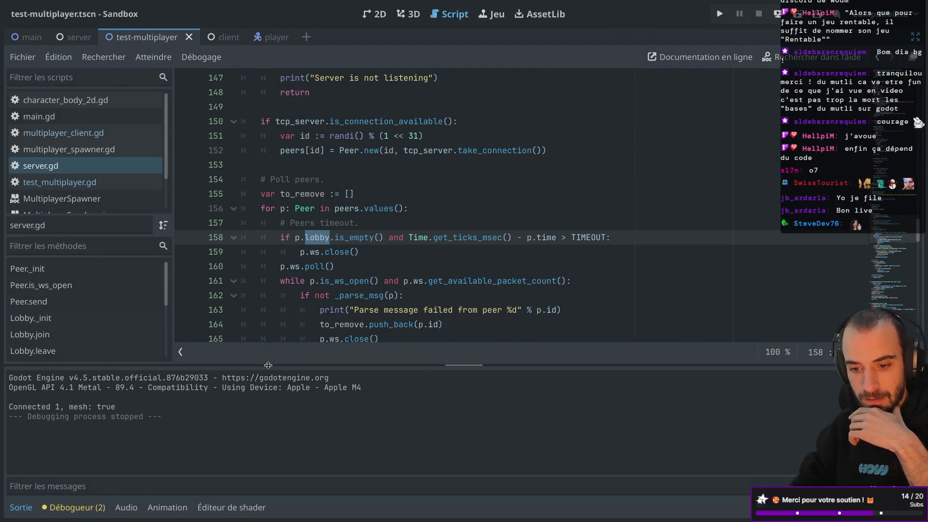
Reload the web build, then select the newest lobby ID in the server log
key("super+Tab")
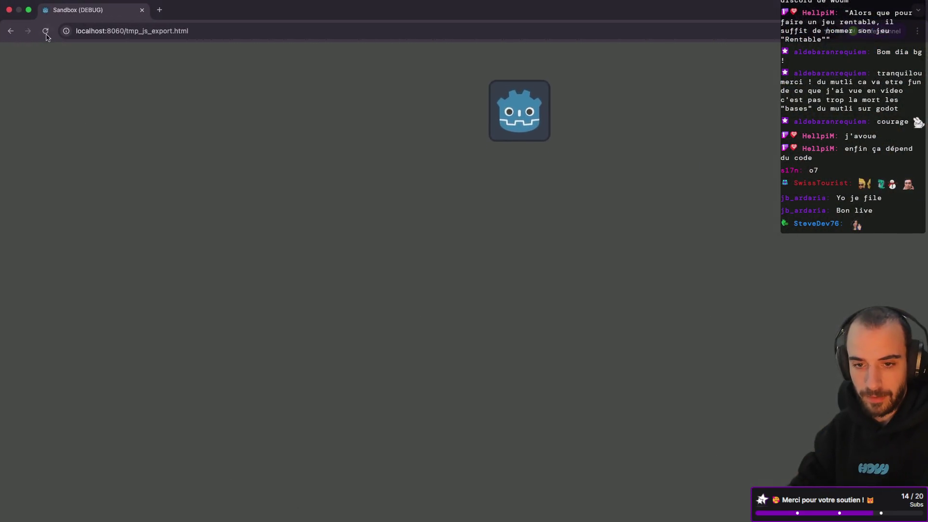
left_click(45, 31)
key("super+Tab")
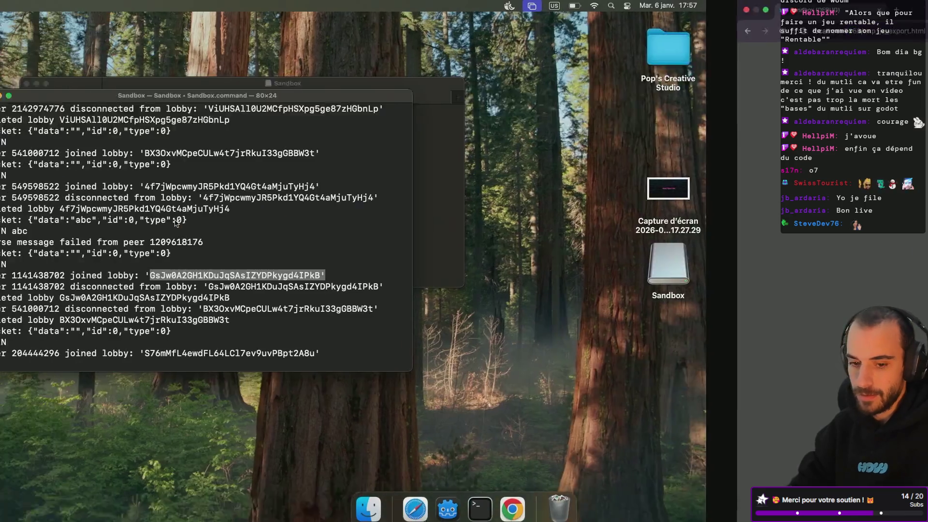
double_click(370, 353)
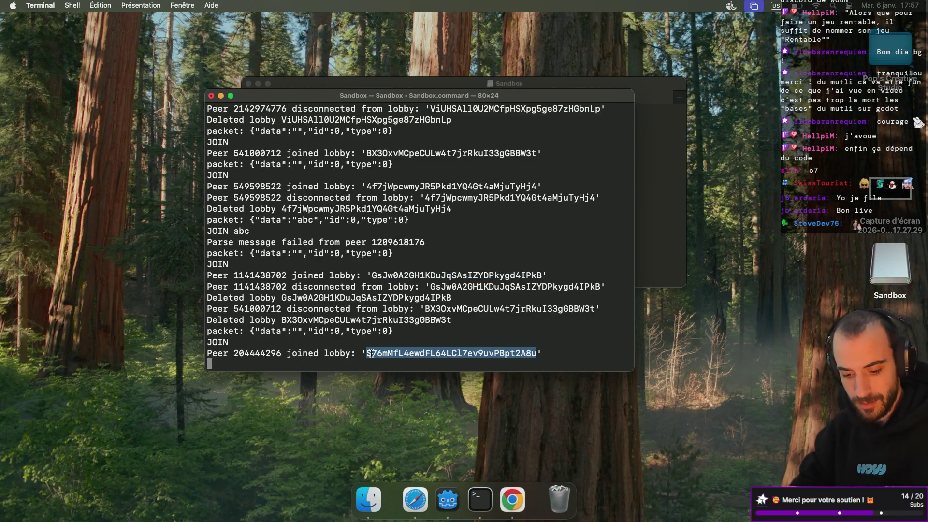
key("super+Tab")
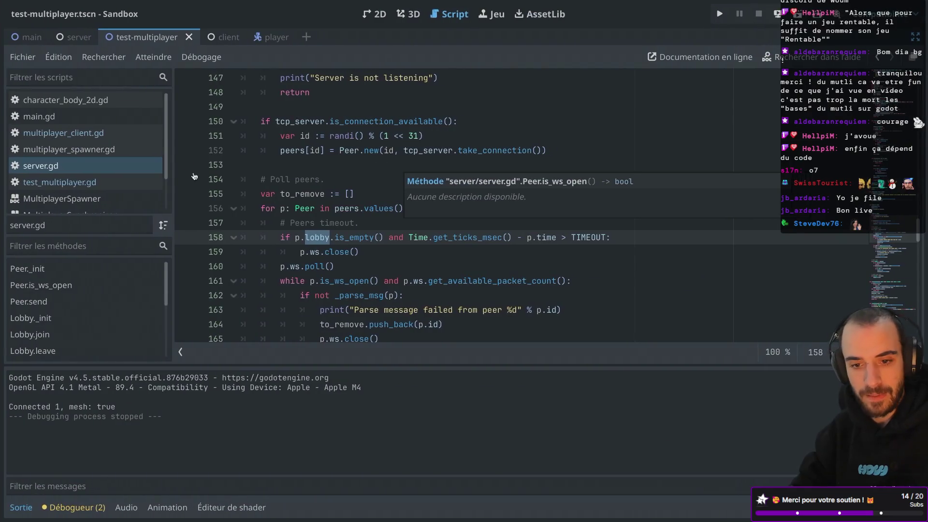
Paste the lobby ID into Client.start's second argument in test_multiplayer.gd
scroll(66, 142, "down", 1)
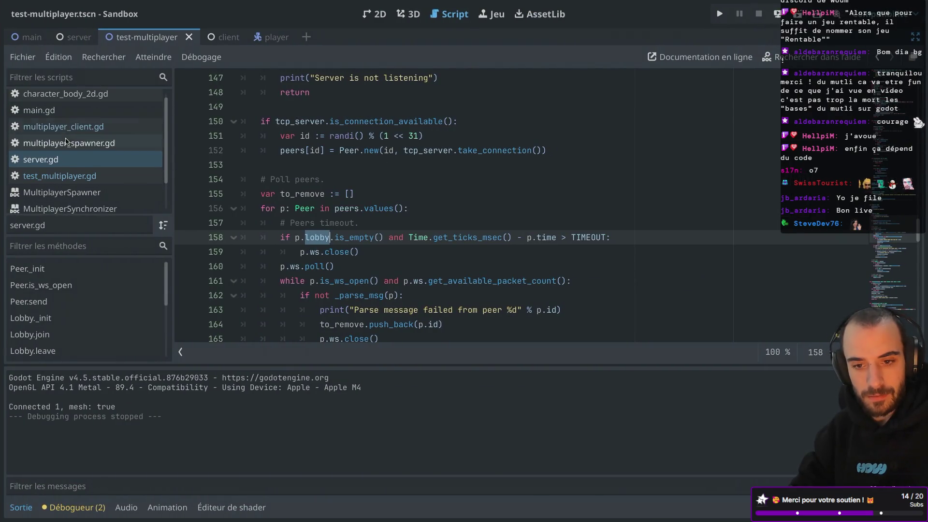
left_click(73, 127)
scroll(92, 145, "down", 3)
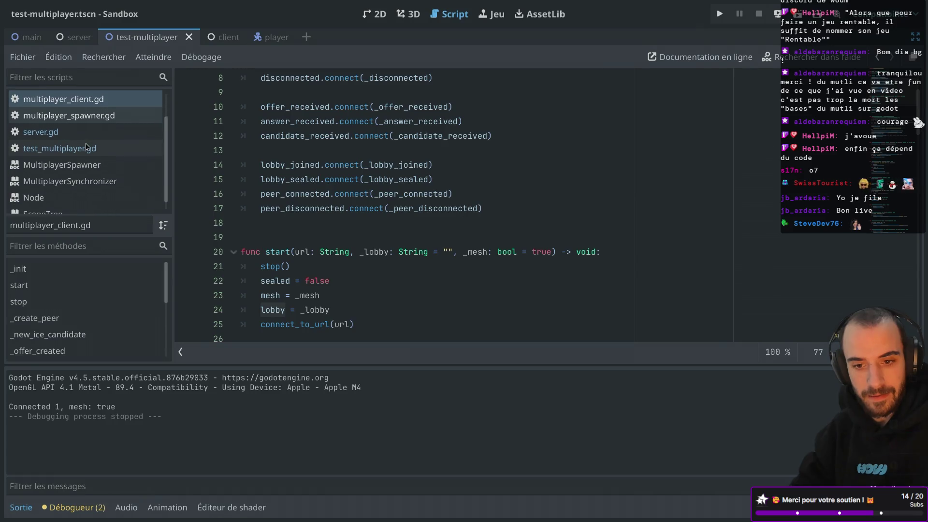
left_click(94, 144)
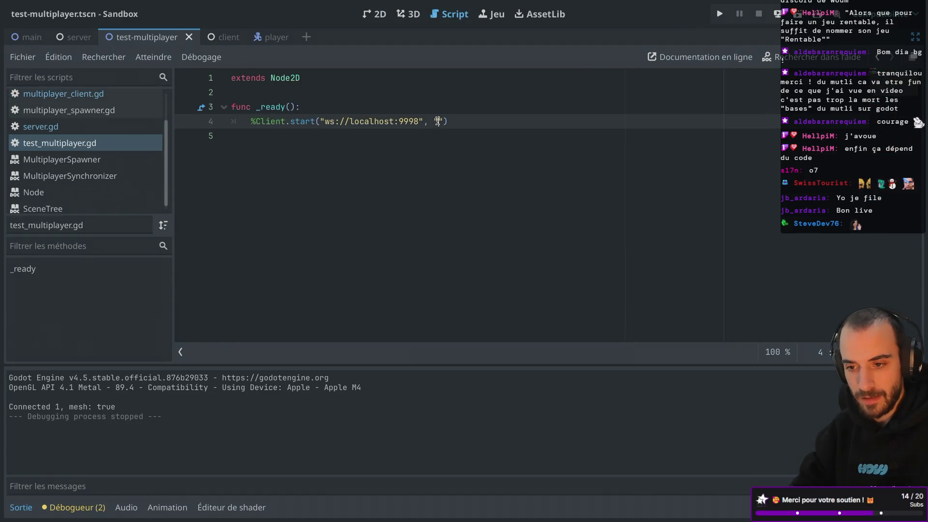
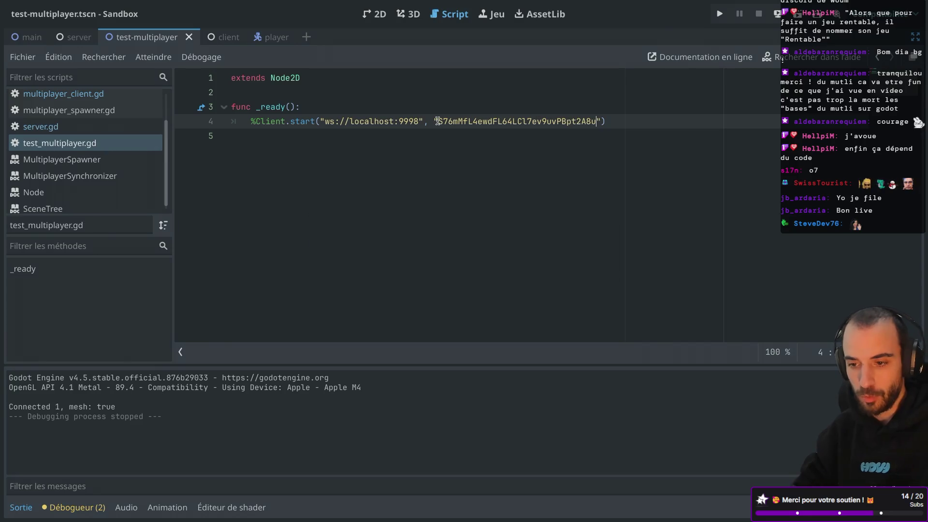
Run the test scene, confirm 'Peer connected: 1' in the output, then close the game window
left_click(720, 15)
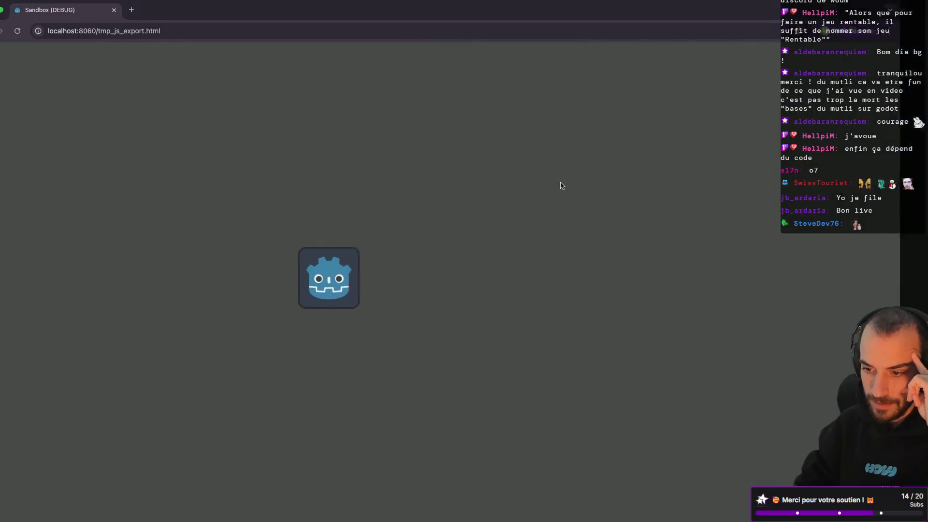
key("ctrl+Right")
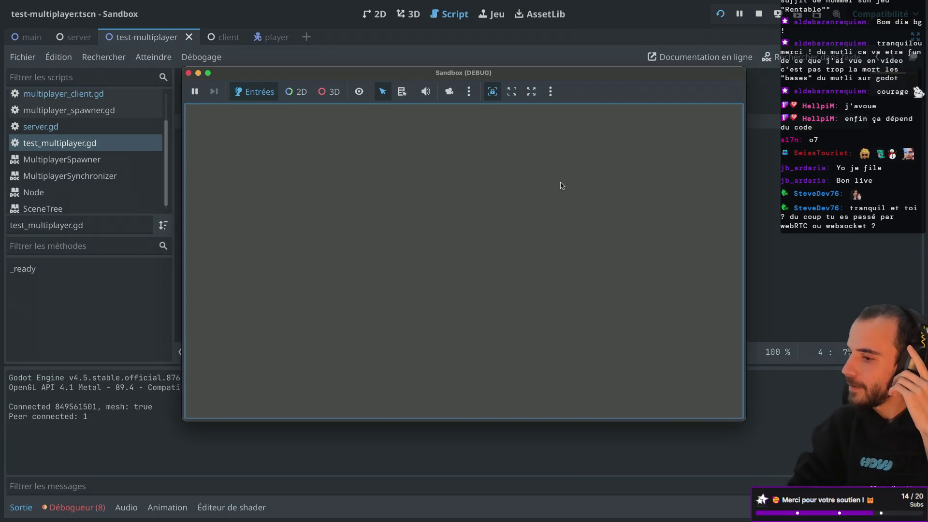
left_click(189, 74)
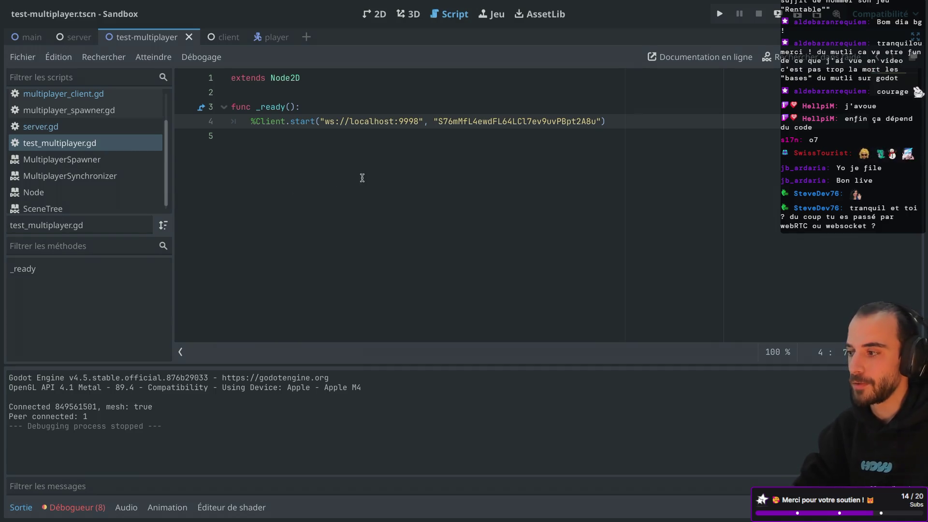
Widen the script list and open multiplayer_client.gd, briefly checking multiplayer_spawner.gd
left_click_drag(173, 158, 269, 158)
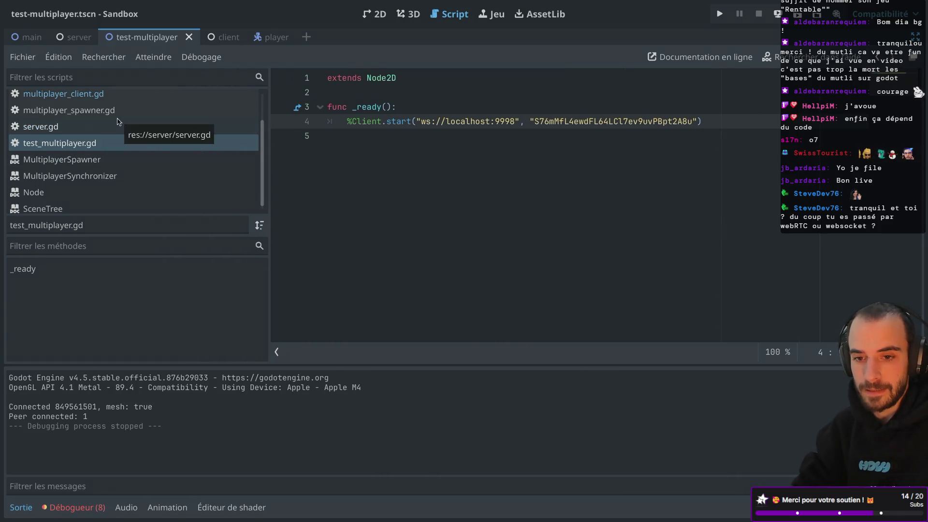
scroll(97, 131, "up", 2)
left_click(86, 132)
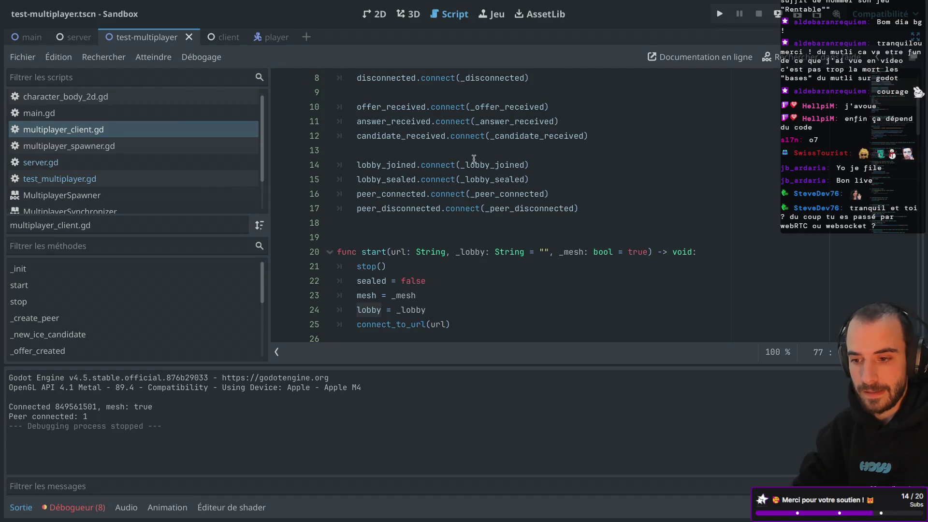
scroll(474, 159, "up", 2)
scroll(138, 137, "down", 1)
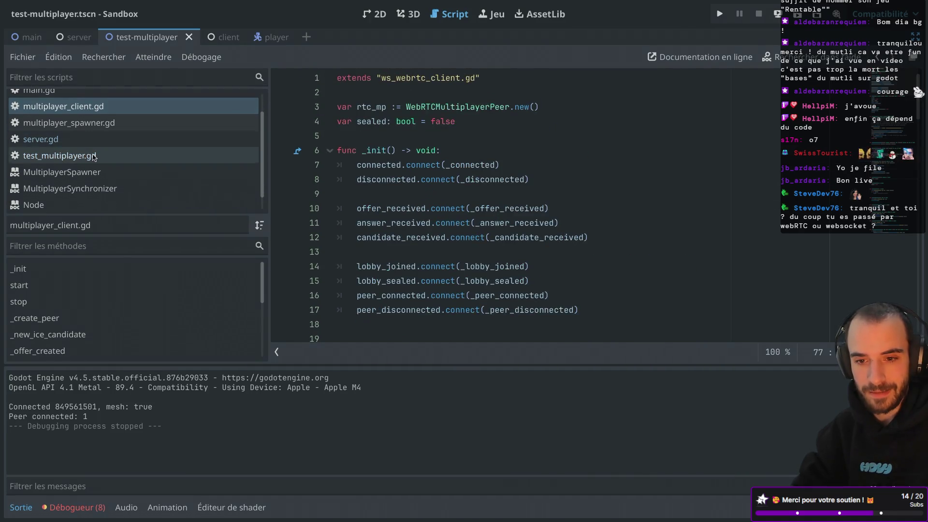
scroll(125, 140, "up", 1)
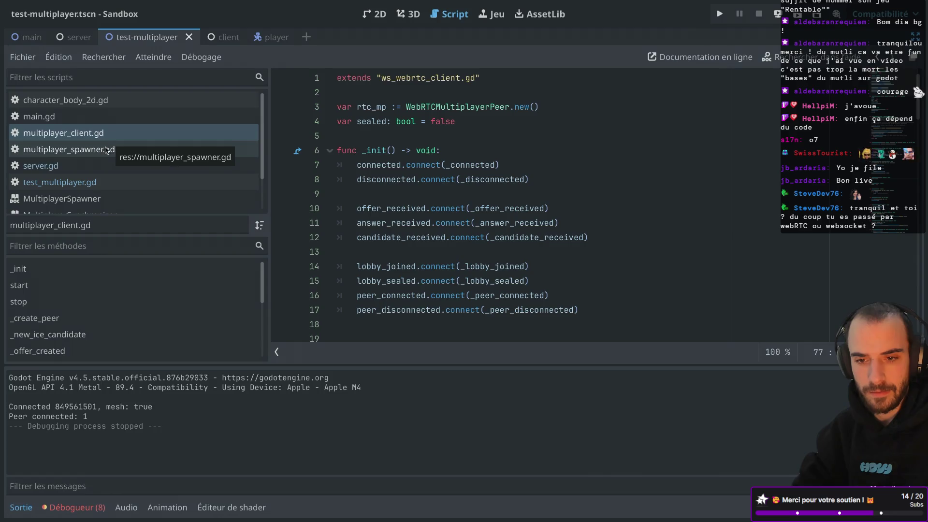
left_click(107, 150)
left_click(118, 131)
scroll(409, 170, "down", 10)
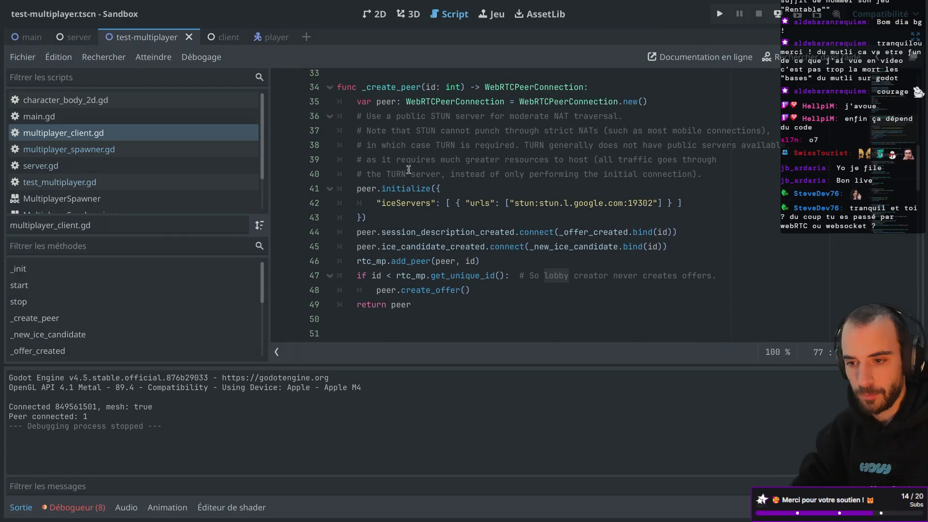
scroll(408, 170, "up", 1)
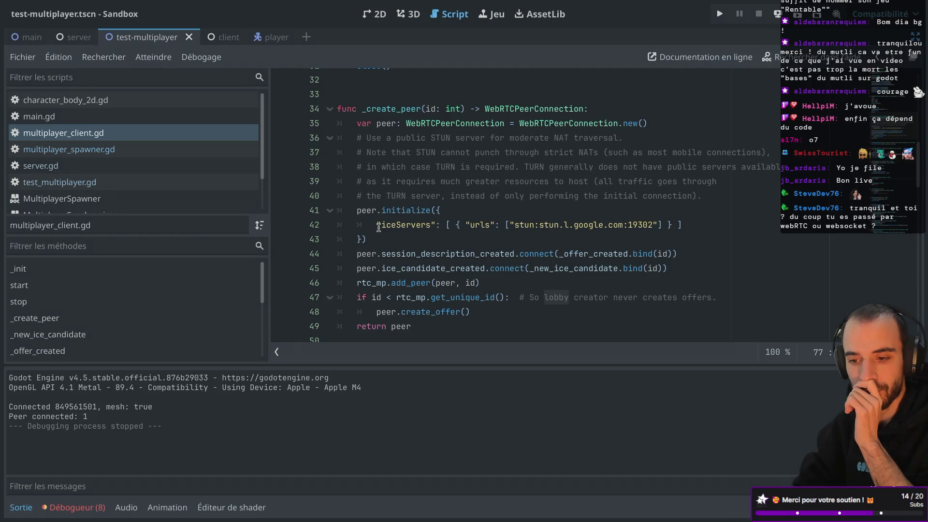
Select the STUN server URL in _create_peer, then return to server.gd
left_click_drag(516, 224, 657, 224)
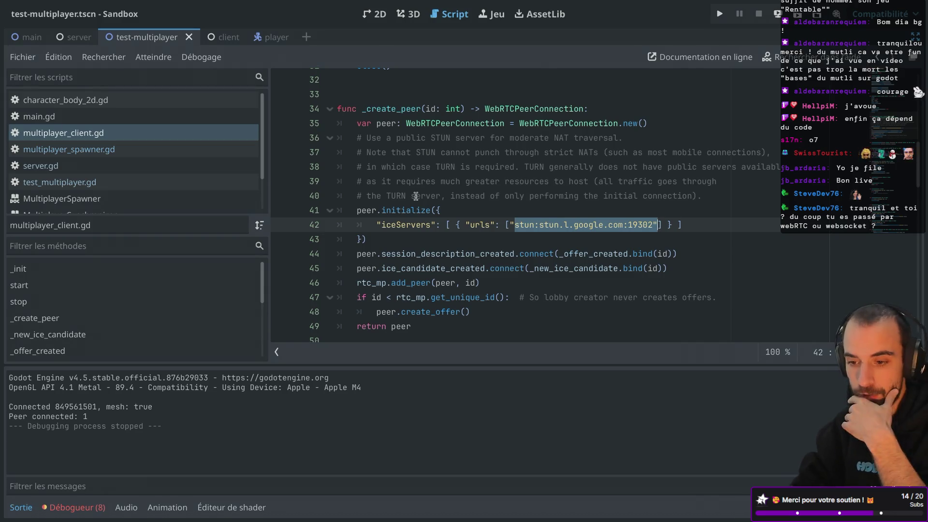
scroll(501, 140, "down", 3)
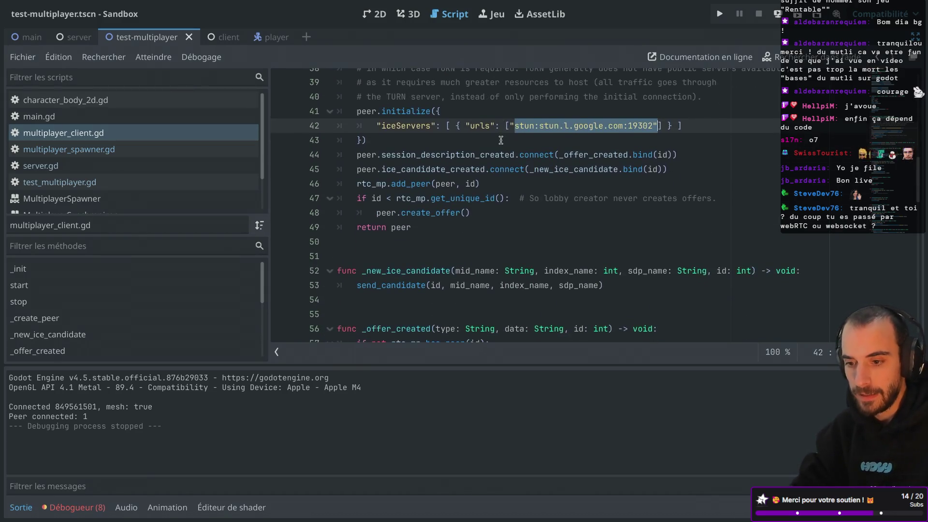
scroll(501, 140, "up", 4)
scroll(501, 140, "down", 5)
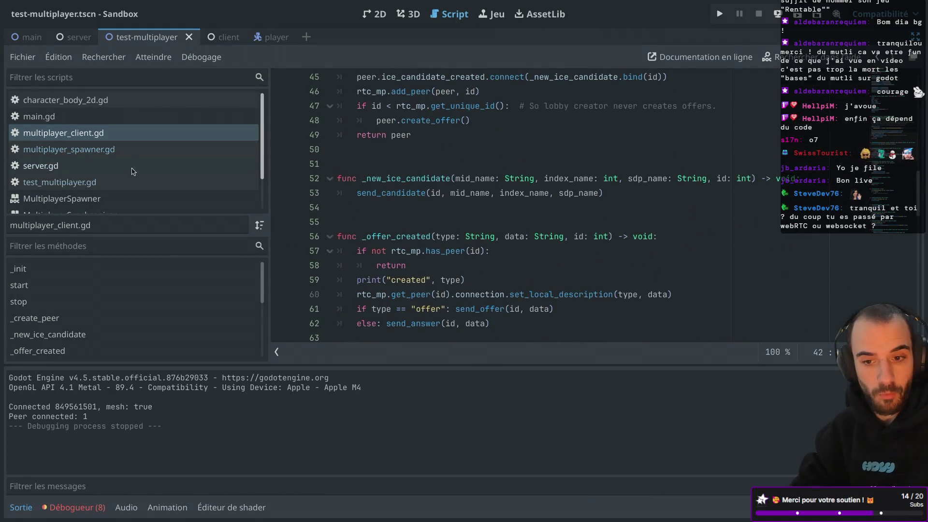
scroll(129, 170, "down", 1)
left_click(60, 150)
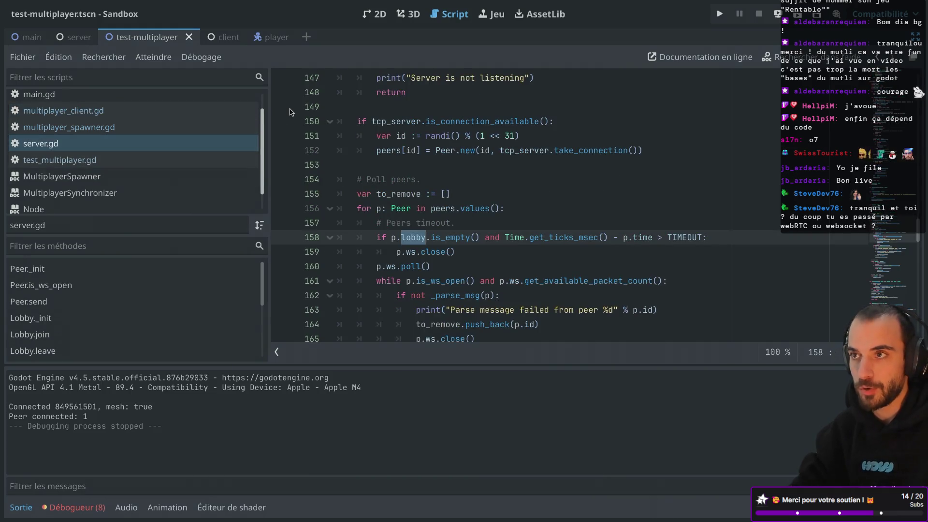
View the godot-demo-projects networking/webrtc_signaling/demo folder on GitHub, then return to Godot
key("ctrl+Right")
left_click(385, 12)
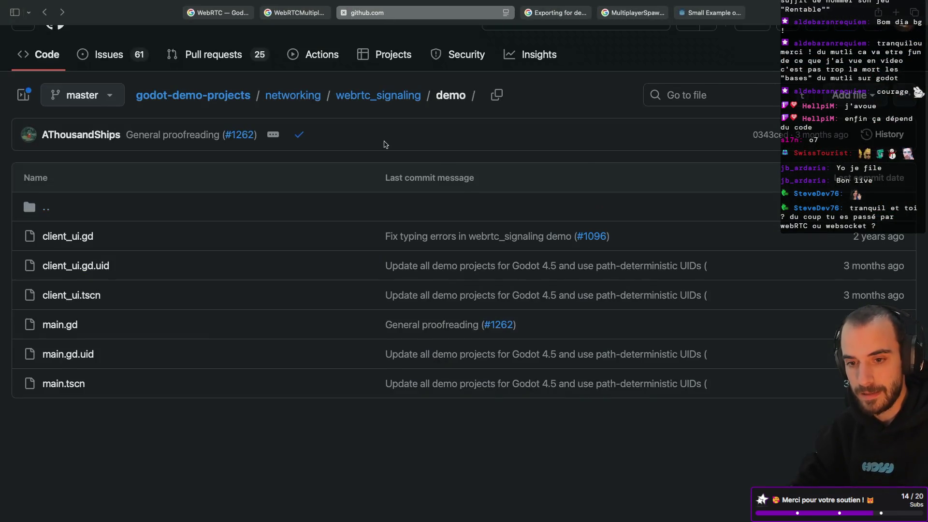
scroll(384, 143, "up", 1)
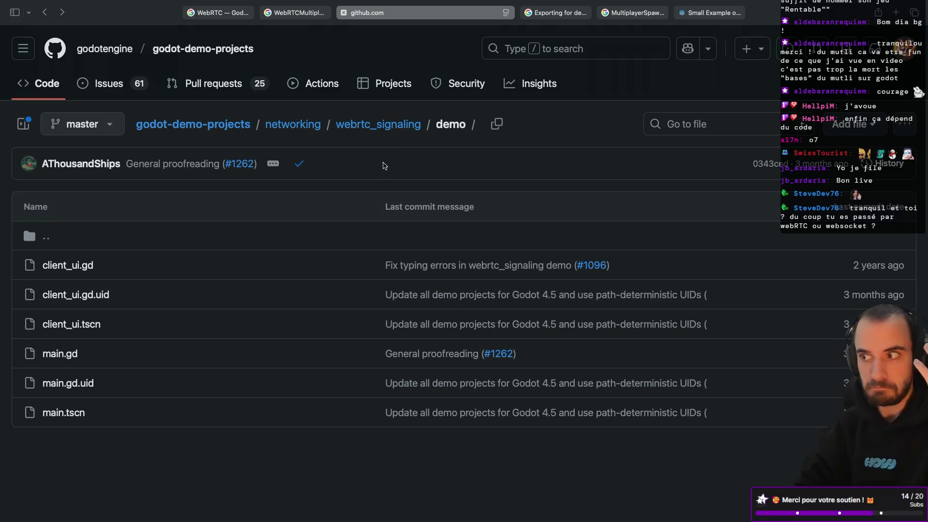
scroll(383, 166, "down", 1)
scroll(383, 166, "up", 1)
key("ctrl+Left")
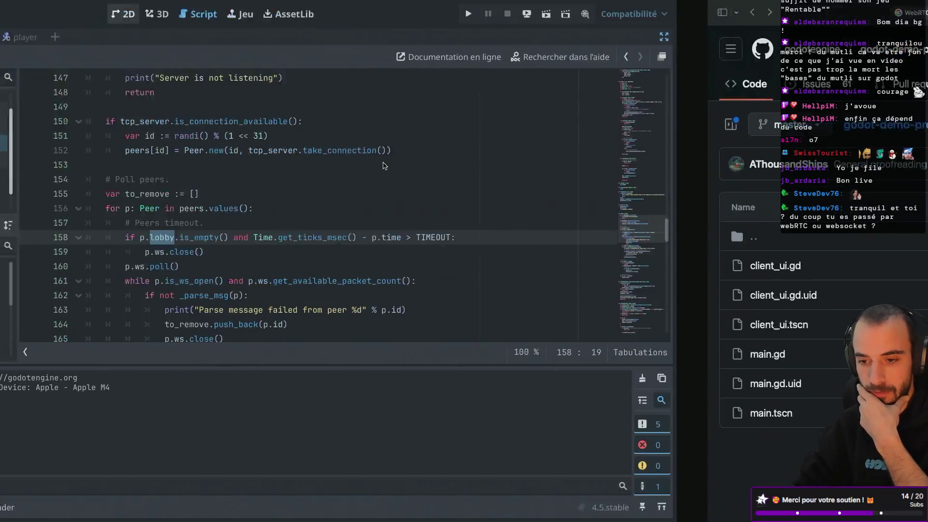
Scroll through server.gd, then run the Sandbox project to test the connection
scroll(383, 166, "down", 3)
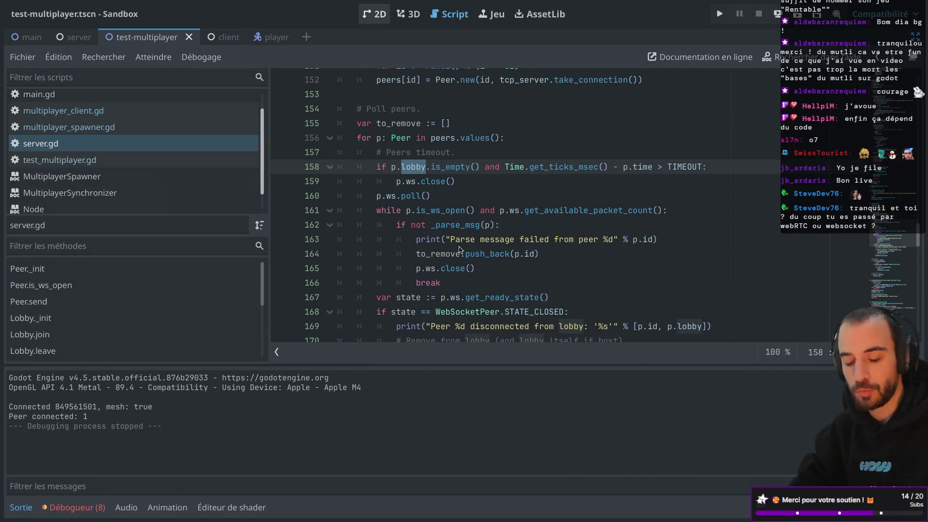
scroll(459, 249, "down", 5)
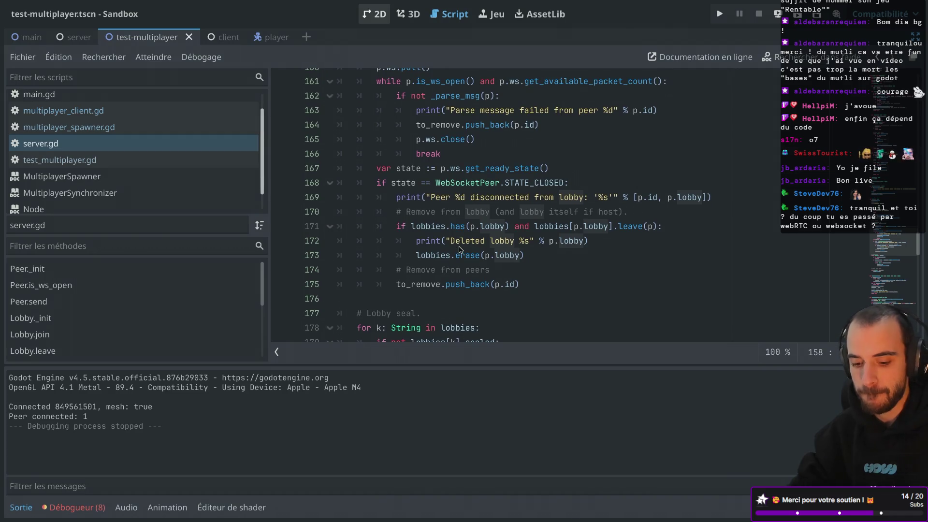
scroll(460, 249, "up", 4)
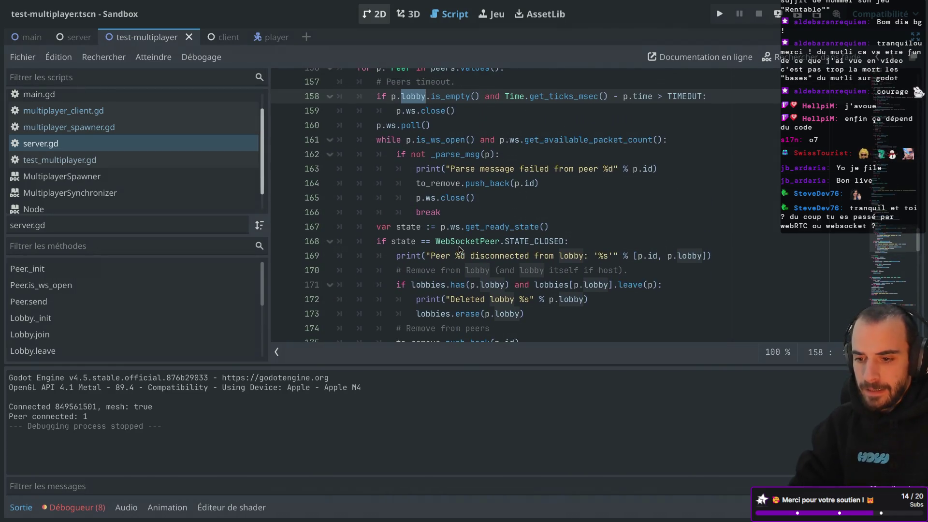
scroll(460, 249, "up", 3)
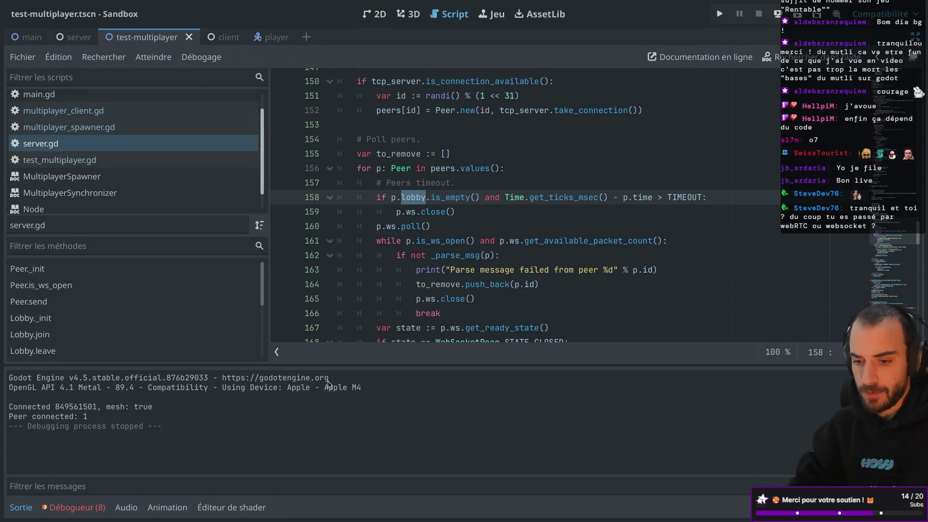
left_click(719, 14)
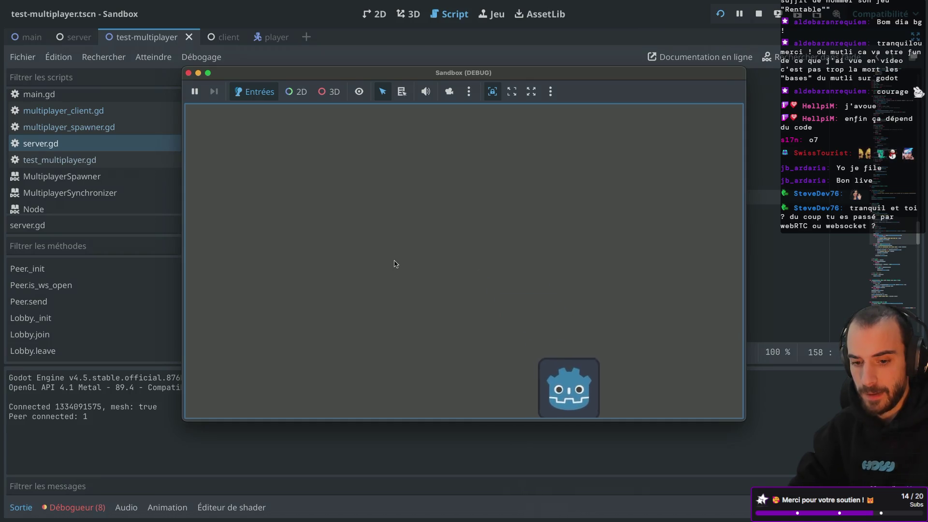
Show the Débogueur panel's Erreurs (8) list, then close the game window
left_click(73, 507)
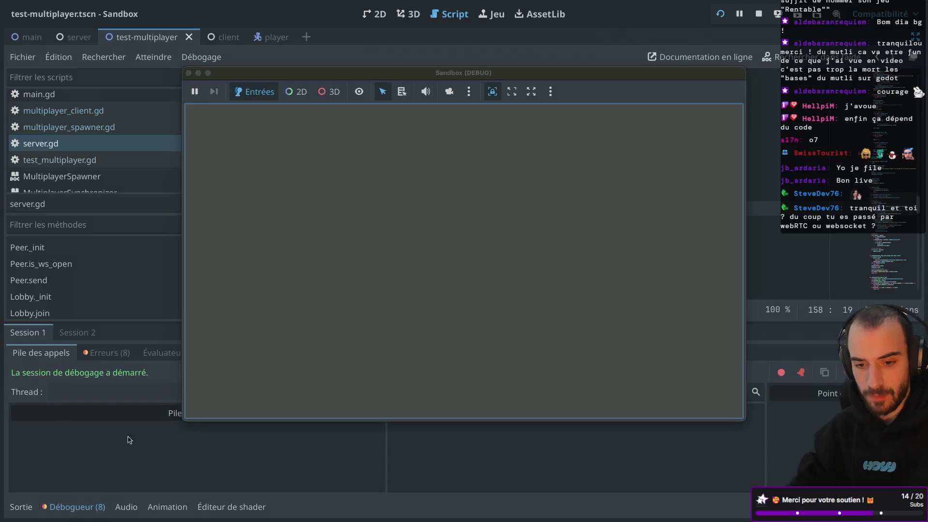
left_click(107, 352)
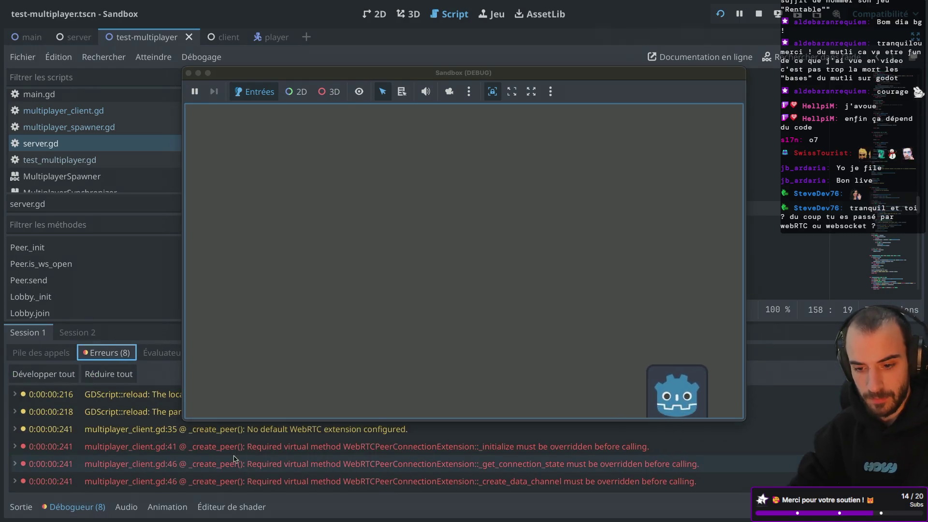
scroll(234, 459, "up", 1)
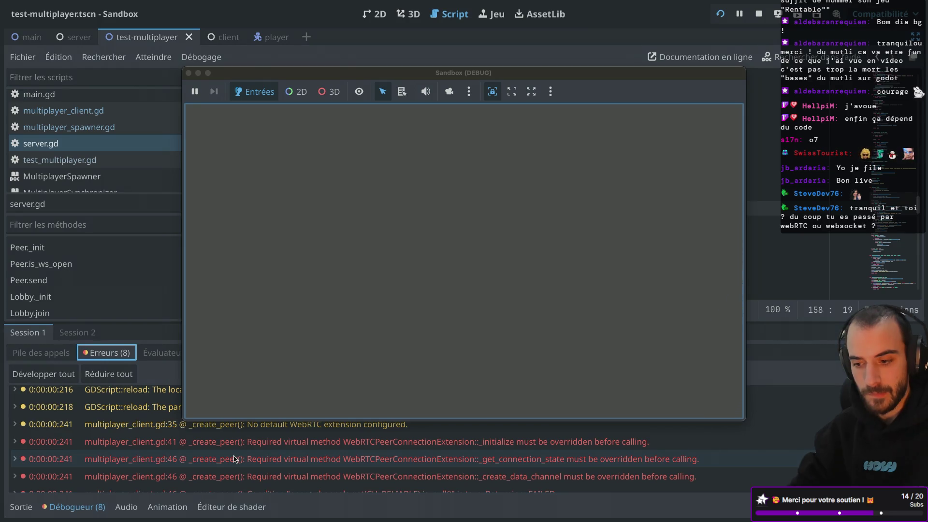
left_click(198, 73)
Jump from the error list to lines 41 and 46 of multiplayer_client.gd
scroll(330, 421, "down", 2)
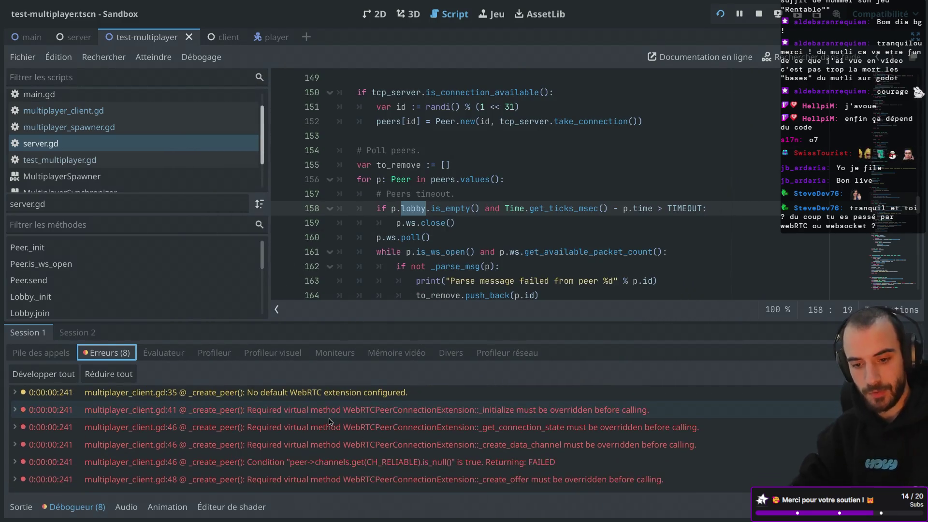
left_click(166, 464)
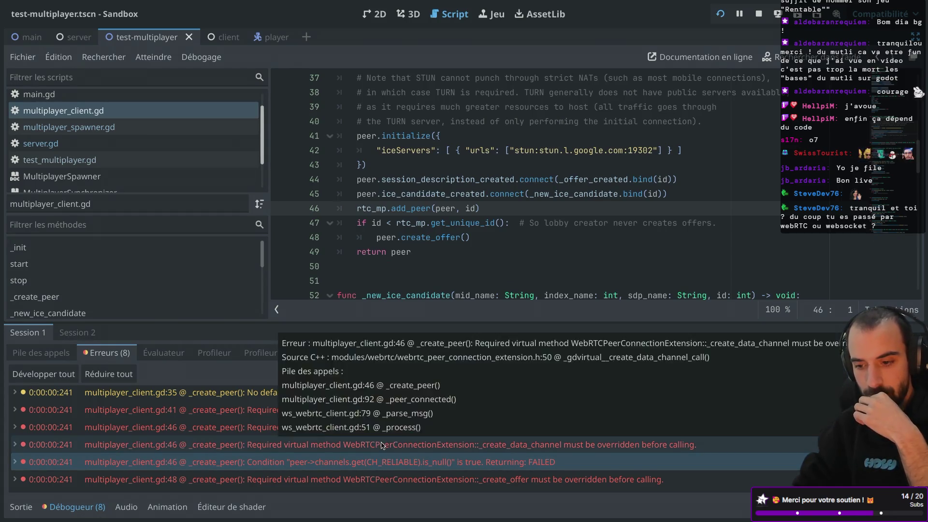
left_click(424, 410)
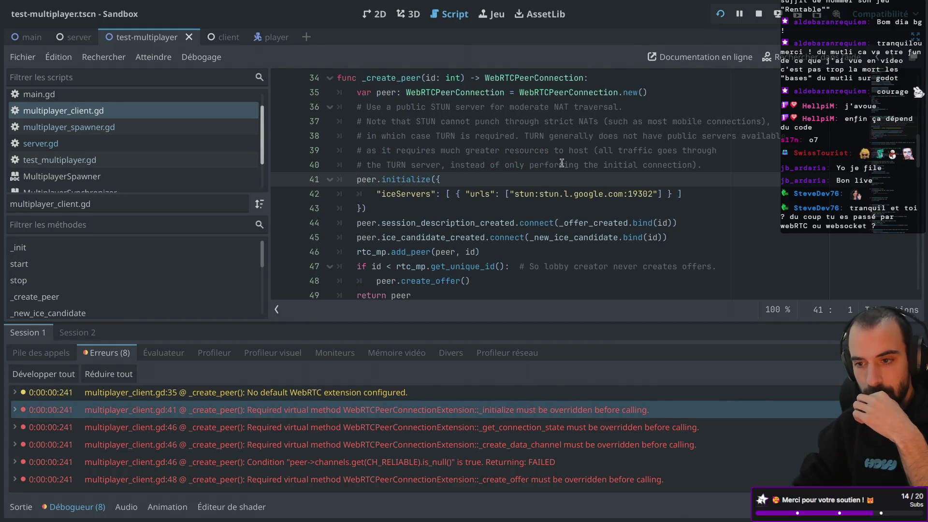
scroll(562, 163, "down", 2)
scroll(562, 163, "down", 2)
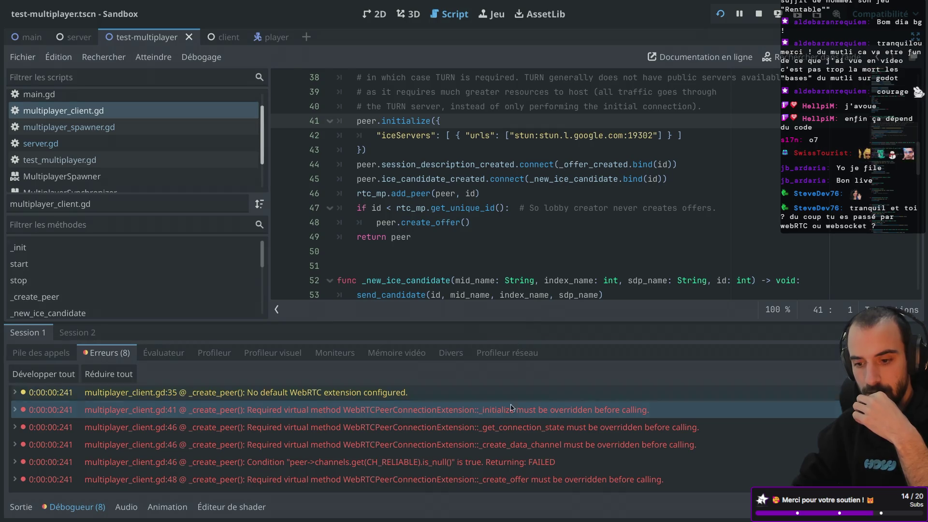
mouse_move(500, 430)
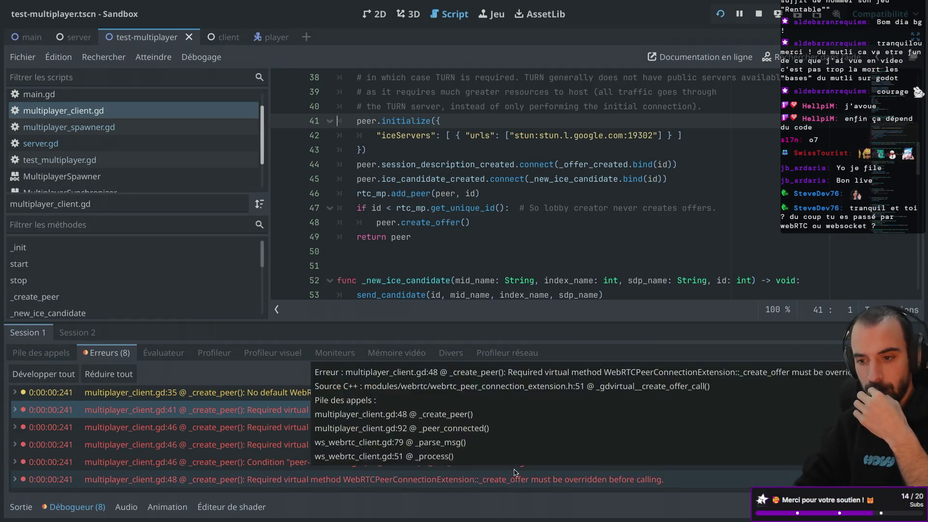
left_click(453, 490)
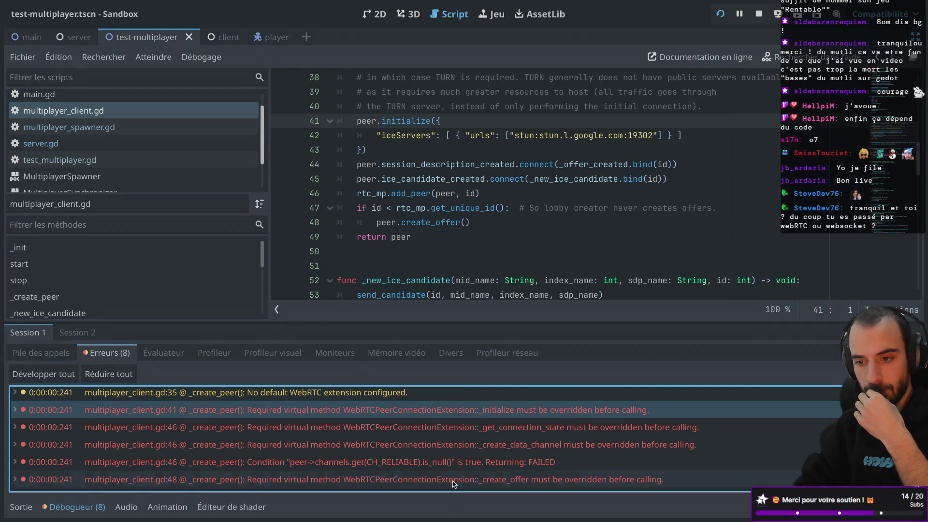
left_click(453, 466)
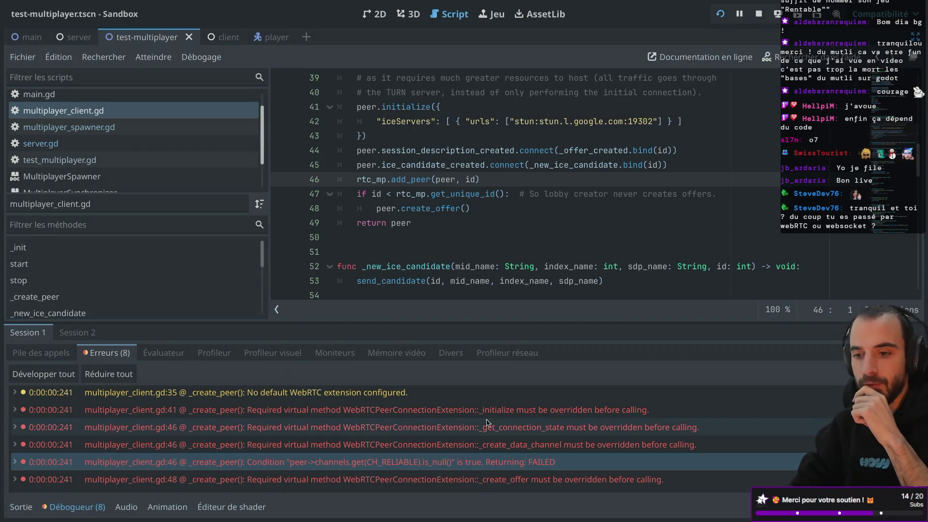
Scroll through _create_peer and its WebRTCPeerConnection.new() setup
mouse_move(486, 173)
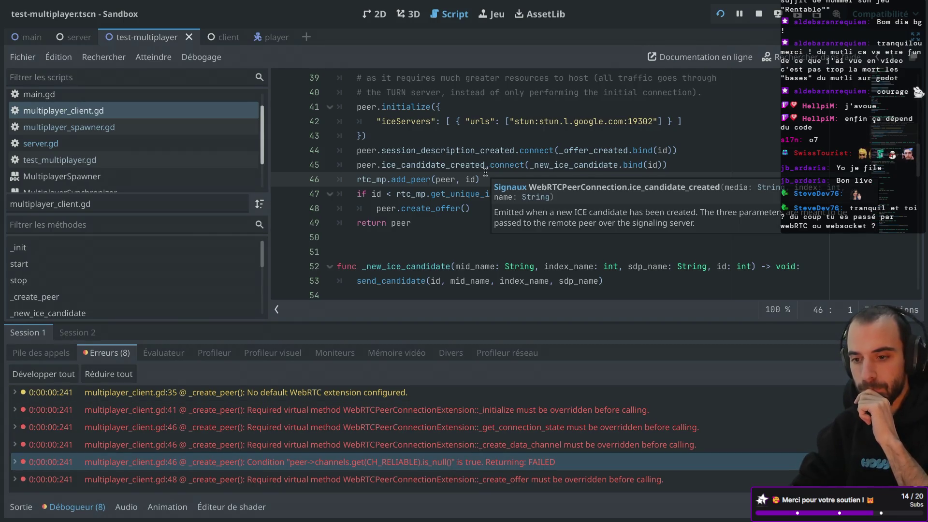
scroll(485, 172, "up", 1)
scroll(486, 172, "down", 5)
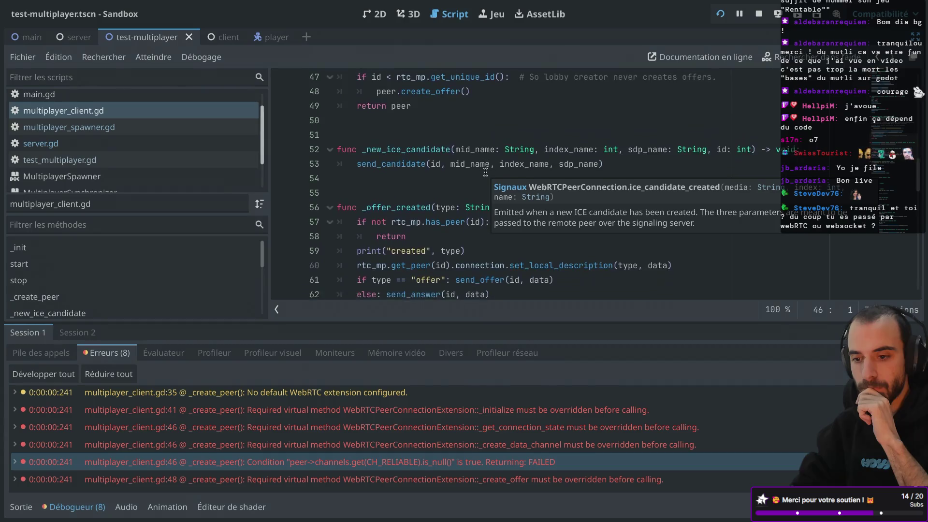
scroll(486, 173, "down", 4)
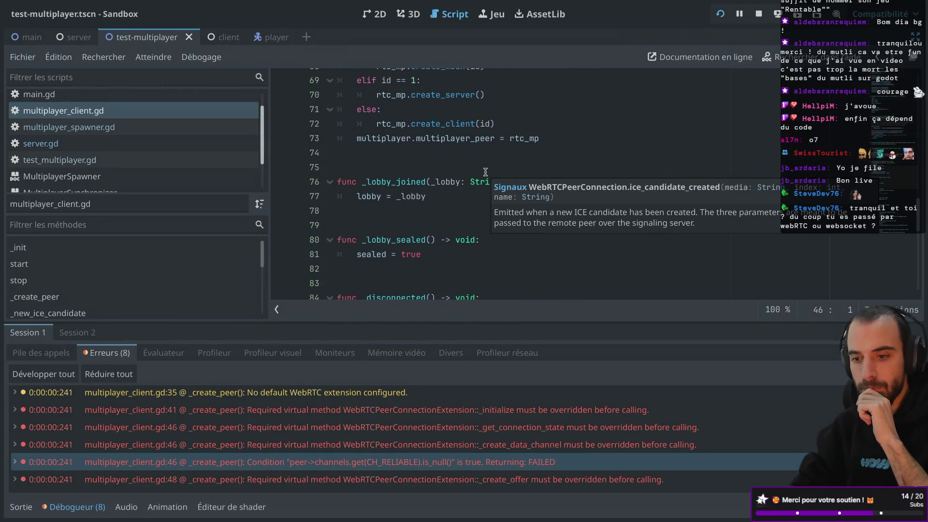
scroll(485, 173, "down", 3)
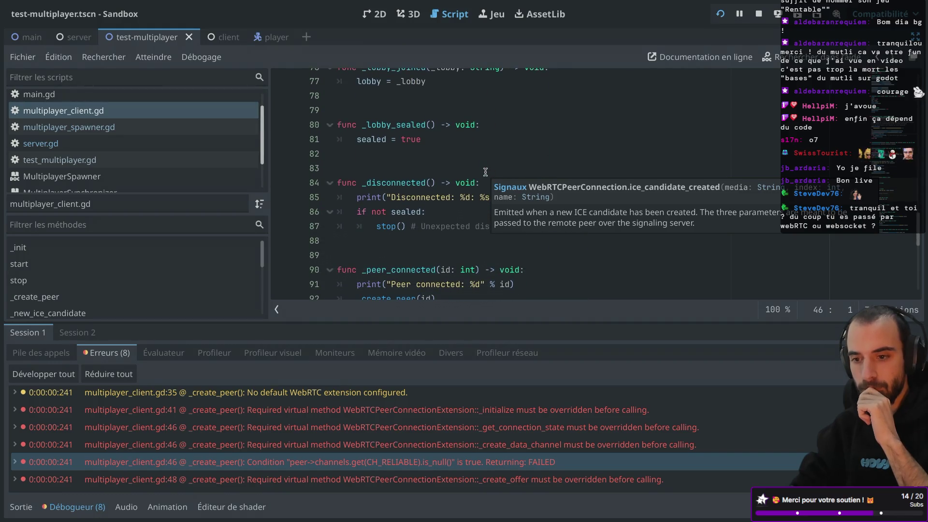
scroll(486, 172, "down", 4)
scroll(486, 172, "down", 4)
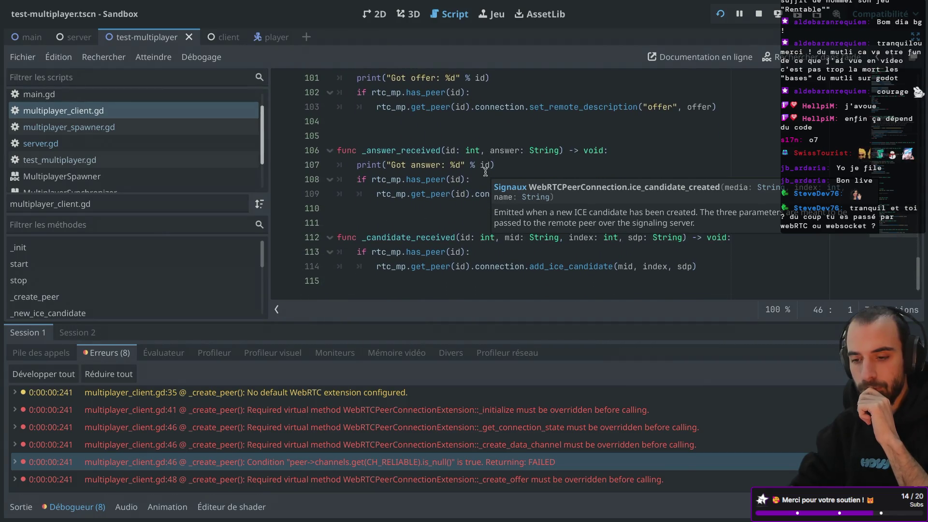
scroll(486, 172, "up", 20)
scroll(486, 172, "up", 5)
scroll(486, 172, "up", 2)
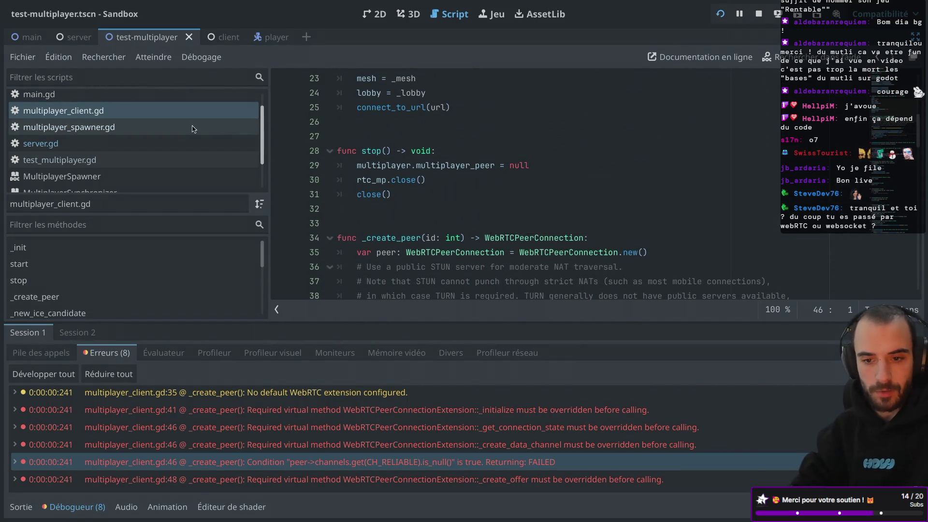
key("ctrl+shift+F11")
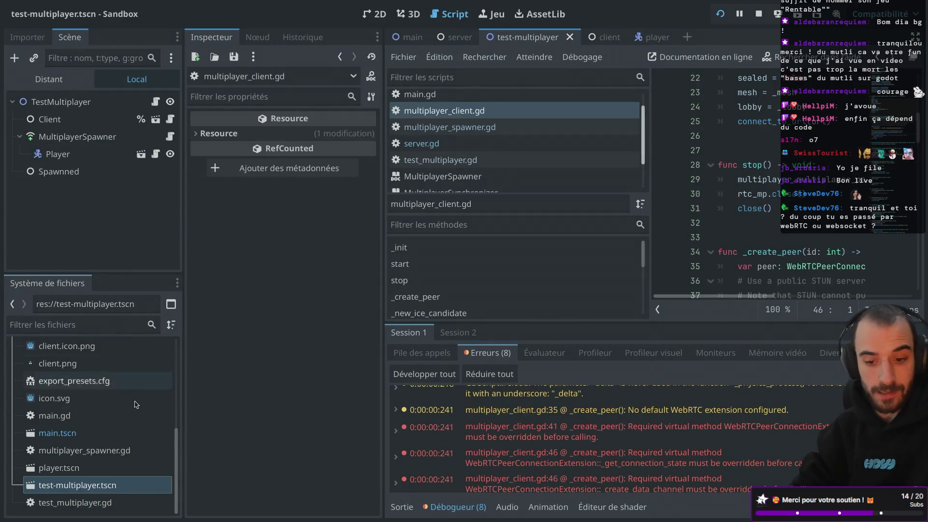
scroll(94, 426, "up", 5)
scroll(93, 435, "up", 2)
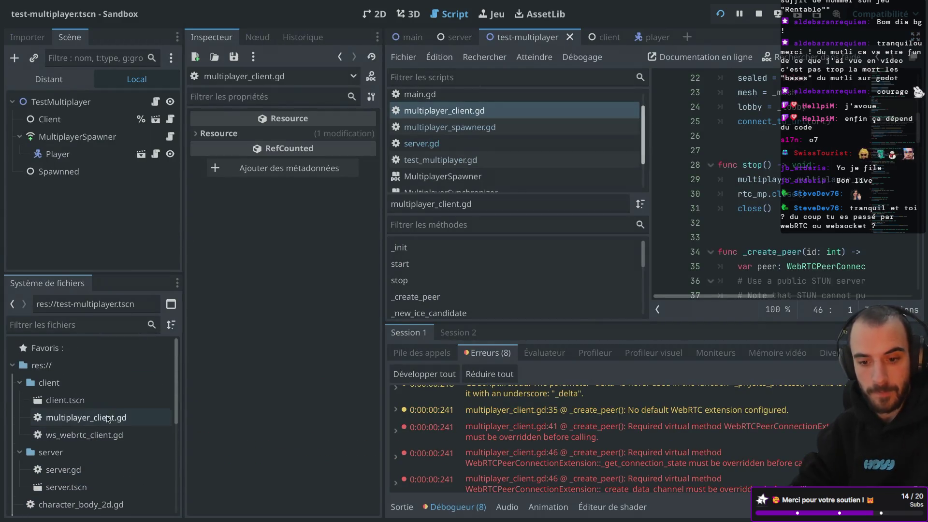
left_click(95, 419)
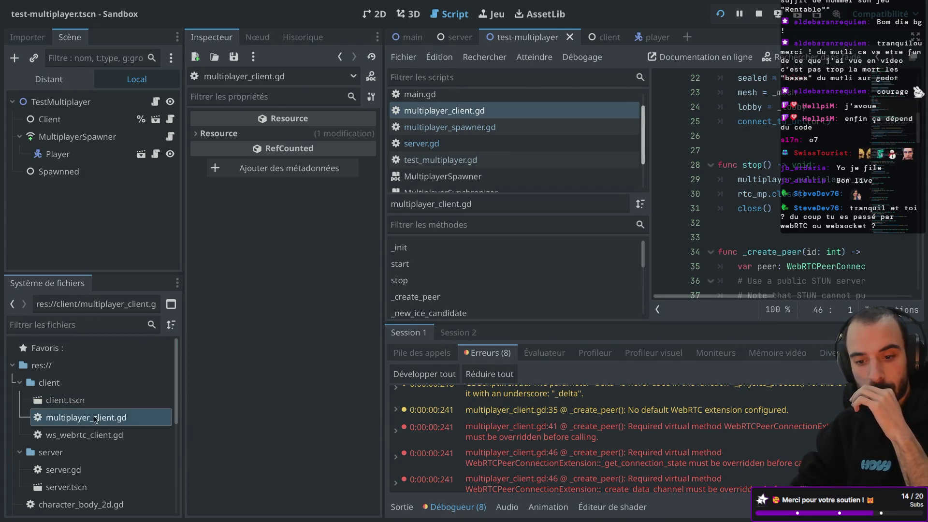
key("ctrl+shift+F11")
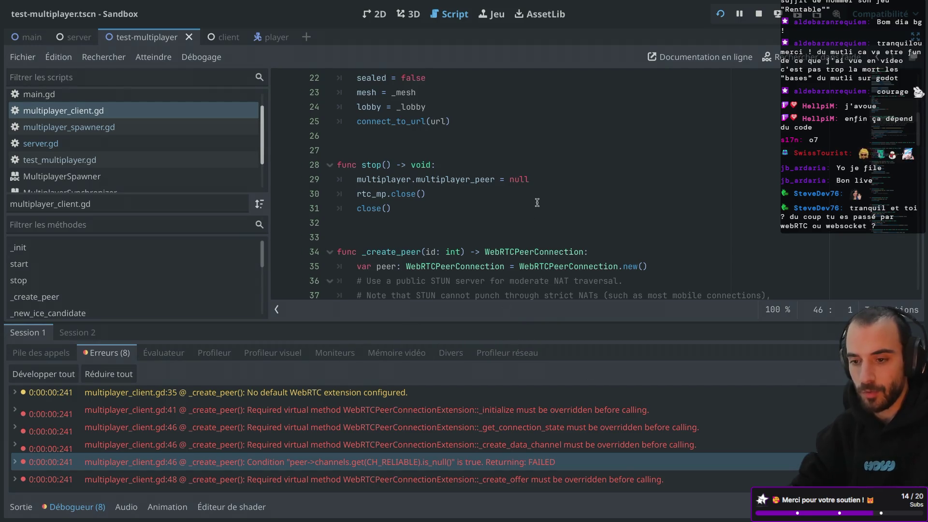
Scroll multiplayer_client.gd back to line 1, then switch to the GitHub demo folder
scroll(537, 202, "up", 5)
scroll(537, 202, "down", 4)
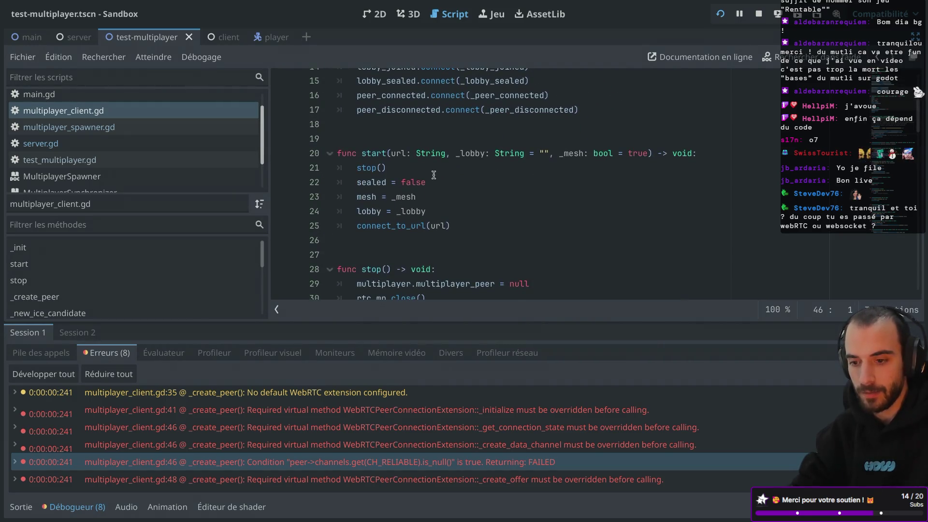
scroll(429, 170, "down", 8)
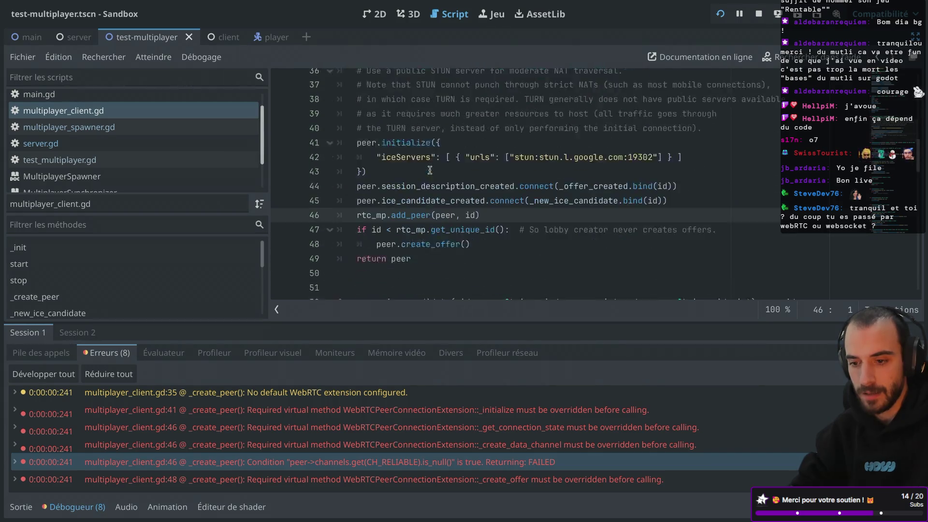
scroll(430, 170, "down", 10)
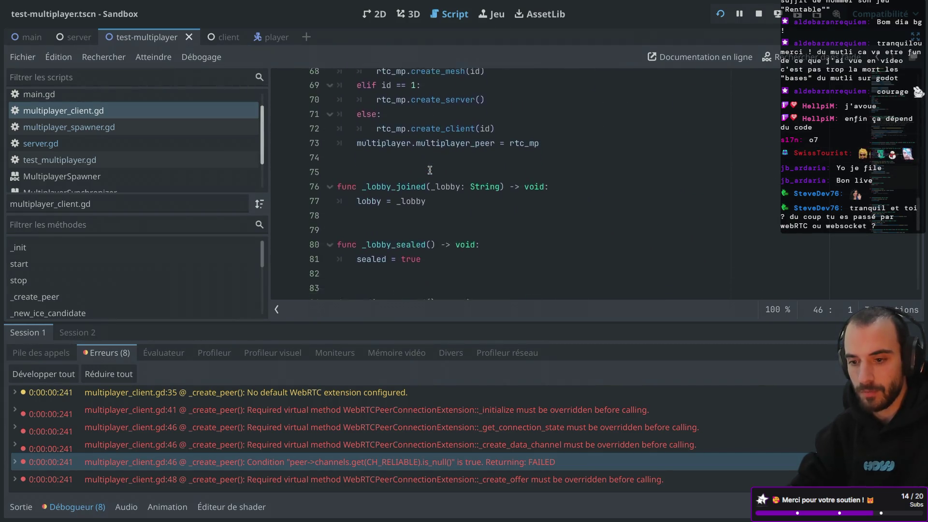
scroll(430, 170, "down", 9)
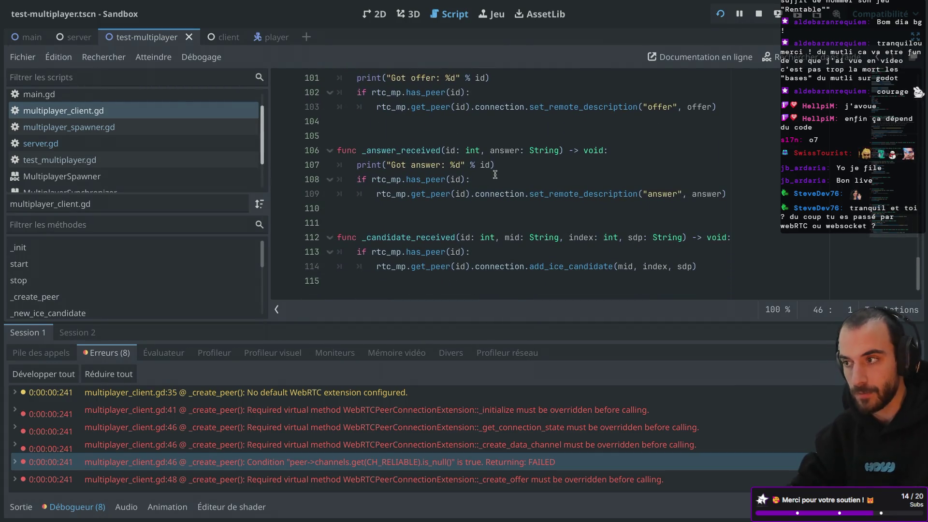
scroll(495, 173, "up", 20)
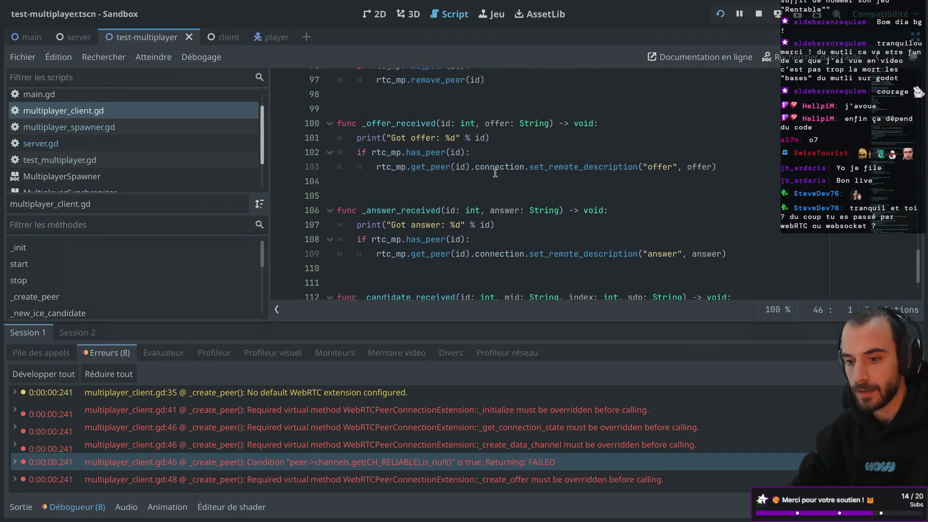
scroll(495, 173, "up", 6)
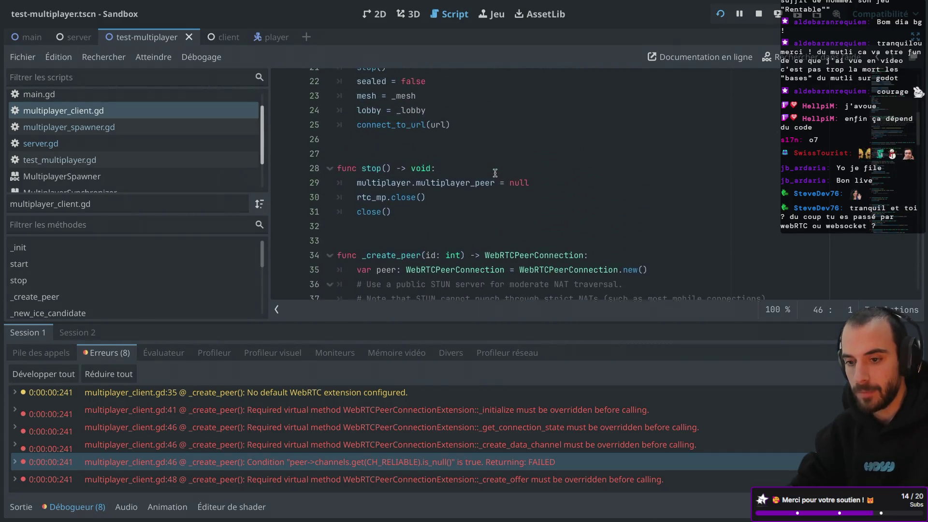
scroll(496, 173, "up", 6)
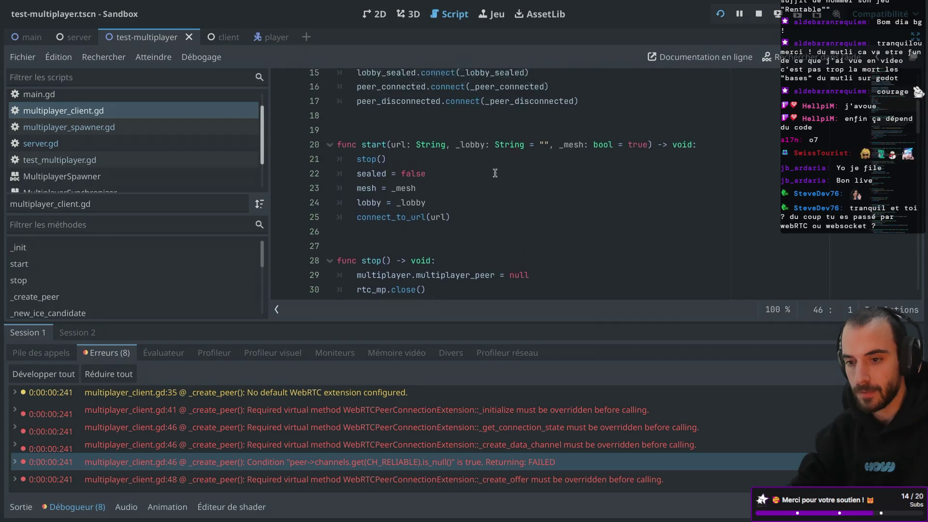
scroll(495, 174, "down", 2)
scroll(495, 174, "up", 3)
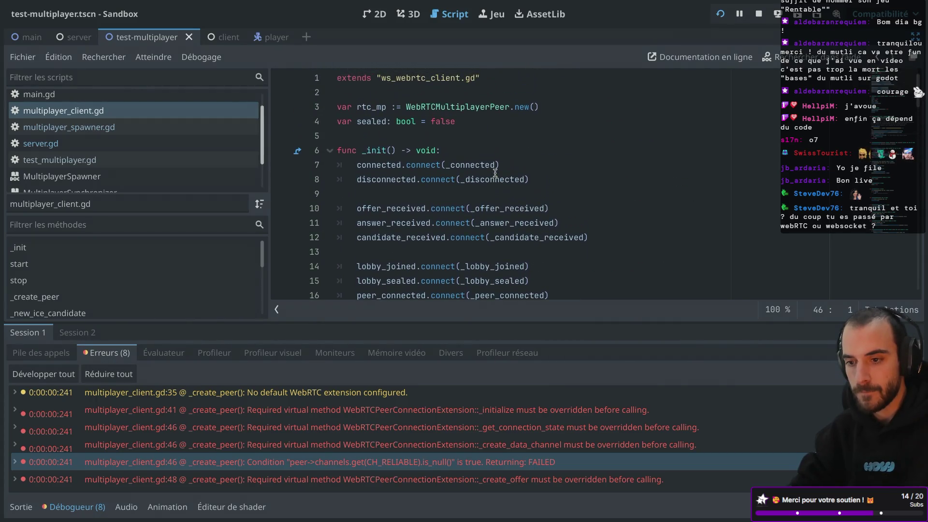
key("ctrl+Right")
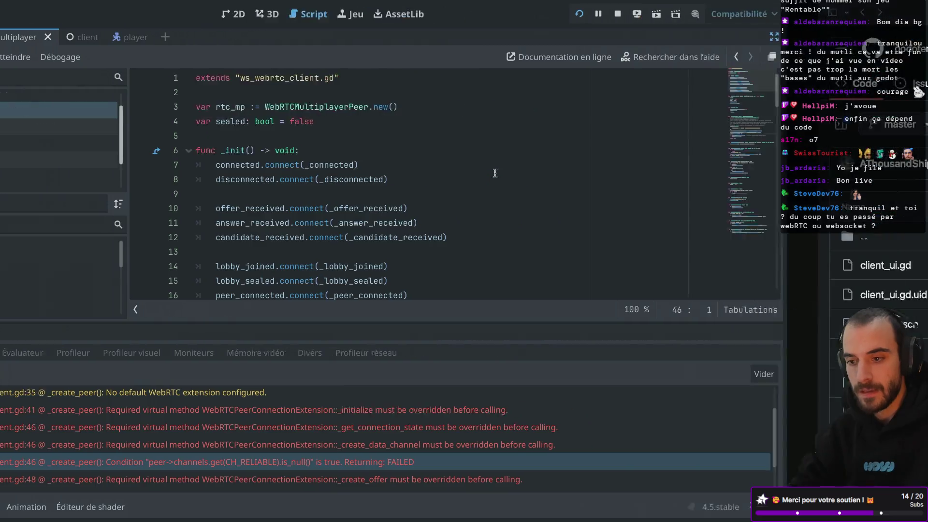
Go to the godot-demo-projects root, enter the webrtc_signaling folder, and scroll to its README
left_click(225, 126)
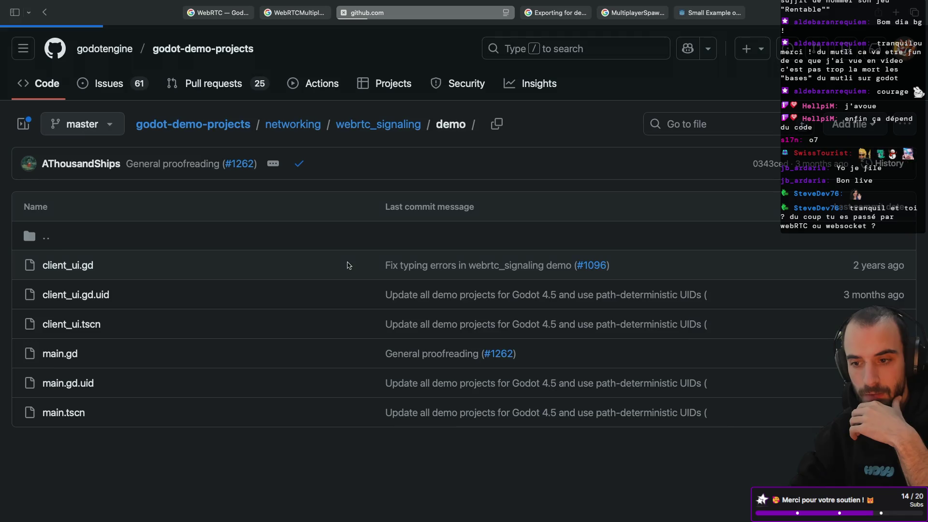
scroll(351, 203, "left", 5)
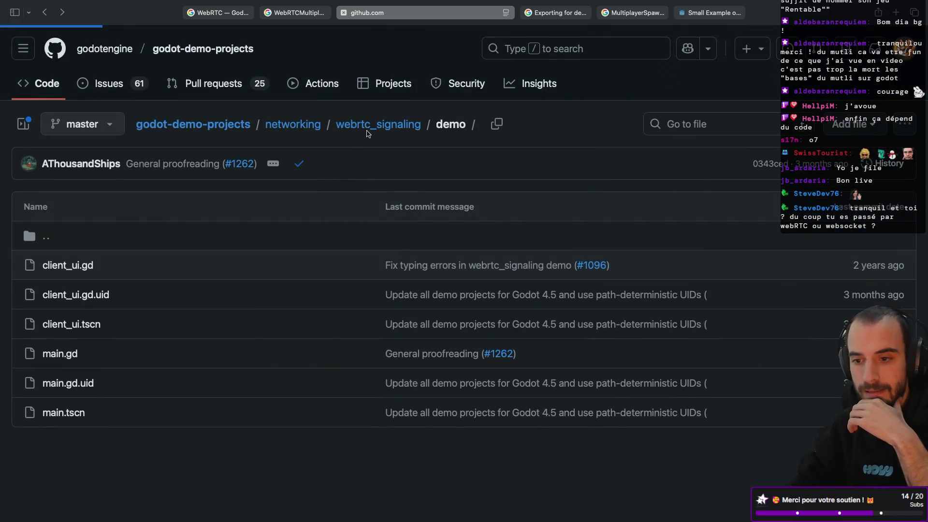
left_click(476, 127)
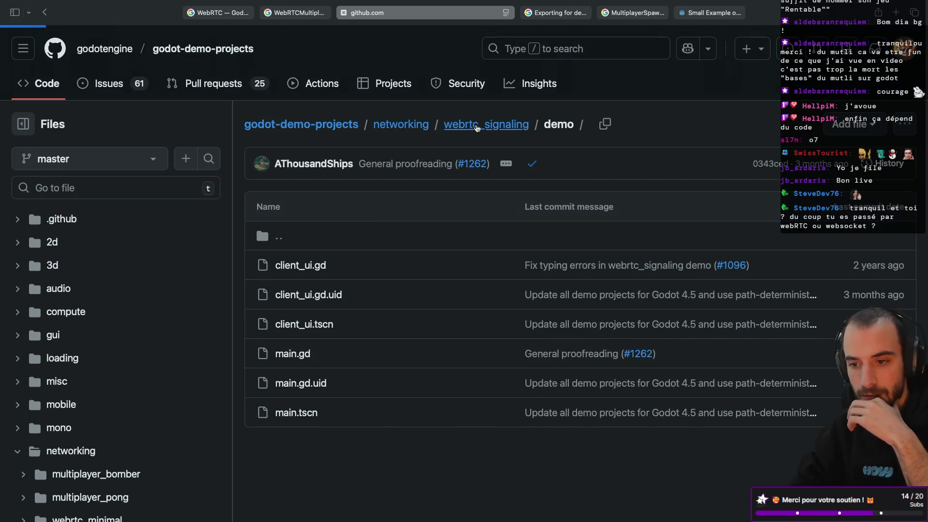
scroll(359, 297, "down", 10)
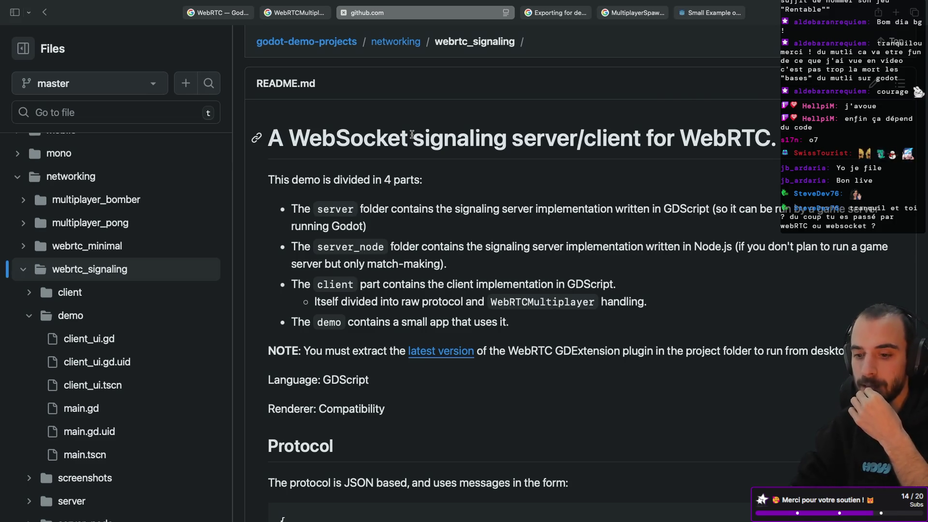
scroll(411, 134, "down", 2)
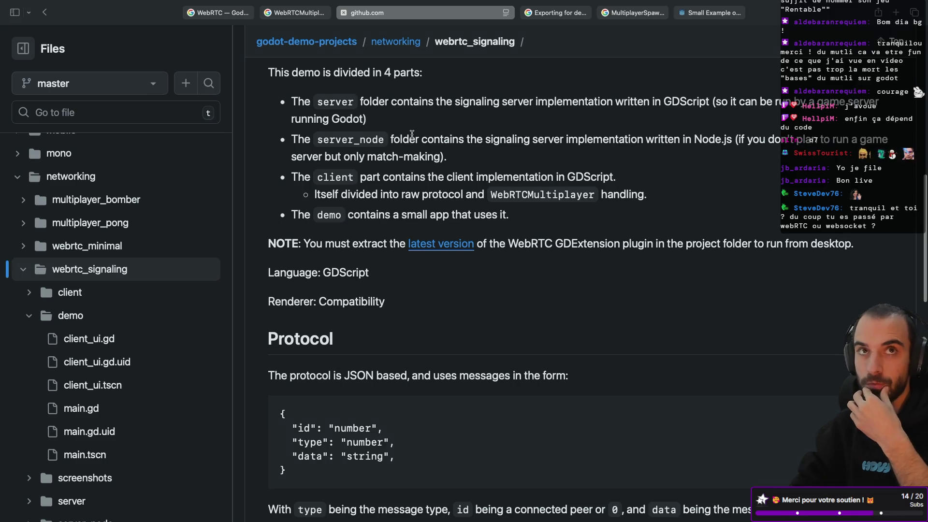
scroll(412, 134, "down", 3)
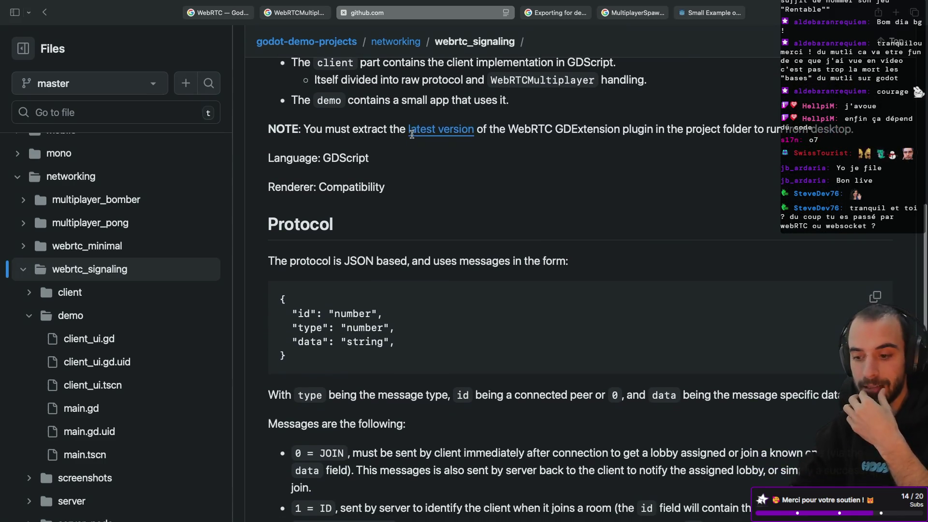
scroll(412, 137, "up", 4)
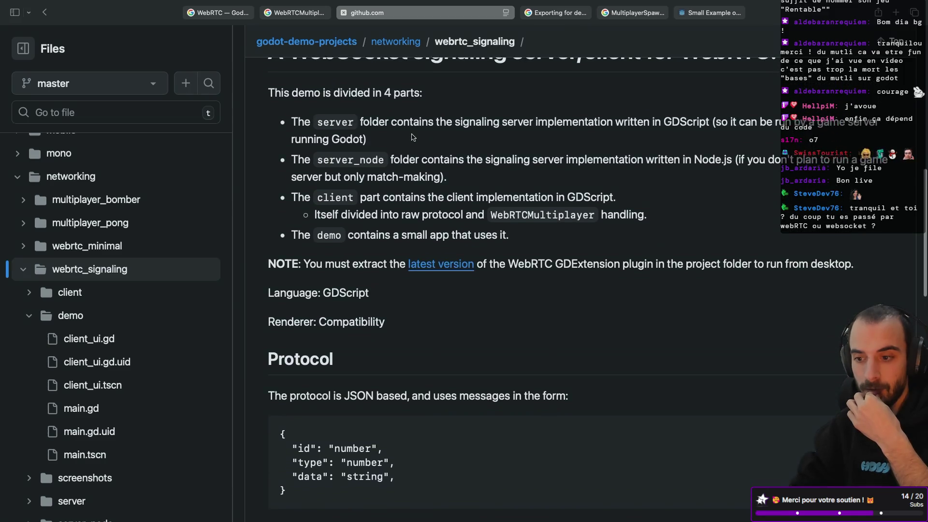
scroll(412, 138, "down", 2)
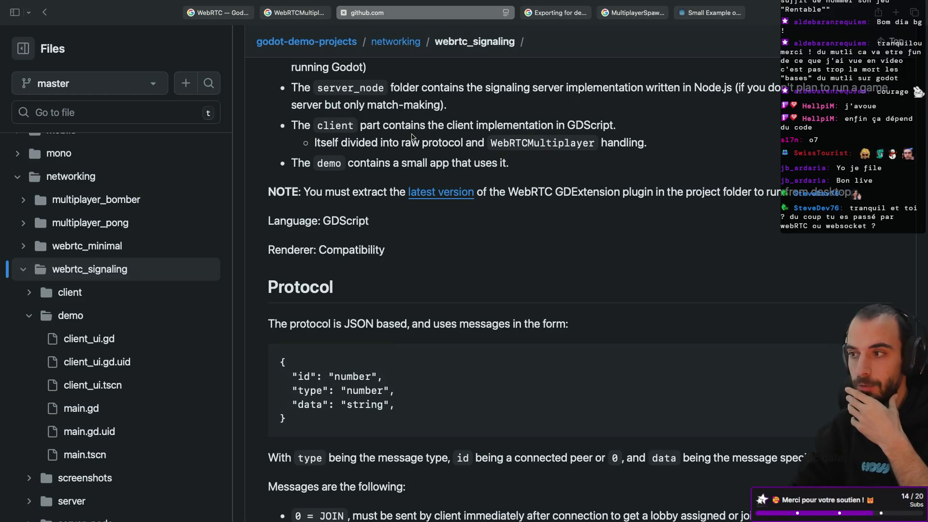
scroll(411, 137, "down", 5)
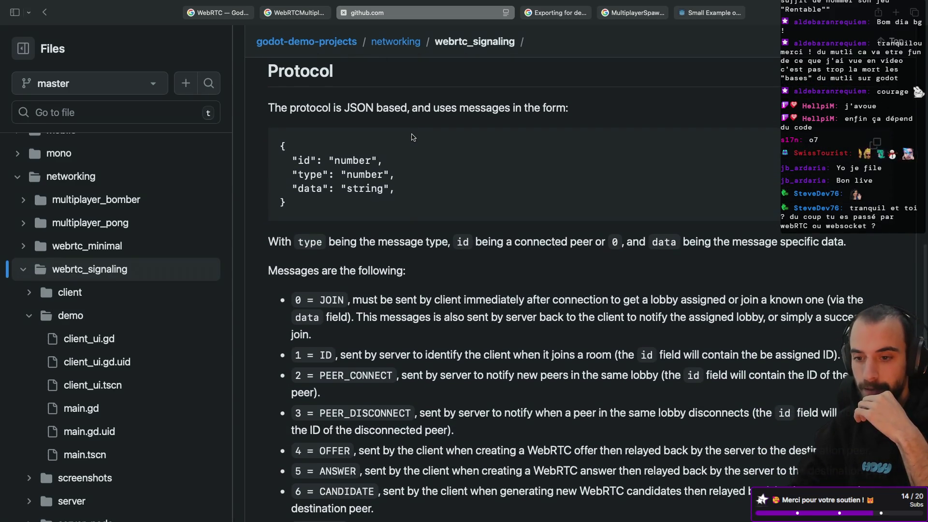
scroll(411, 137, "down", 1)
scroll(412, 138, "down", 3)
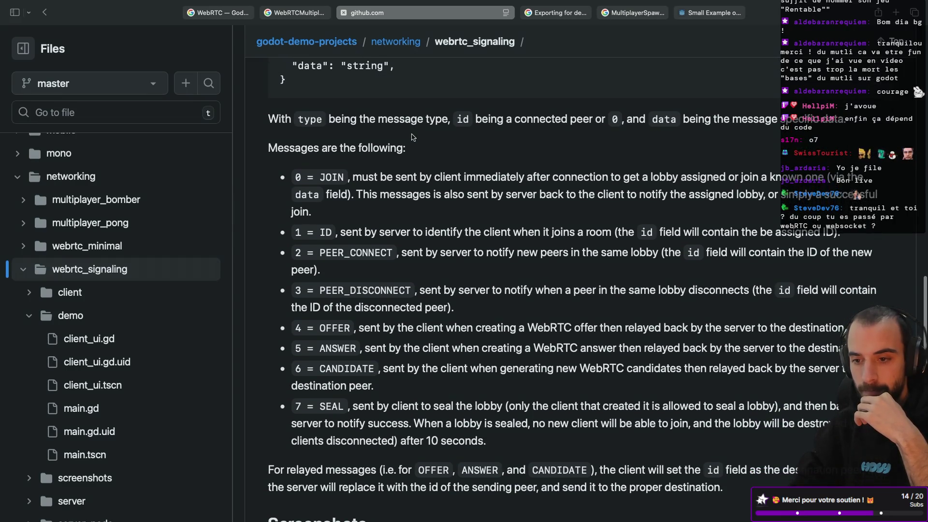
scroll(412, 137, "down", 1)
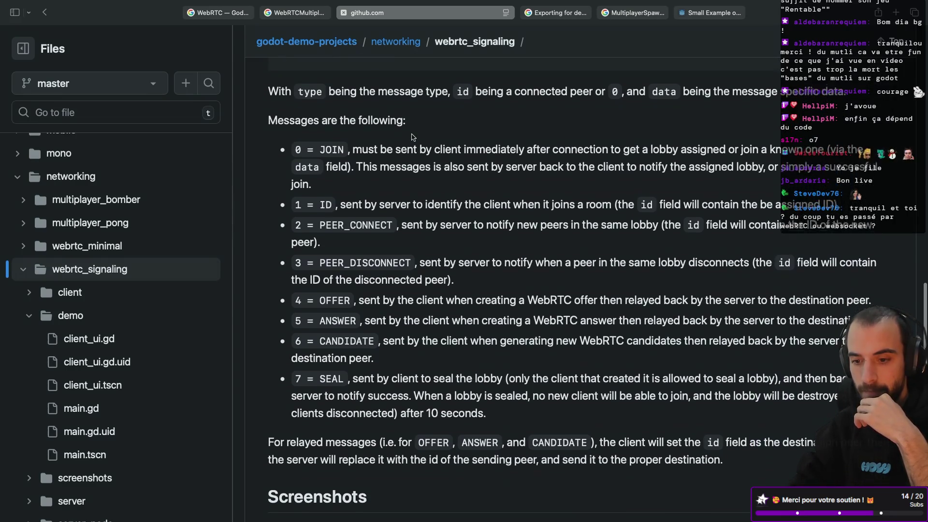
scroll(412, 137, "down", 1)
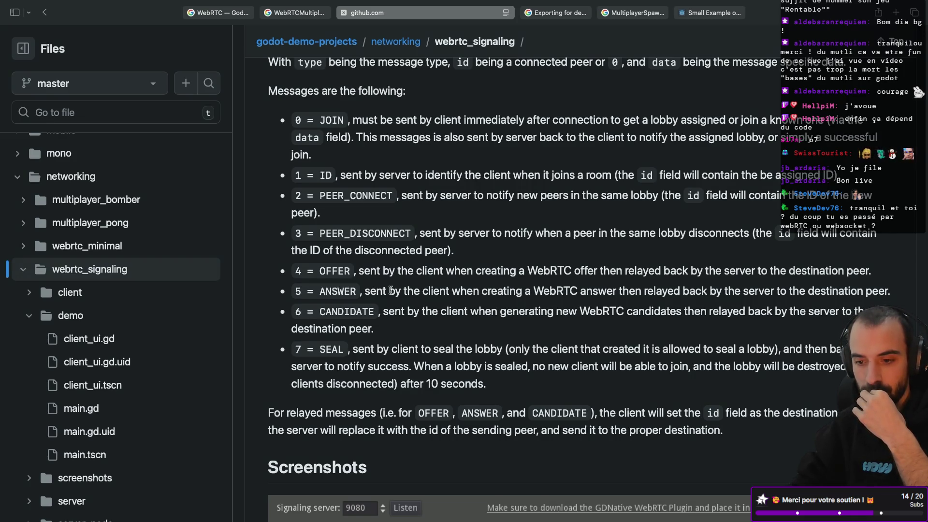
scroll(390, 290, "down", 1)
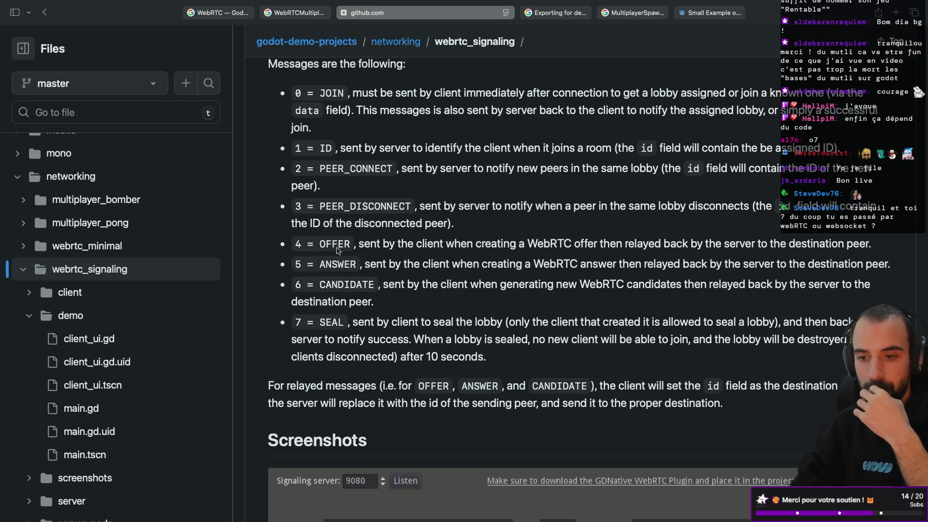
scroll(352, 321, "down", 2)
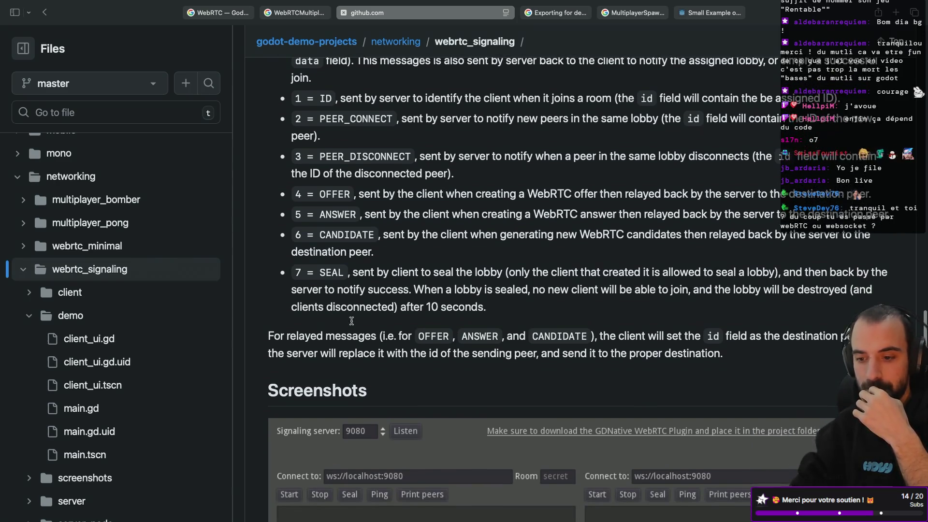
scroll(338, 239, "down", 1)
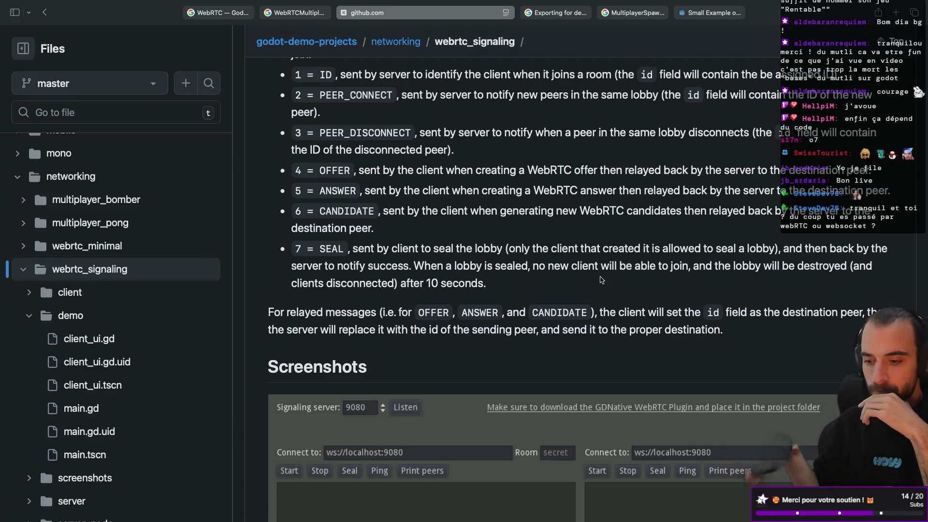
scroll(601, 280, "down", 5)
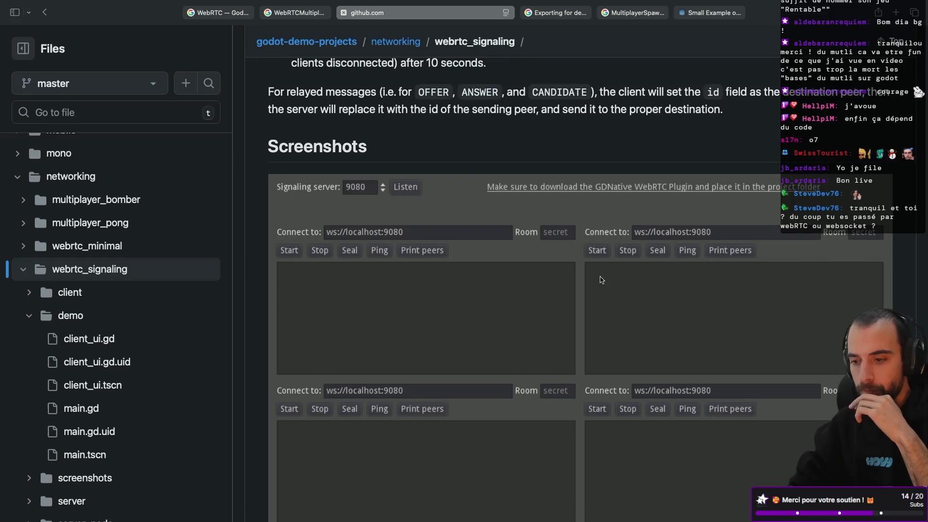
scroll(602, 280, "down", 1)
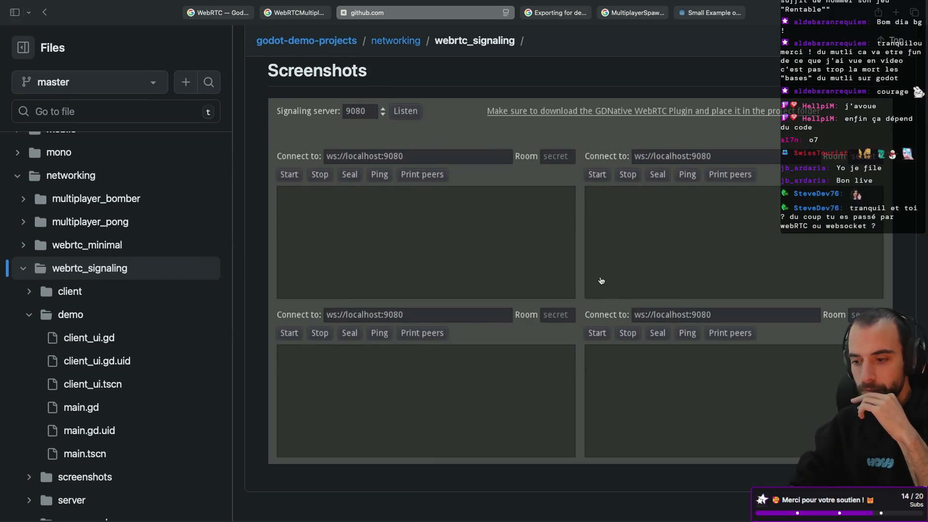
scroll(602, 281, "up", 4)
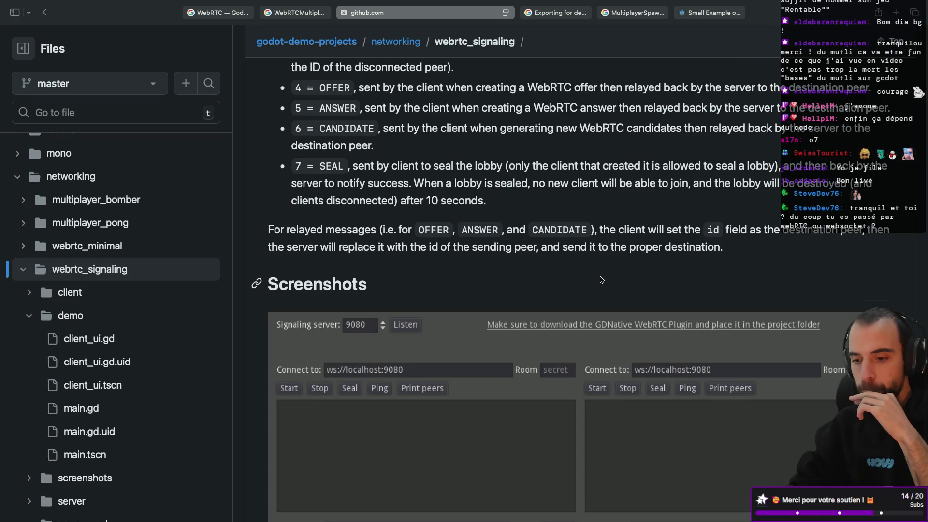
scroll(602, 280, "up", 2)
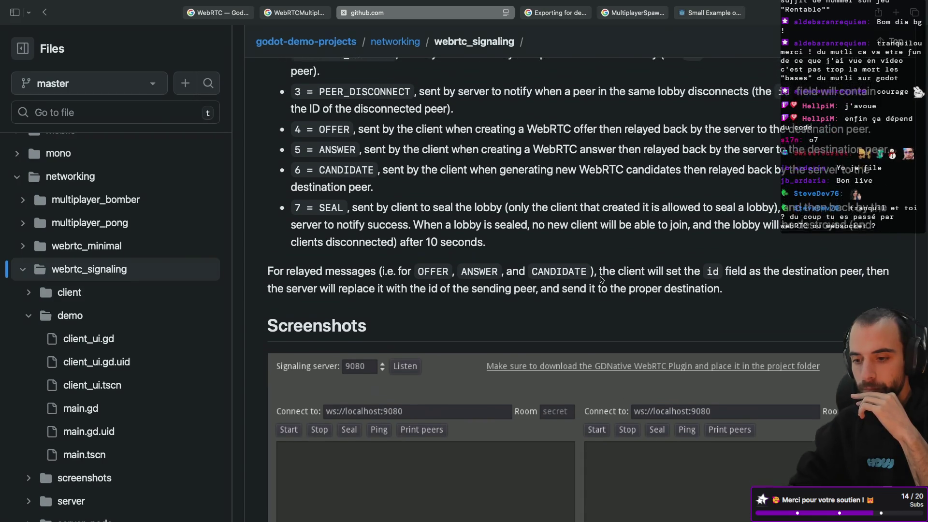
scroll(601, 280, "up", 3)
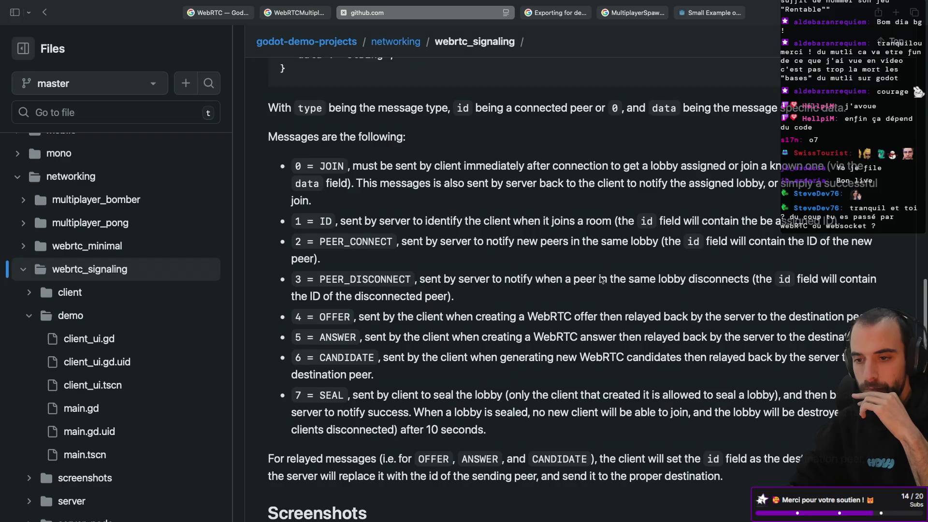
scroll(601, 277, "up", 5)
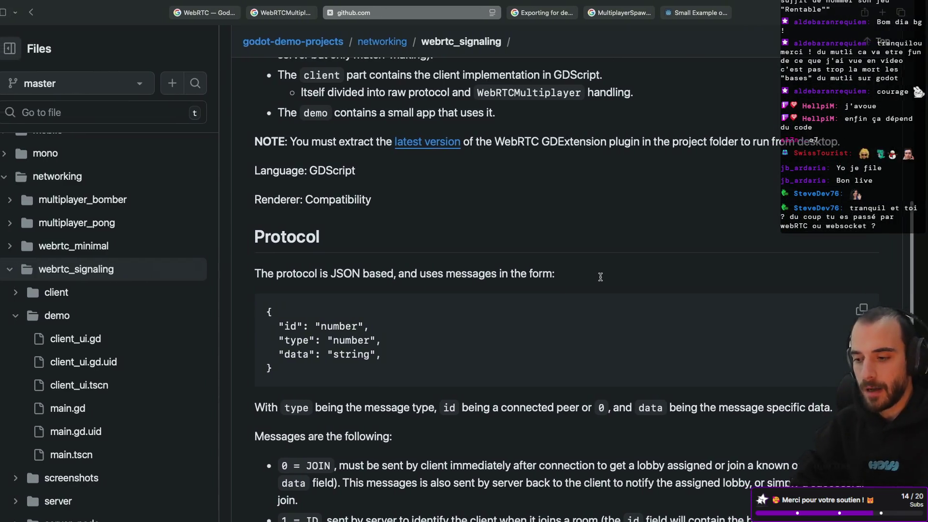
key("super+Tab")
Restore the docks and open the MultiplayerSpawner class documentation from the node's context menu
left_click(396, 209)
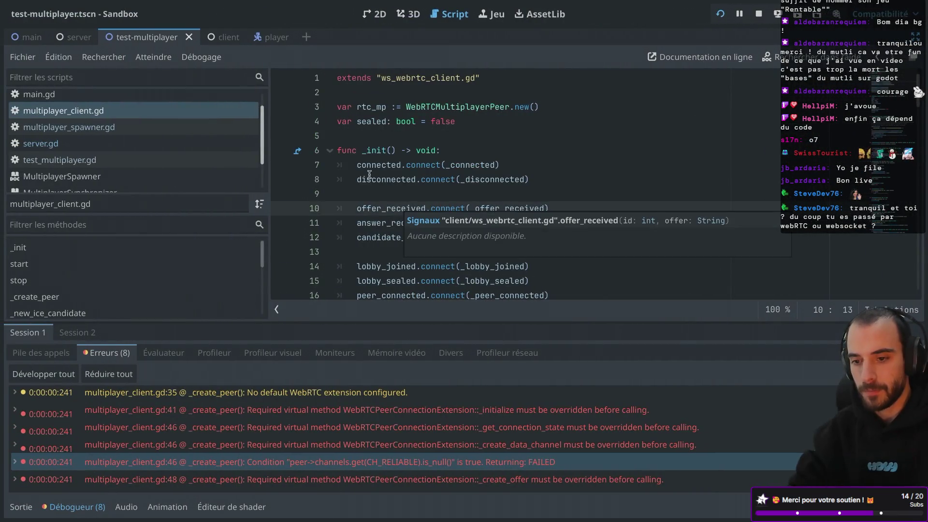
key("ctrl+shift+F11")
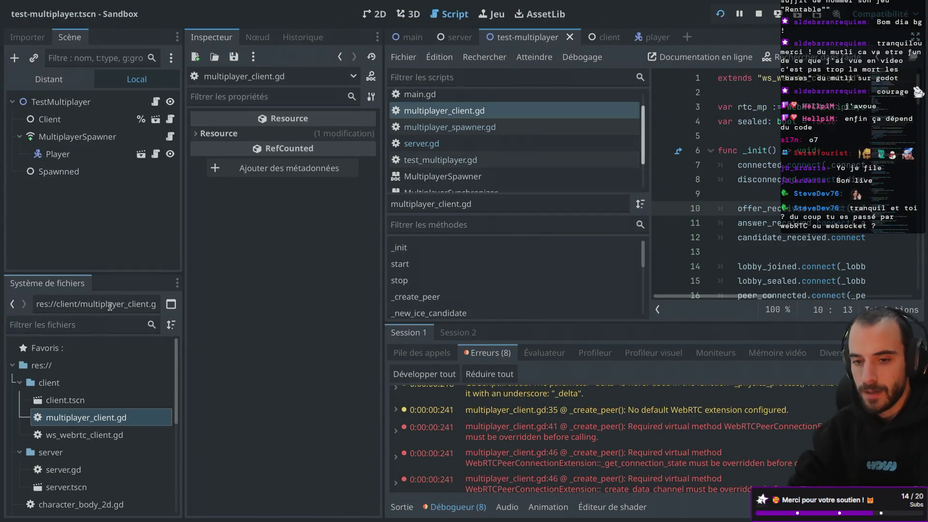
right_click(81, 137)
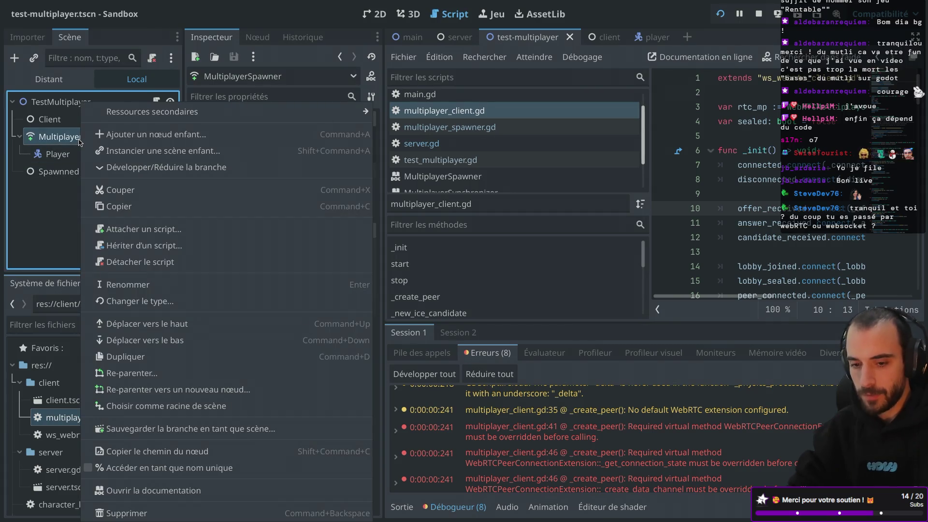
key("Escape")
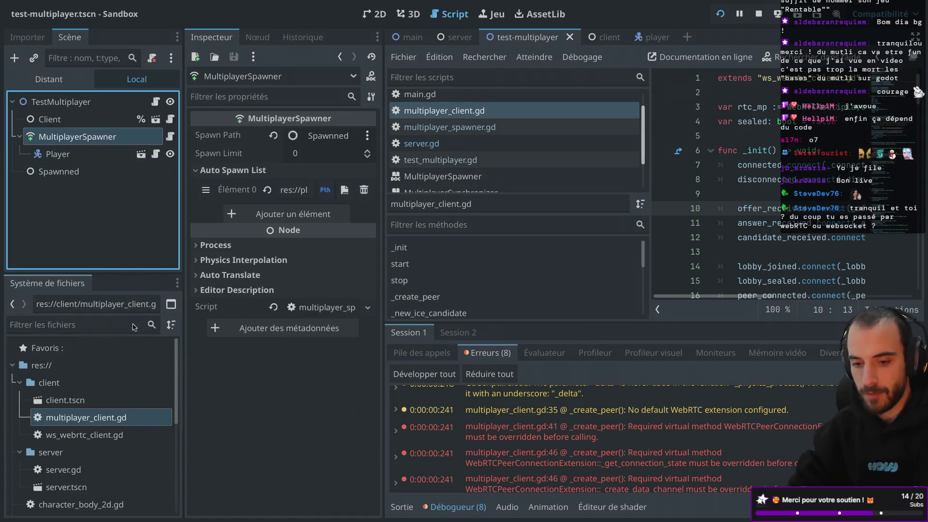
right_click(111, 137)
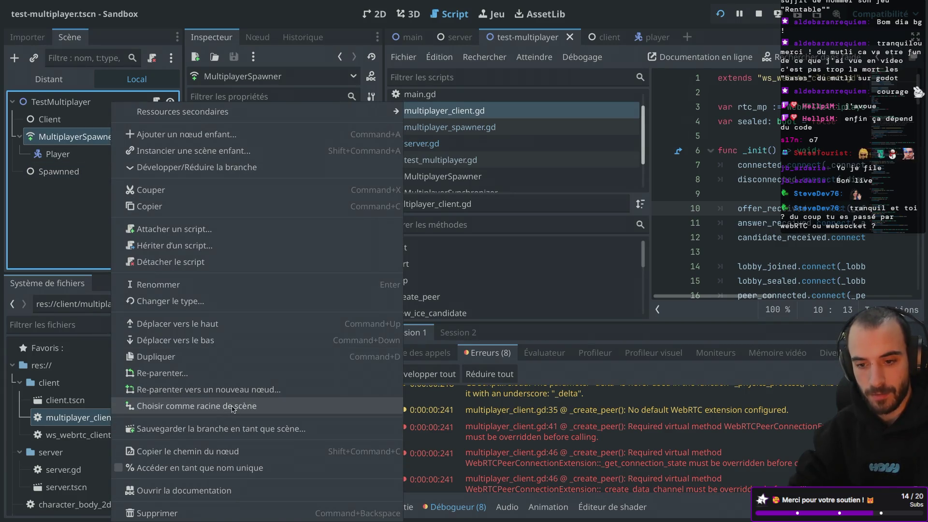
left_click(205, 489)
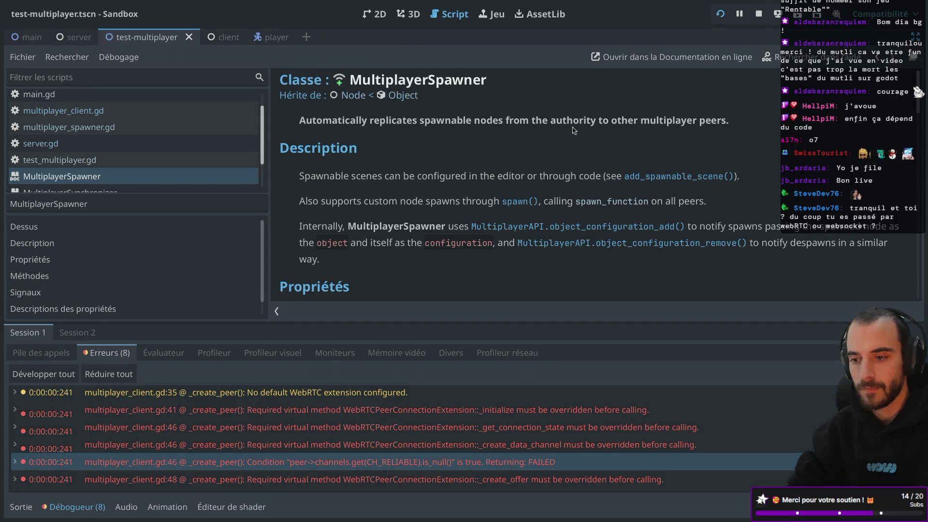
Select 'authority' in the MultiplayerSpawner class summary and read through its documentation
left_click_drag(552, 122, 597, 121)
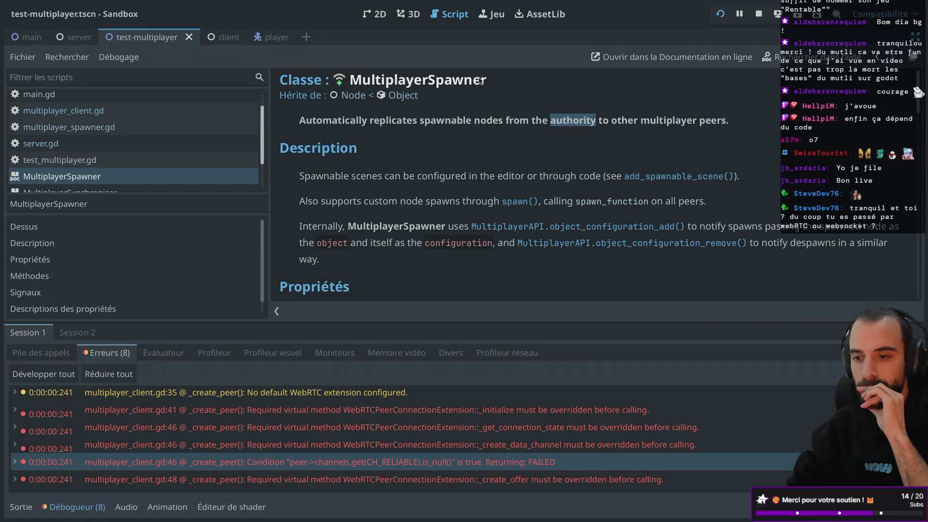
scroll(487, 100, "down", 2)
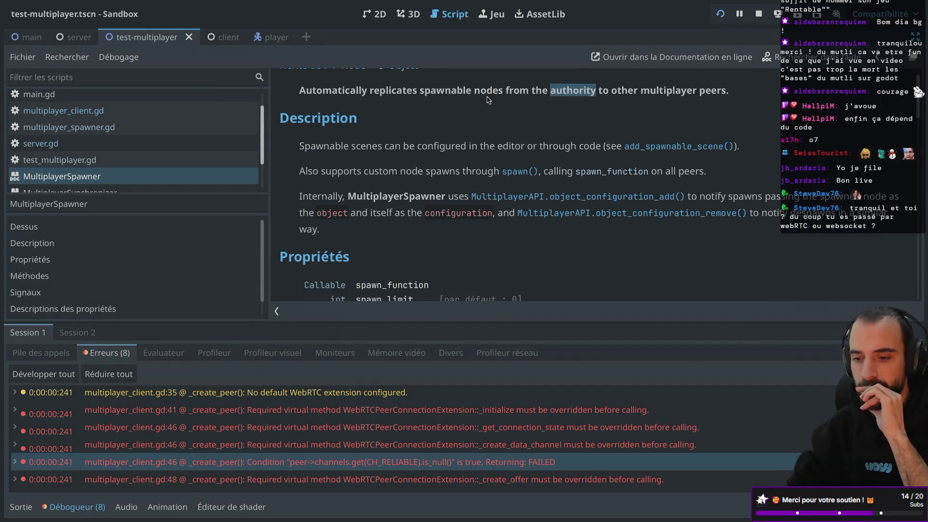
scroll(487, 99, "down", 10)
scroll(487, 99, "down", 6)
scroll(487, 99, "down", 5)
scroll(487, 100, "down", 4)
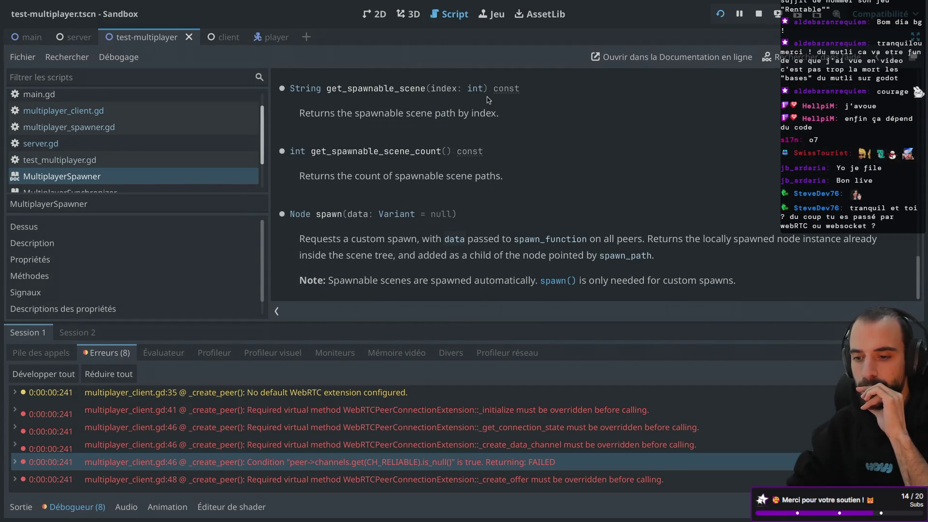
scroll(488, 99, "up", 15)
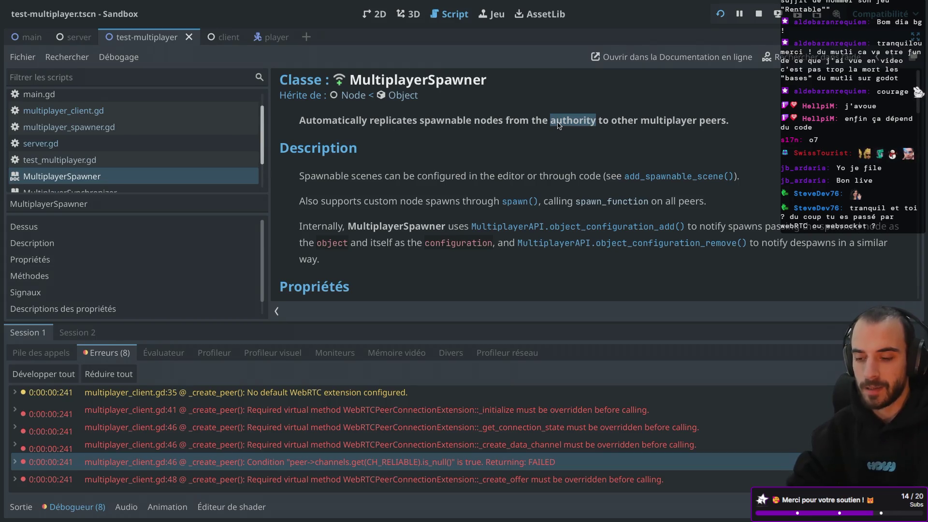
Check the server log and web export, then copy the MultiplayerSpawner class name and go to the browser
key("ctrl+Left")
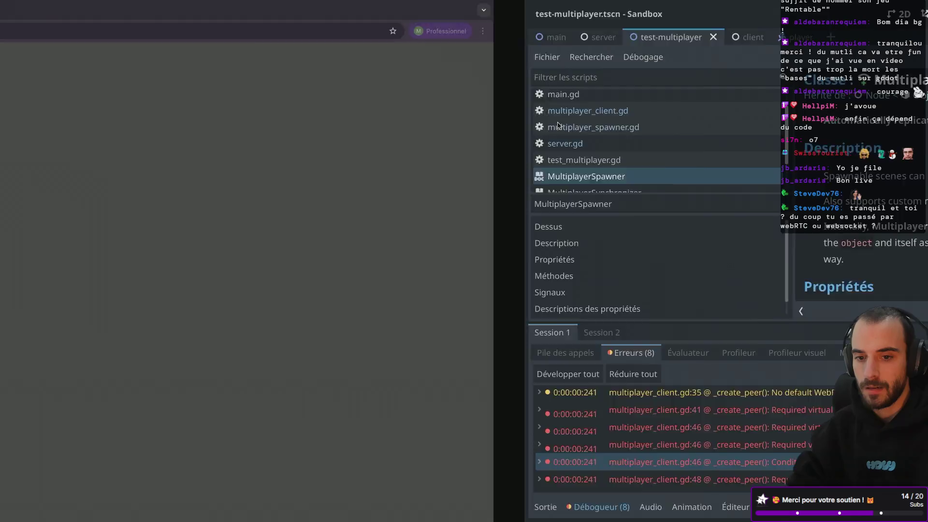
key("ctrl+Right")
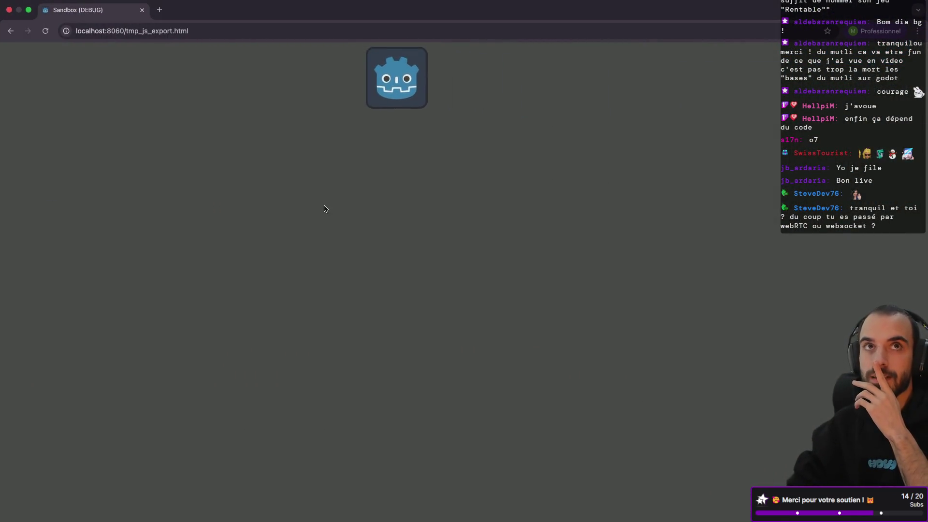
key("ctrl+Right")
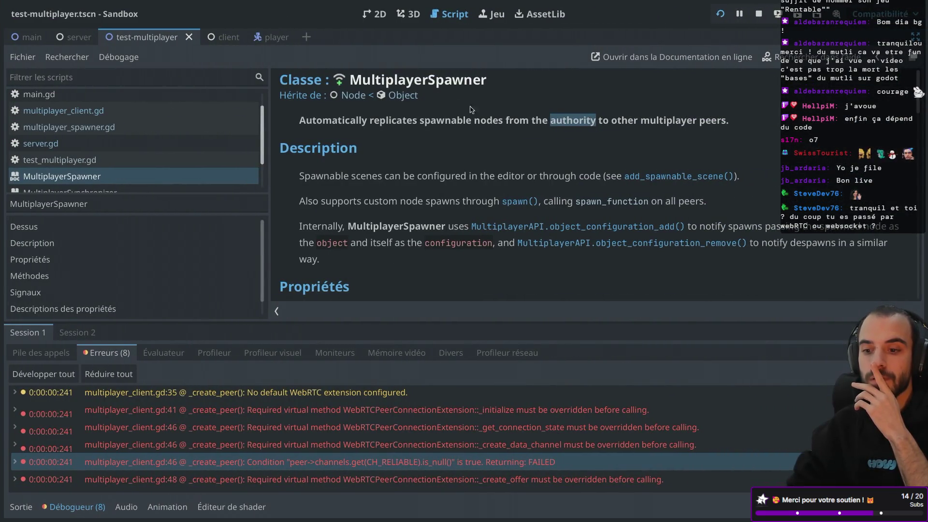
scroll(451, 156, "down", 3)
scroll(455, 154, "up", 3)
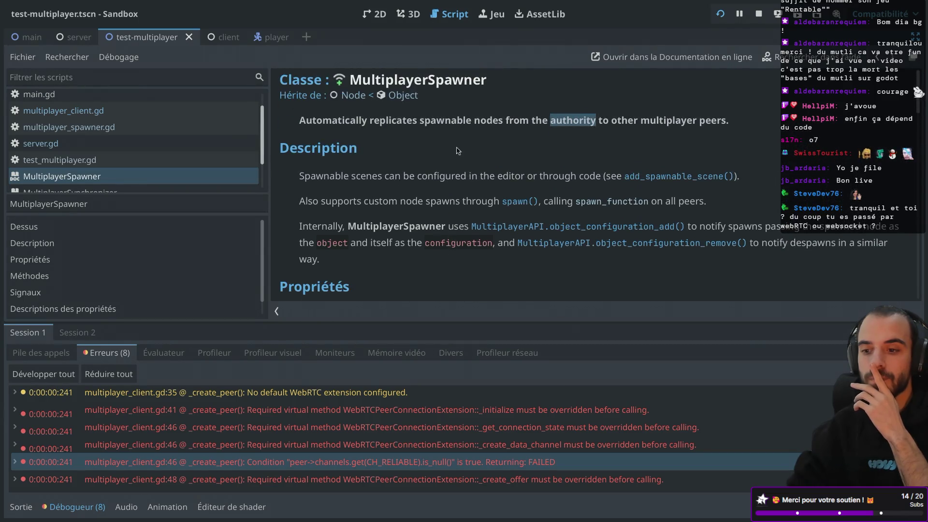
mouse_move(498, 86)
left_mouse_down()
mouse_move(361, 94)
mouse_move(351, 86)
left_mouse_up()
key("super+c")
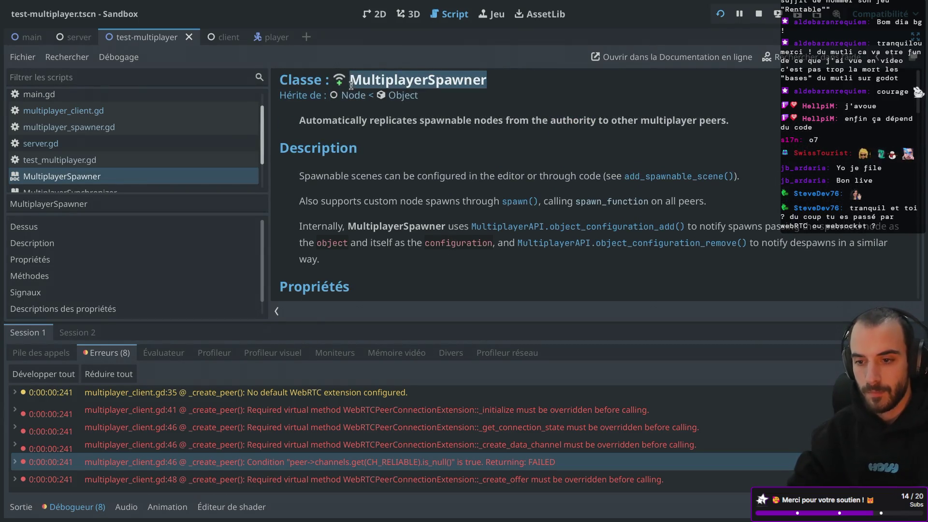
key("super+Tab")
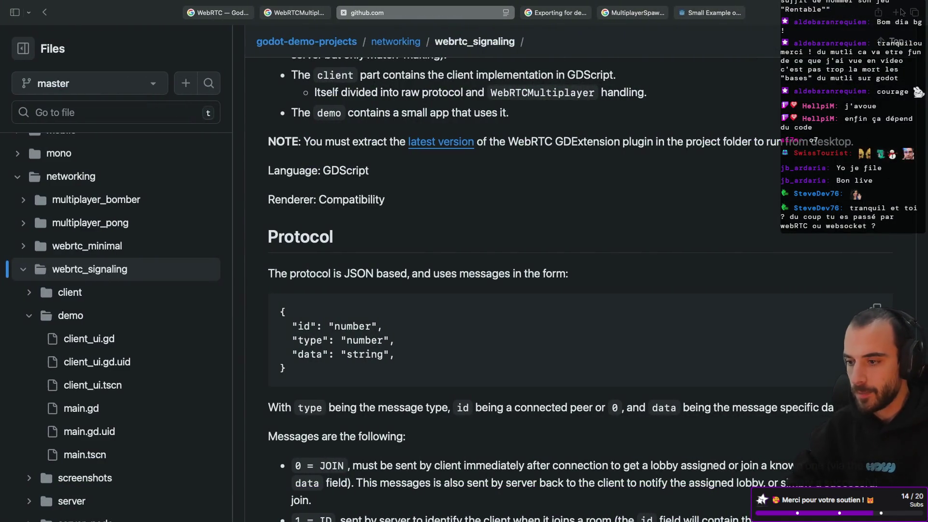
Search 'MultiplayerSpawner godot webrtc' in a new tab and open GitHub issue #80743
left_click(898, 13)
key("super+v")
type("godot we")
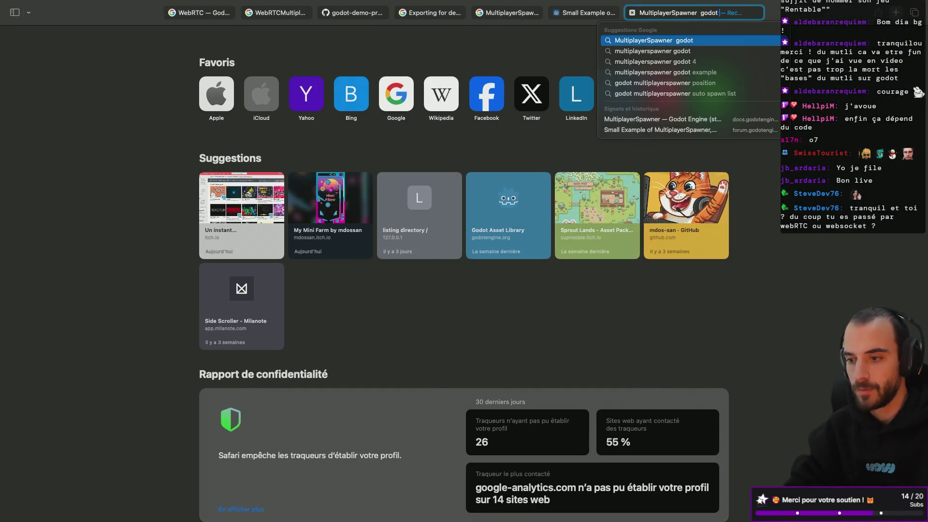
type("brtc")
key("Return")
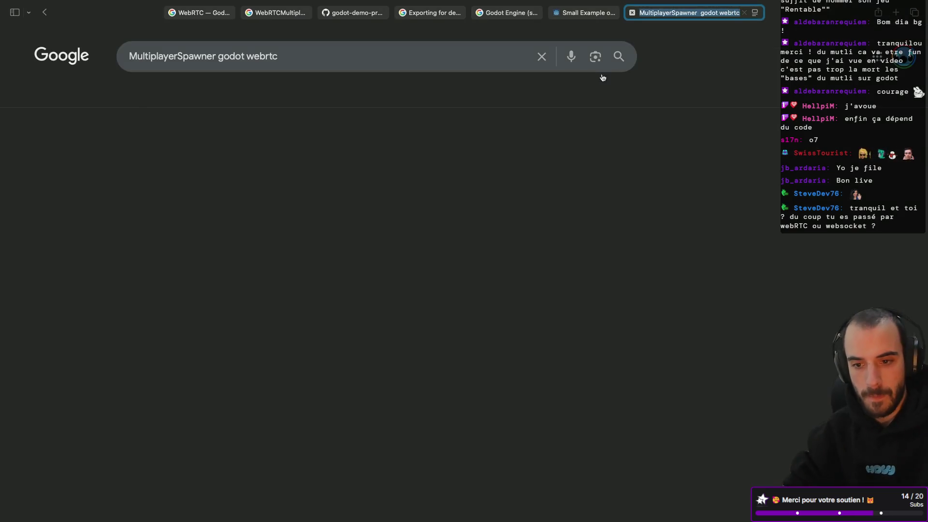
left_click(227, 241)
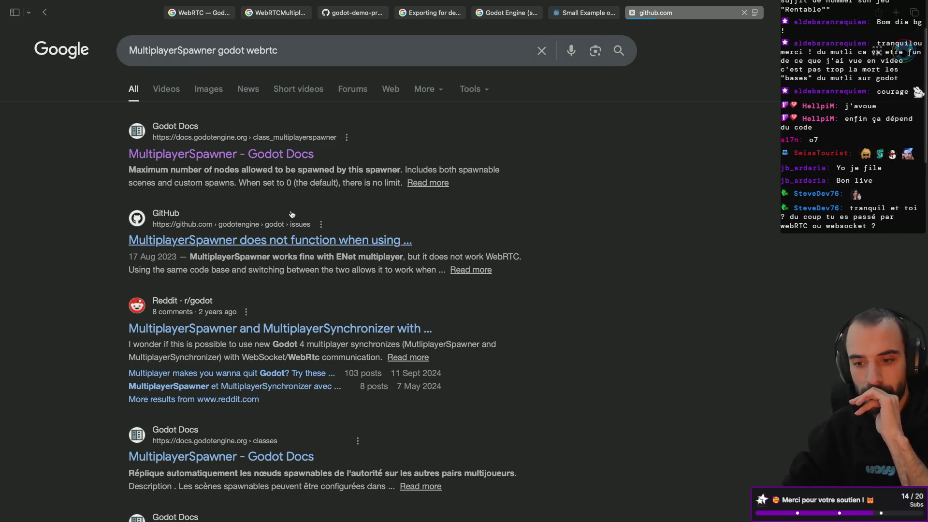
scroll(257, 240, "down", 4)
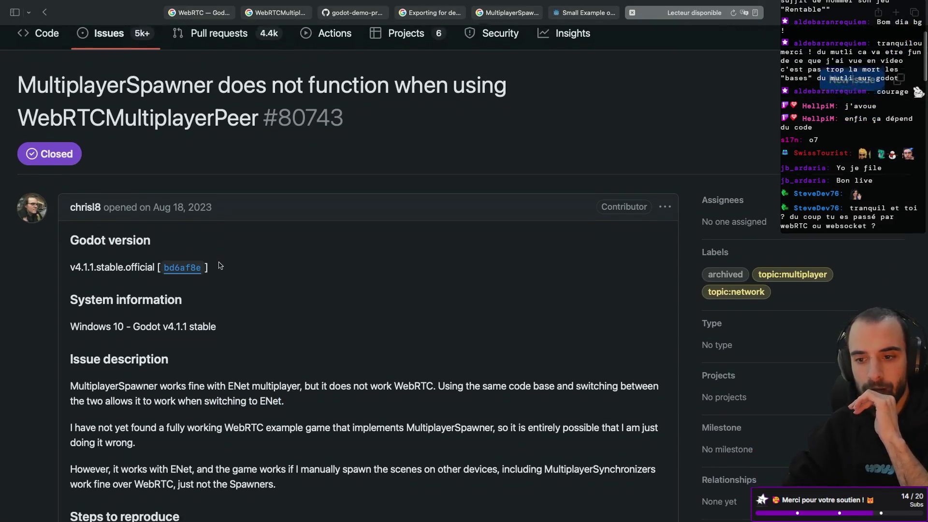
scroll(219, 265, "up", 1)
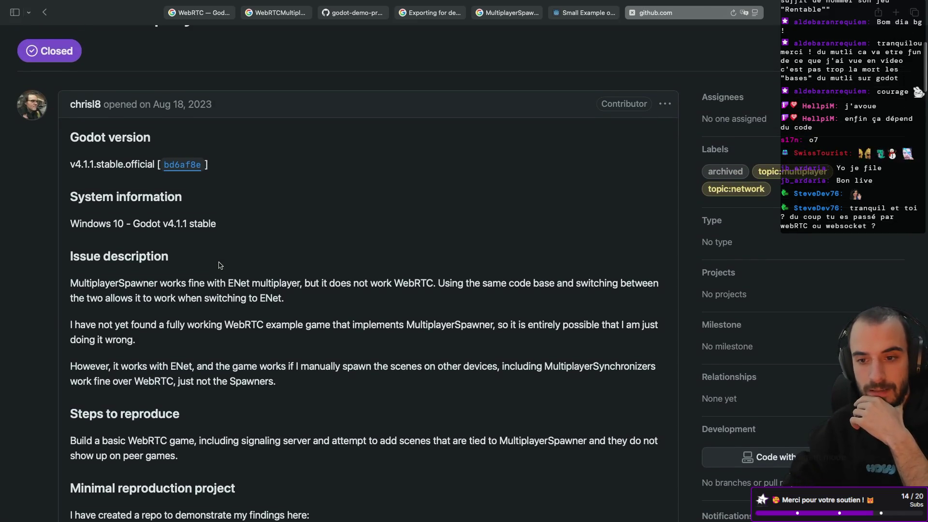
scroll(219, 265, "down", 2)
scroll(219, 264, "up", 1)
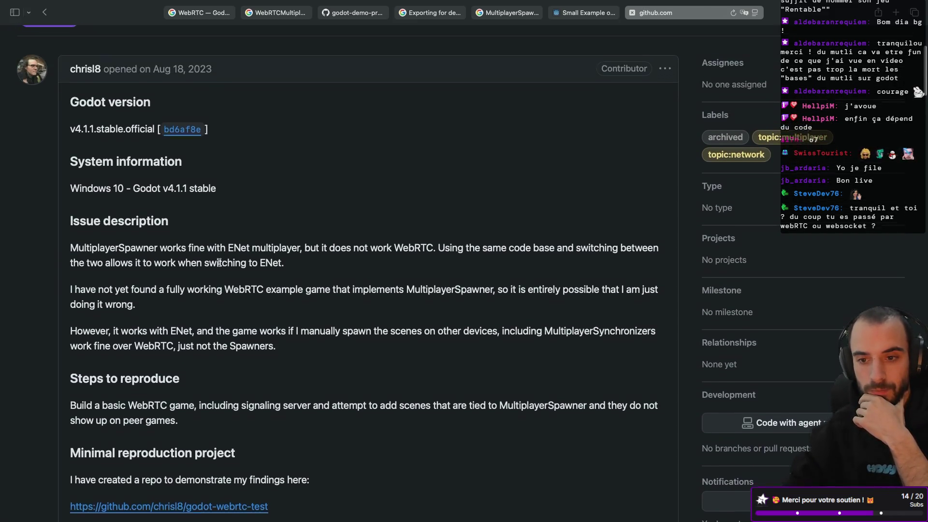
scroll(219, 262, "down", 2)
scroll(219, 262, "down", 1)
scroll(219, 265, "up", 3)
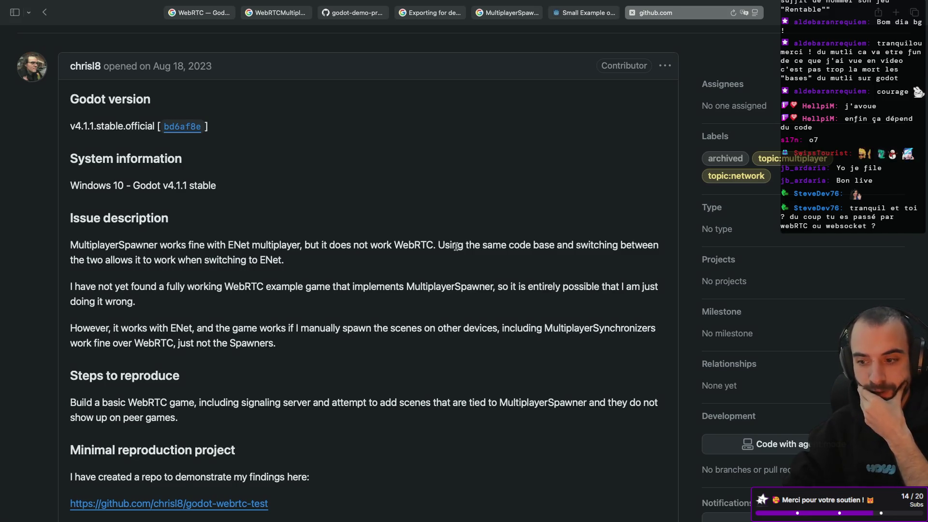
scroll(281, 223, "down", 2)
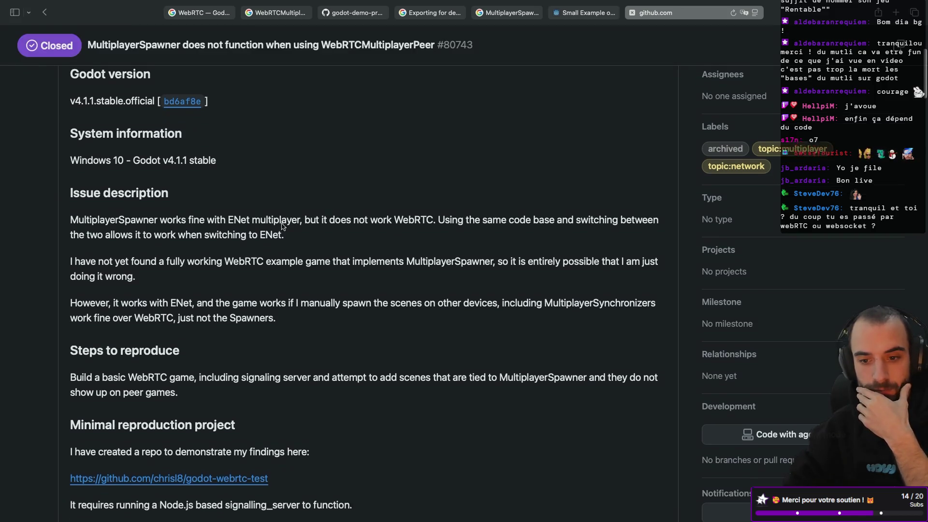
scroll(282, 224, "down", 2)
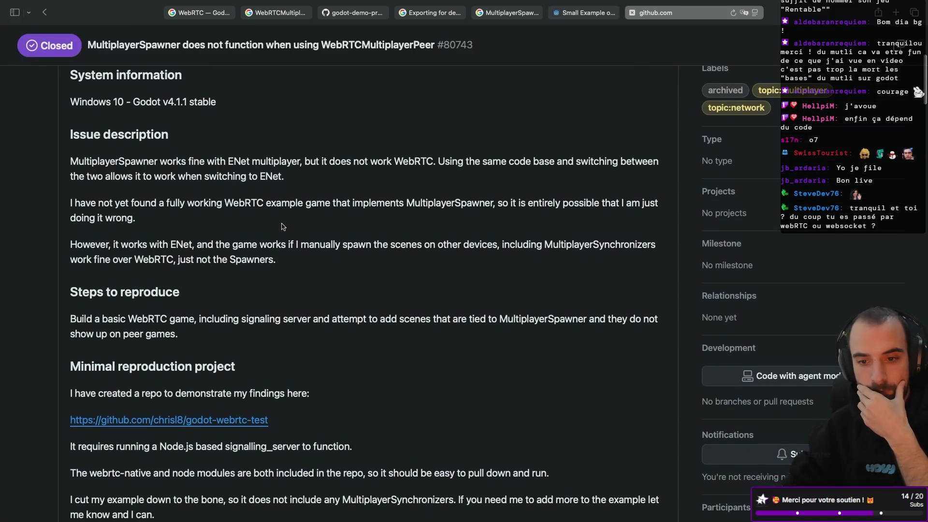
scroll(283, 226, "down", 1)
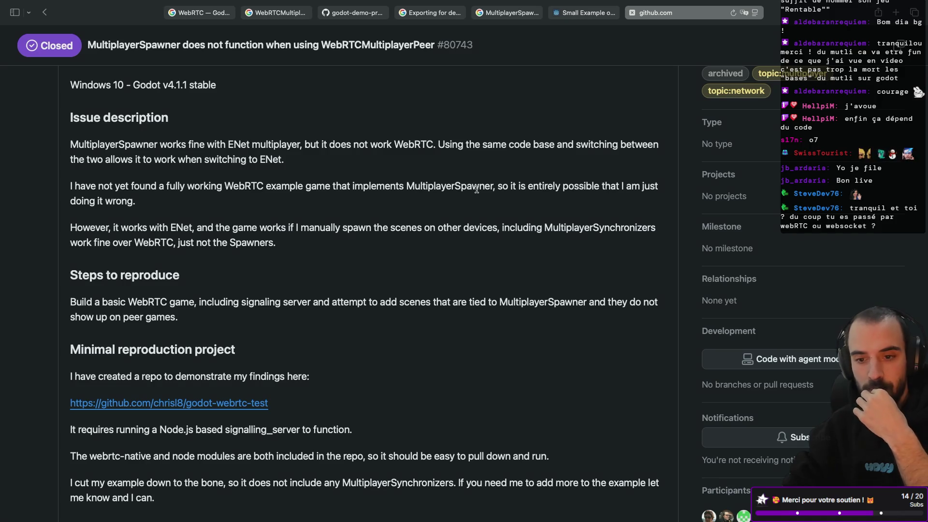
left_click_drag(137, 203, 82, 203)
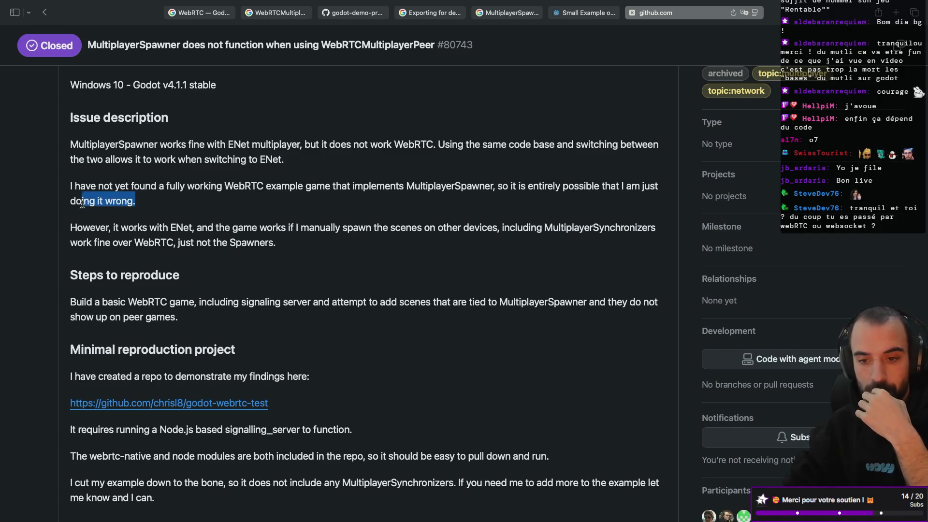
scroll(82, 203, "down", 3)
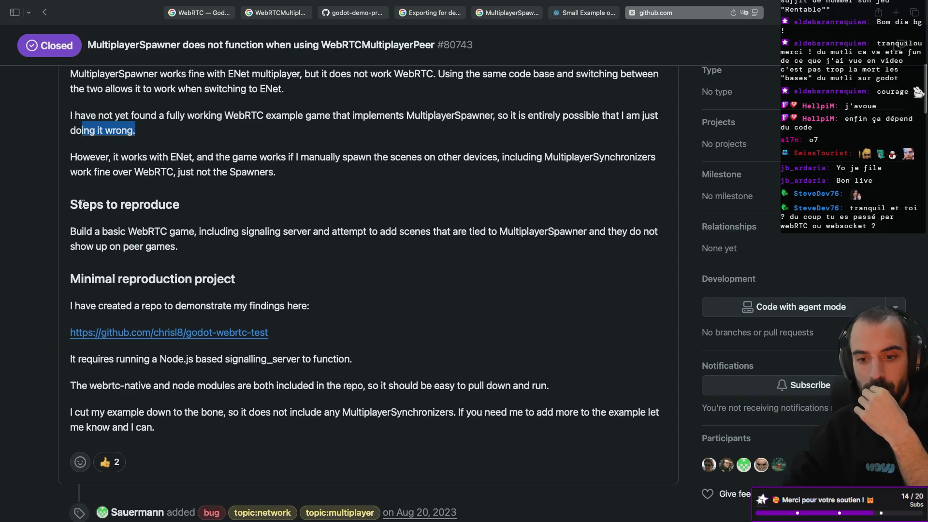
scroll(82, 203, "down", 10)
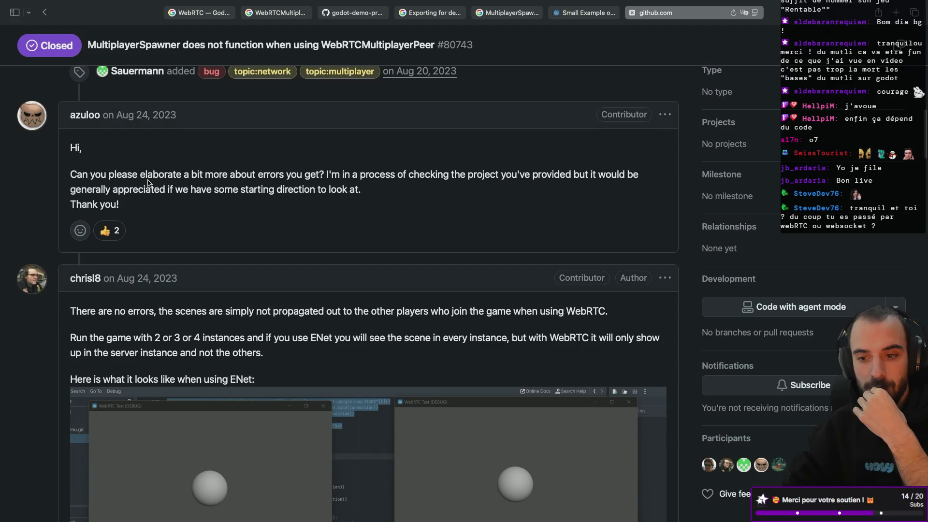
Read down through the comments of issue #80743 about the spawner failing over WebRTC
scroll(149, 182, "down", 4)
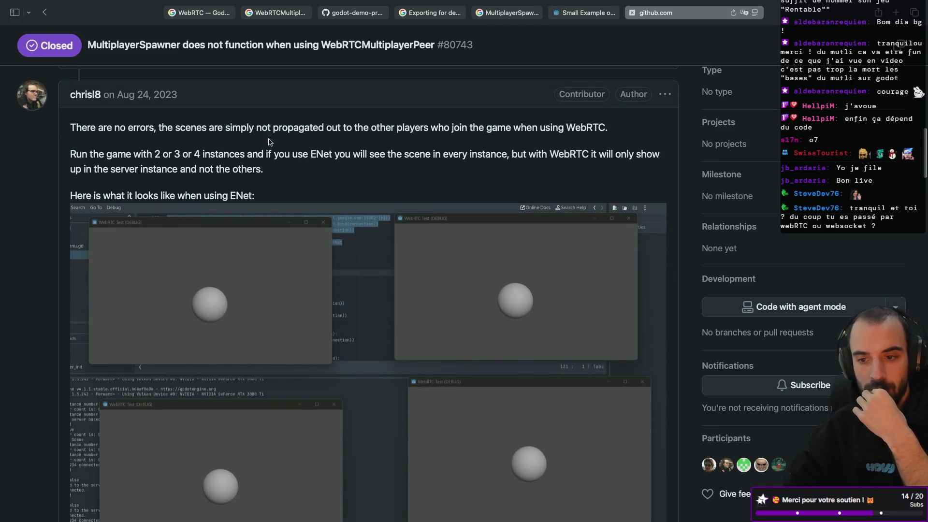
left_click_drag(224, 126, 324, 127)
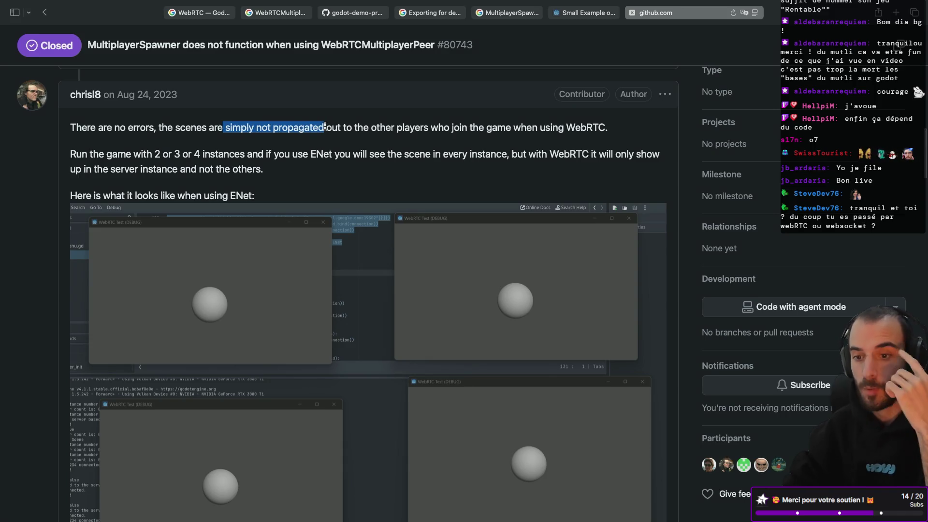
scroll(325, 126, "down", 2)
scroll(325, 126, "down", 7)
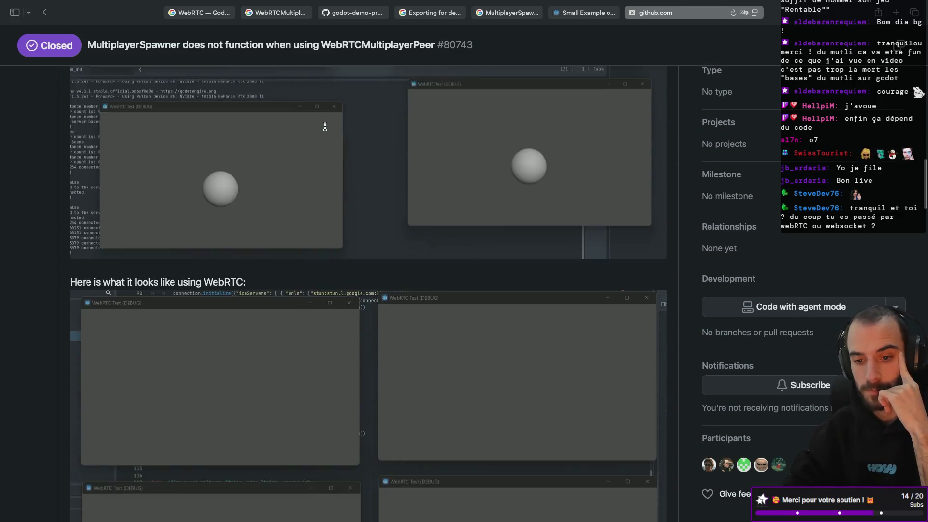
scroll(326, 129, "down", 1)
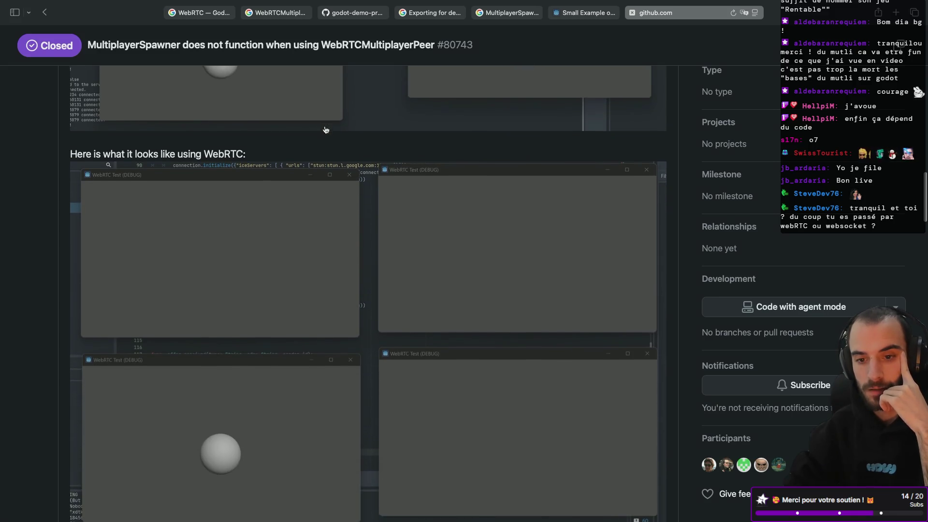
scroll(180, 182, "down", 9)
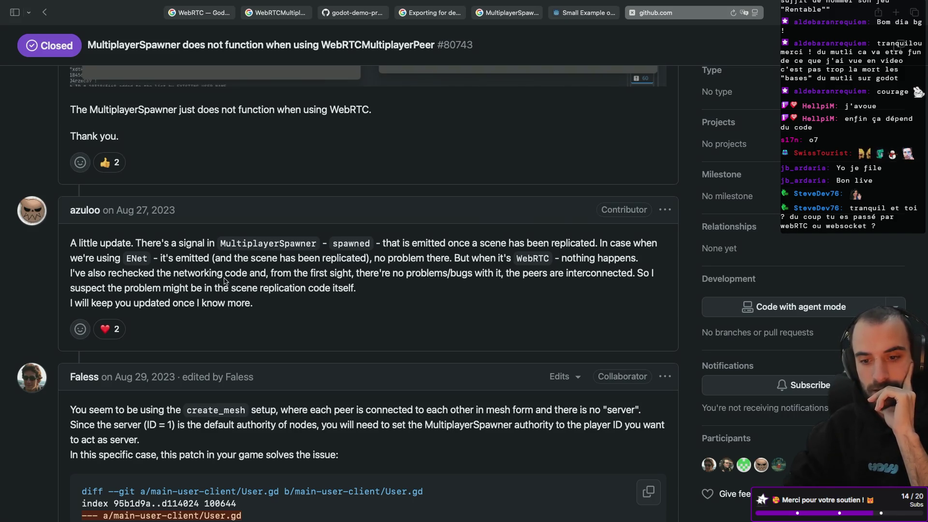
scroll(110, 273, "down", 2)
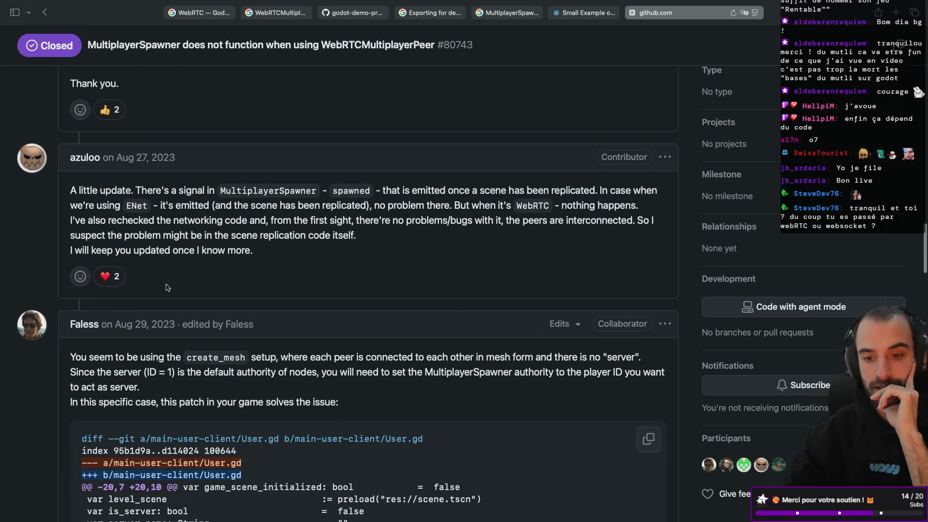
scroll(164, 265, "down", 5)
scroll(163, 265, "down", 3)
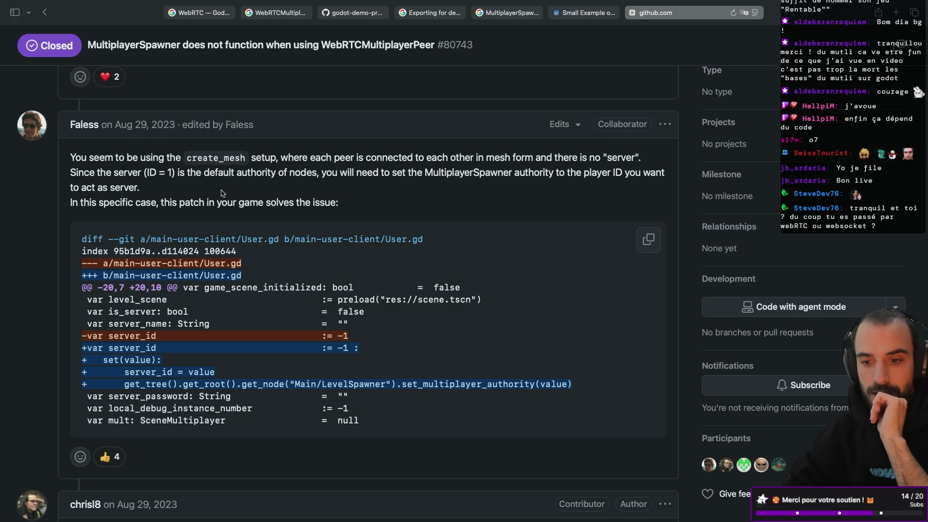
scroll(206, 262, "down", 4)
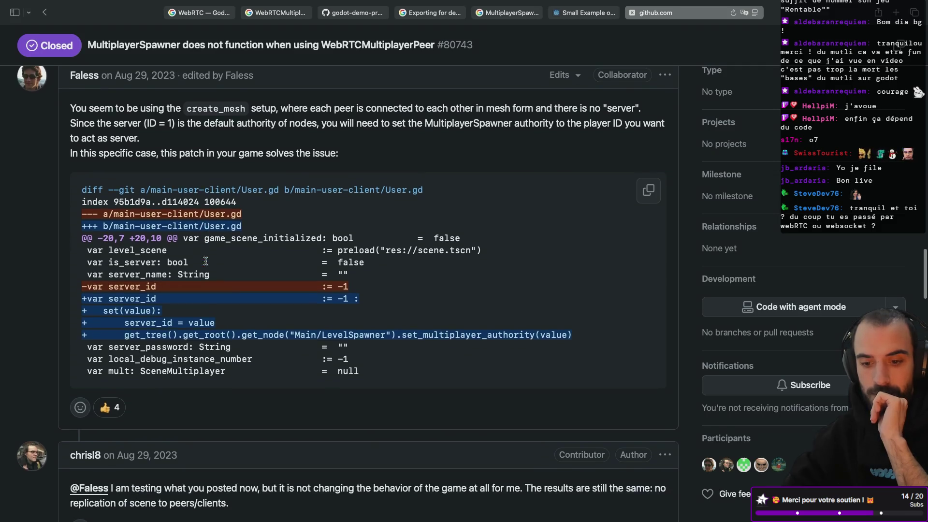
scroll(206, 261, "down", 2)
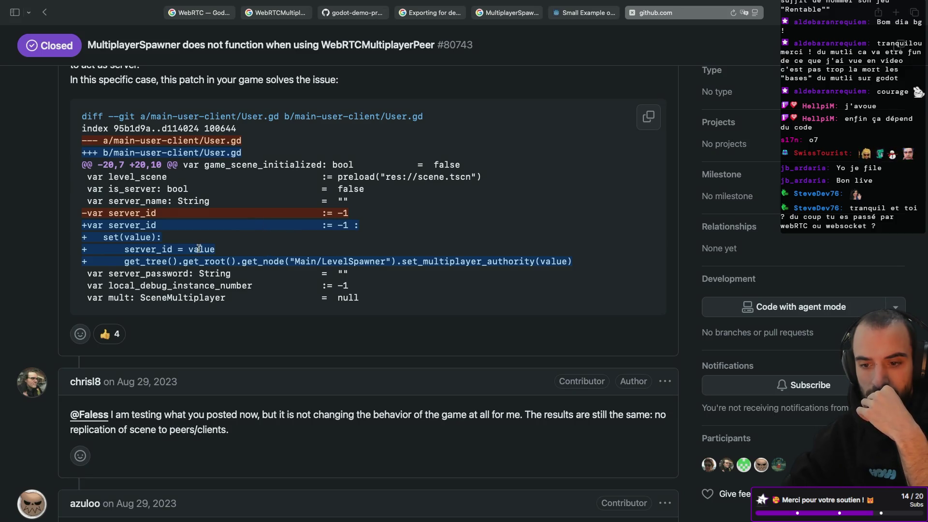
scroll(203, 234, "down", 3)
scroll(202, 232, "down", 2)
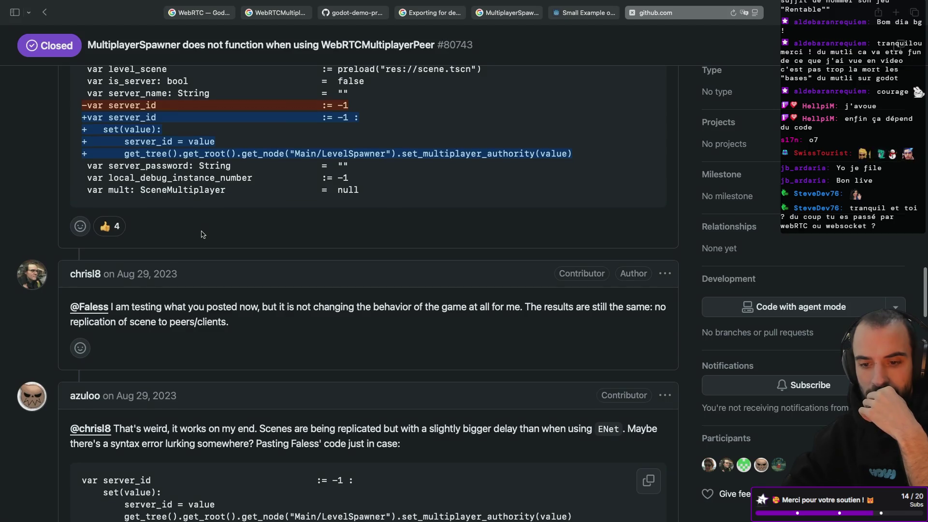
scroll(203, 235, "down", 2)
scroll(203, 235, "down", 6)
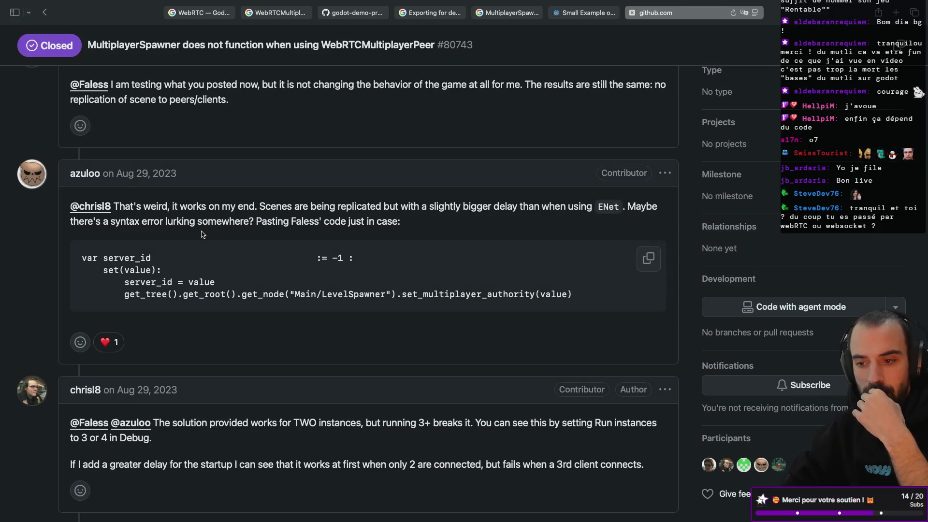
scroll(203, 235, "down", 15)
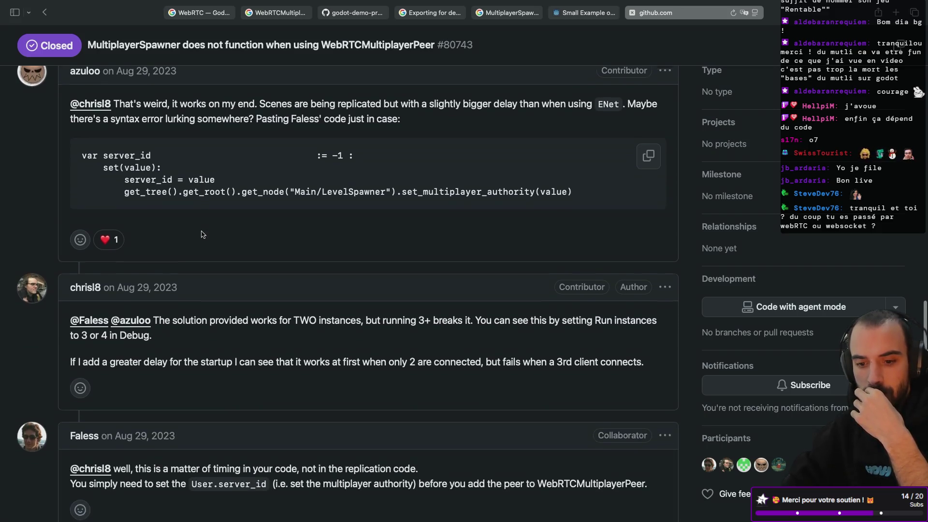
scroll(203, 235, "down", 8)
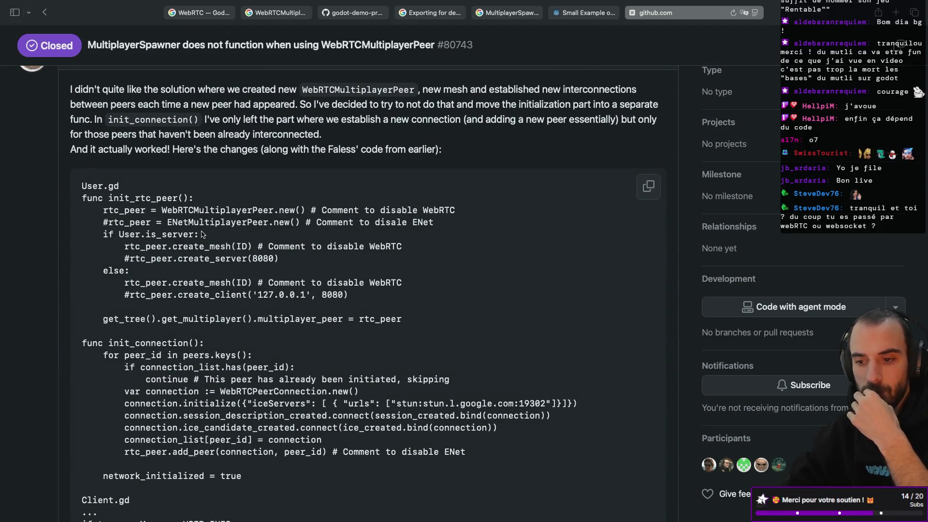
Dock the issue beside the editor, scroll back to the server_id setter snippet, and return to Godot
key("super+Tab")
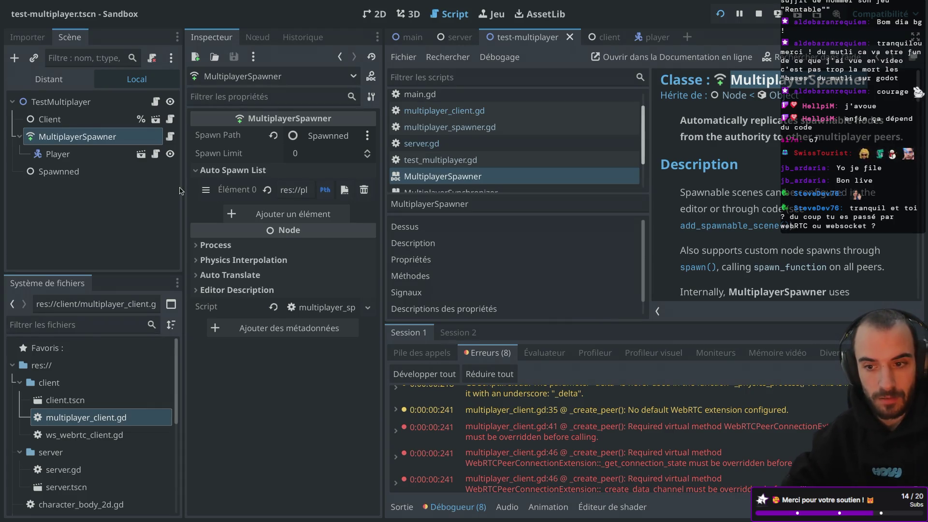
key("super+Right")
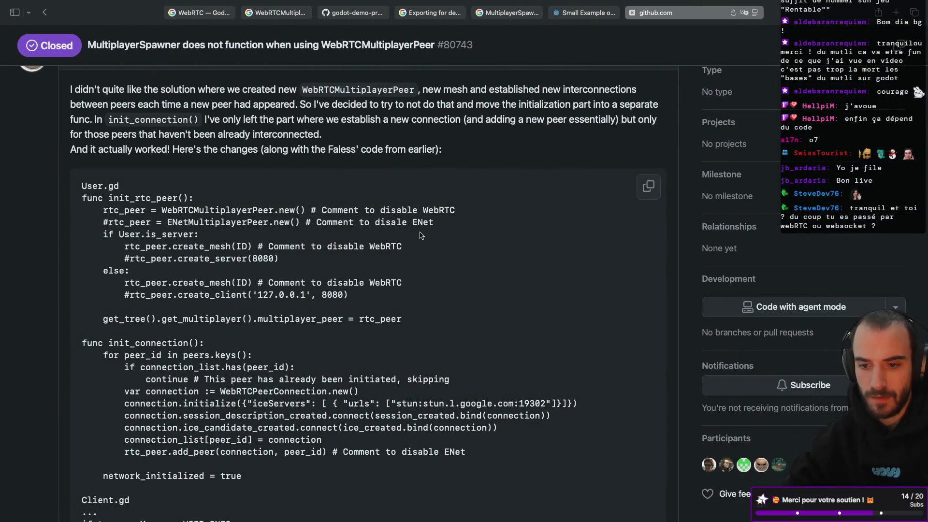
scroll(420, 236, "up", 2)
scroll(426, 195, "up", 3)
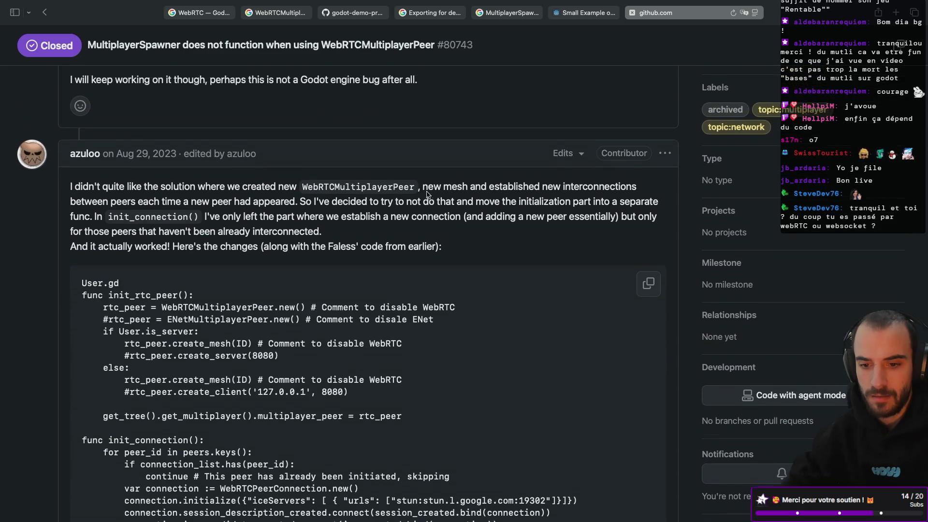
scroll(427, 195, "up", 5)
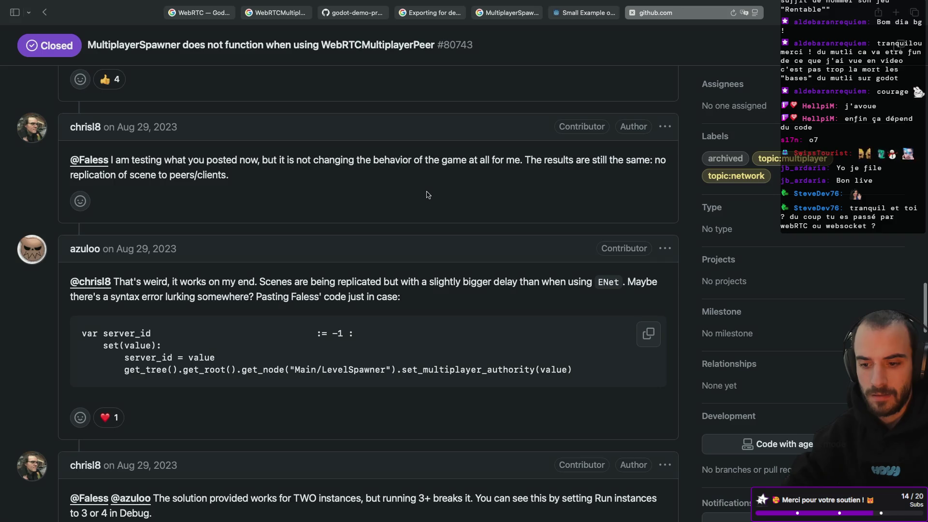
key("super+Tab")
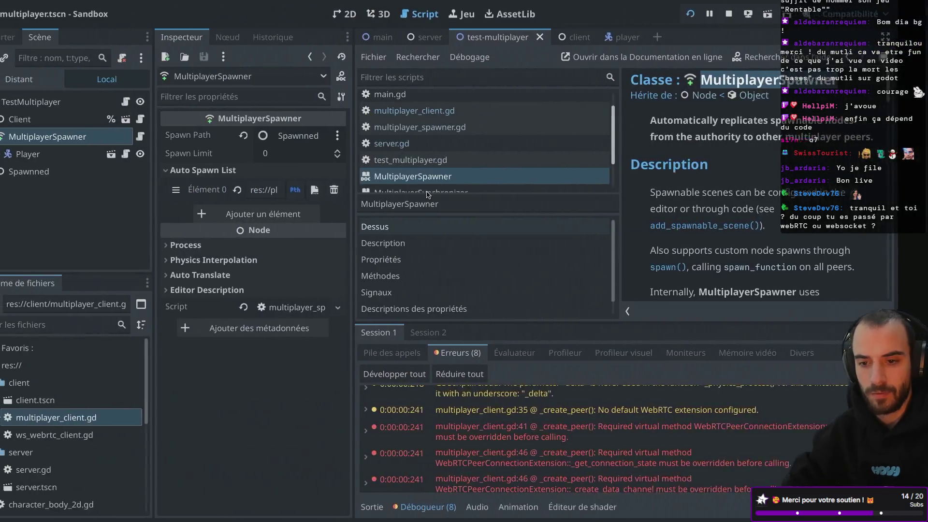
Hide the docks and jump to the MultiplayerSpawner methods and signals list
key("ctrl+shift+F11")
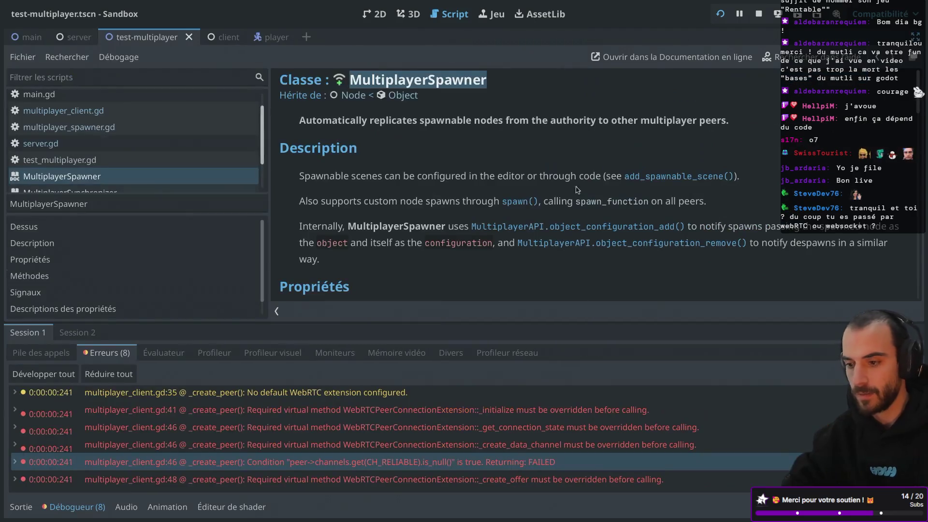
left_click(157, 244)
left_click(77, 260)
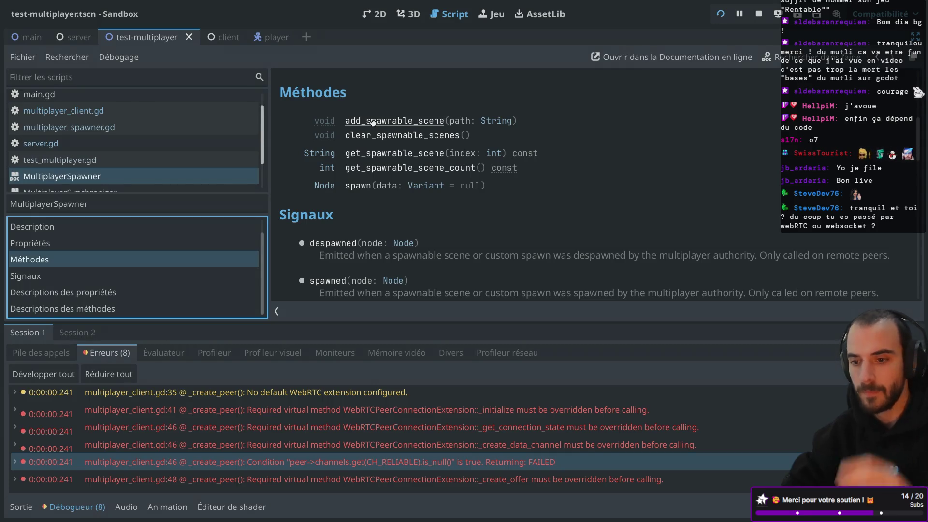
scroll(434, 202, "up", 10)
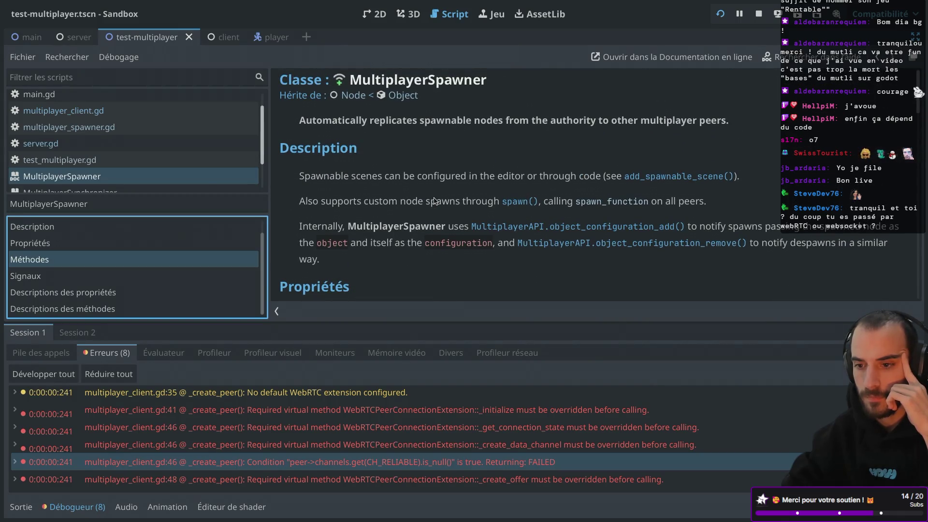
scroll(435, 201, "down", 6)
Glance at the GitHub issue, then navigate back to multiplayer_client.gd
key("ctrl+Right")
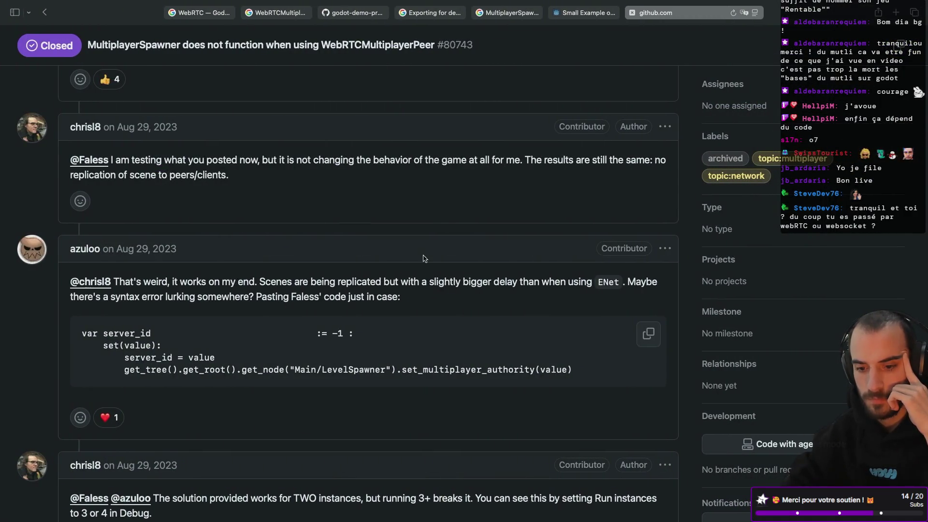
scroll(424, 259, "down", 3)
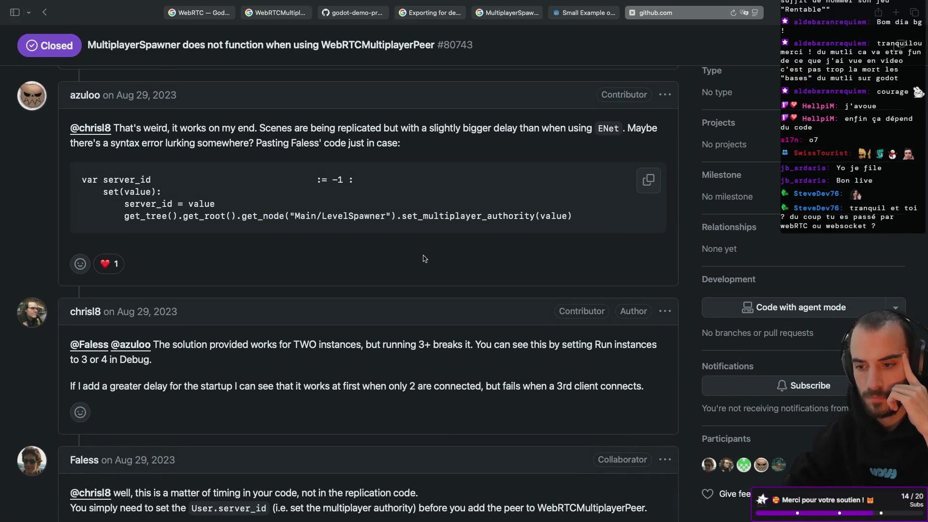
key("ctrl+Left")
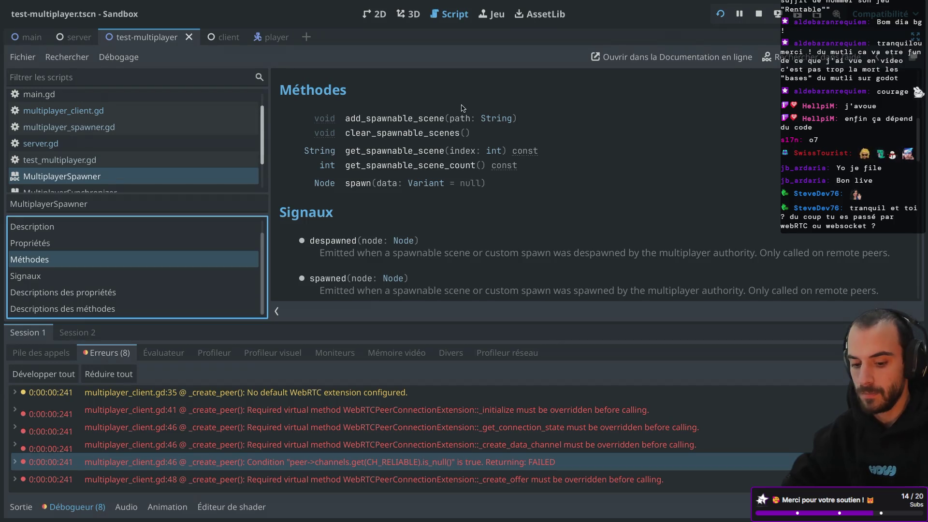
key("alt+Left")
Start a set_ line at line 9 of _init, then delete the unfinished text
left_click(543, 178)
key("Return")
type("mse")
key("BackSpace")
key("BackSpace")
key("BackSpace")
type("set_")
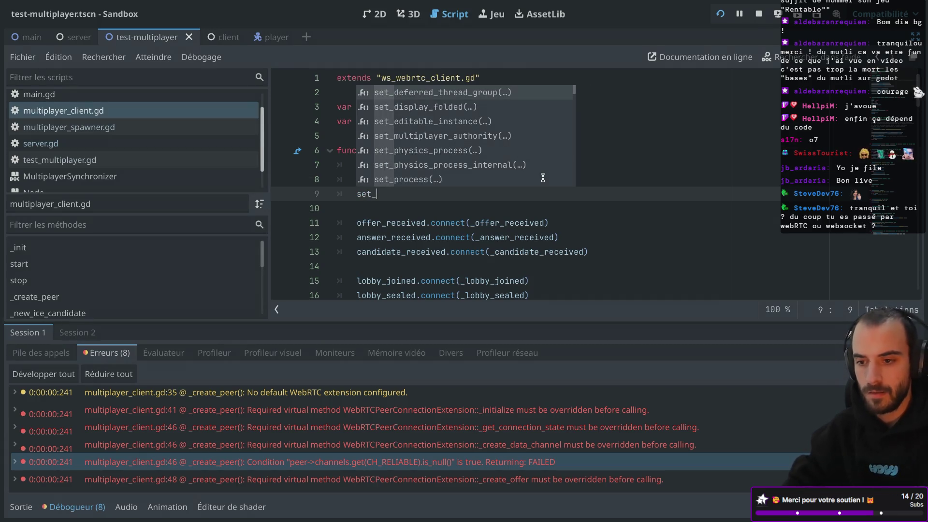
type("ul")
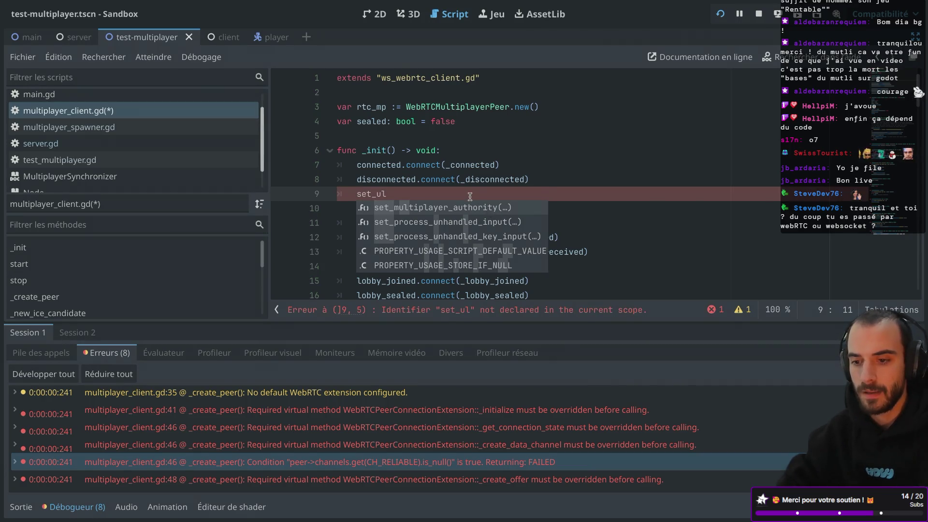
left_click(469, 197)
left_click_drag(562, 193, 567, 184)
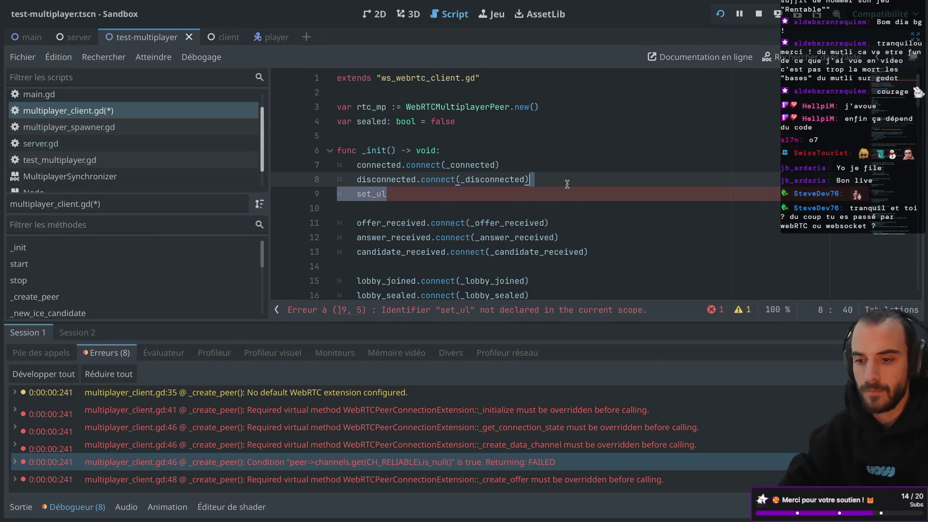
key("BackSpace")
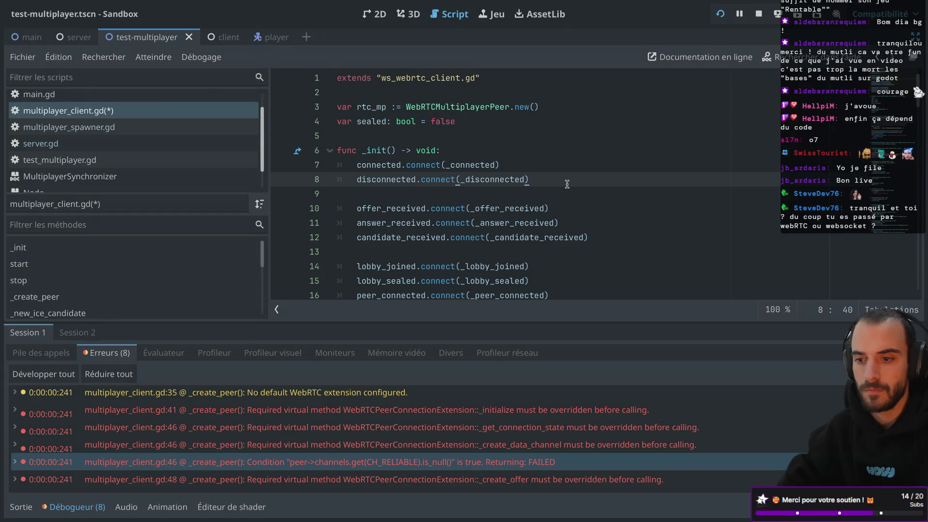
After rechecking the issue, undo a trial 'self' line and save multiplayer_client.gd unchanged
key("ctrl+Right")
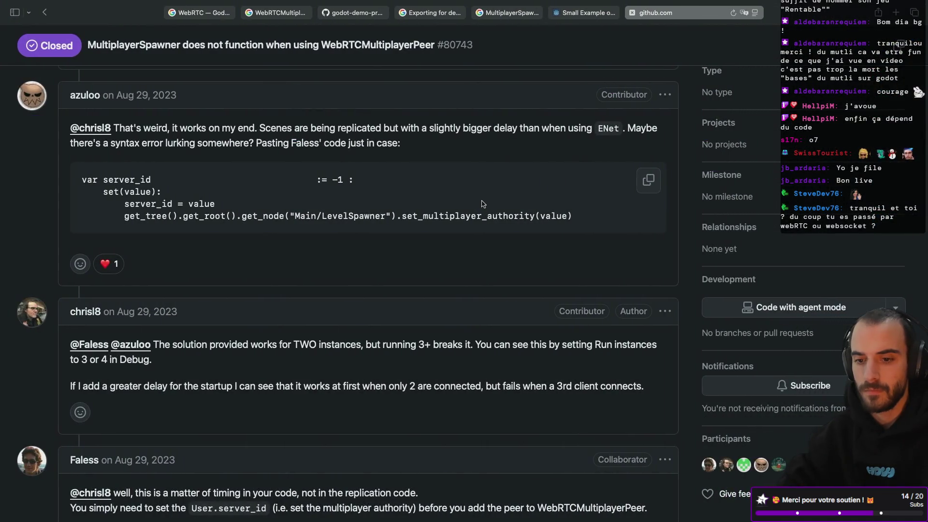
key("ctrl+Left")
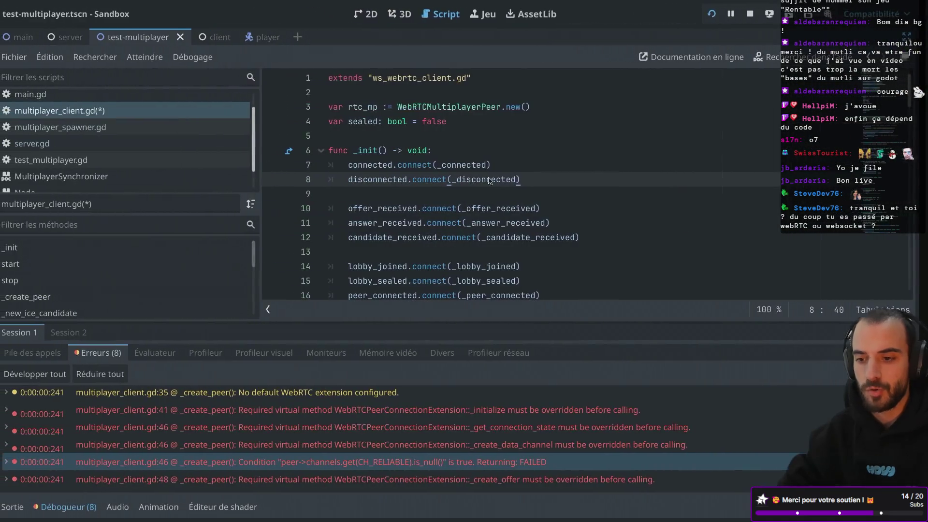
key("Down")
type("self")
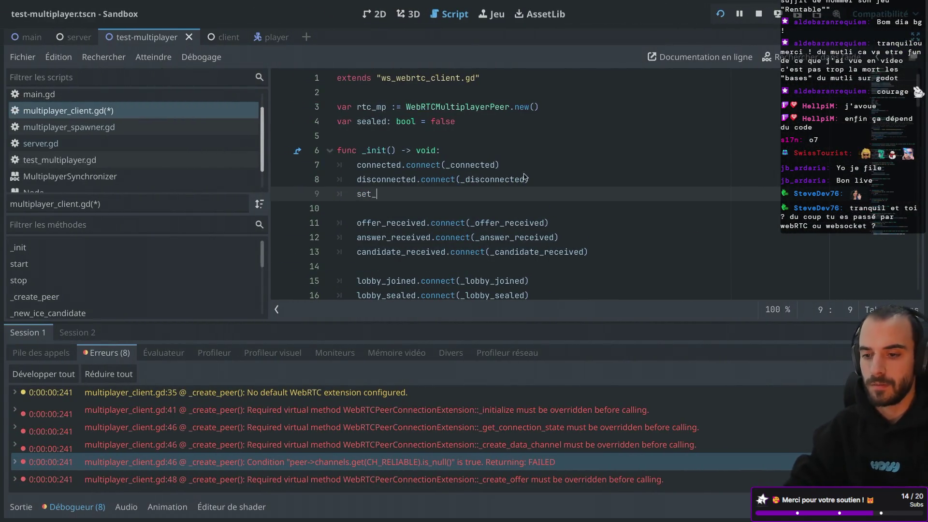
key("ctrl+z")
key("ctrl+z")
key("ctrl+s")
Check the connected signal's docs and the issue, then restore the Scene, Inspector and FileSystem docks
left_click(400, 162)
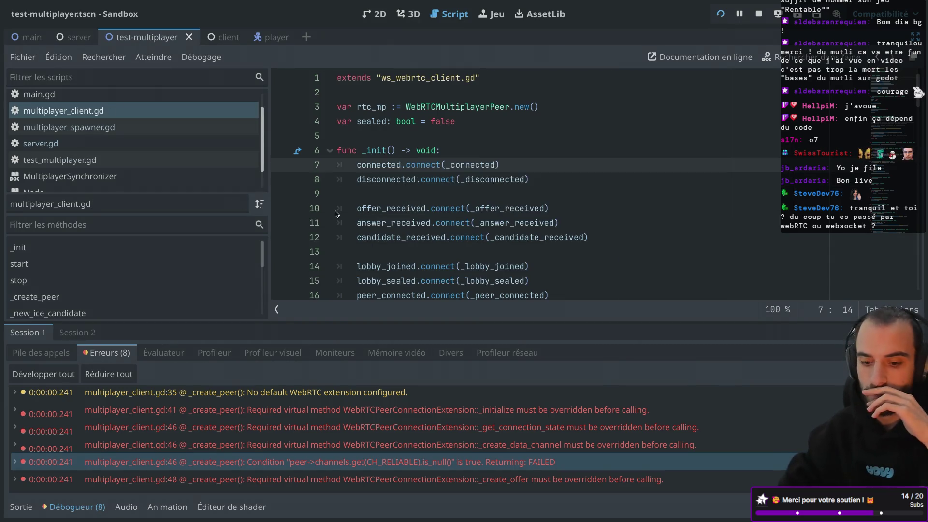
key("ctrl+Right")
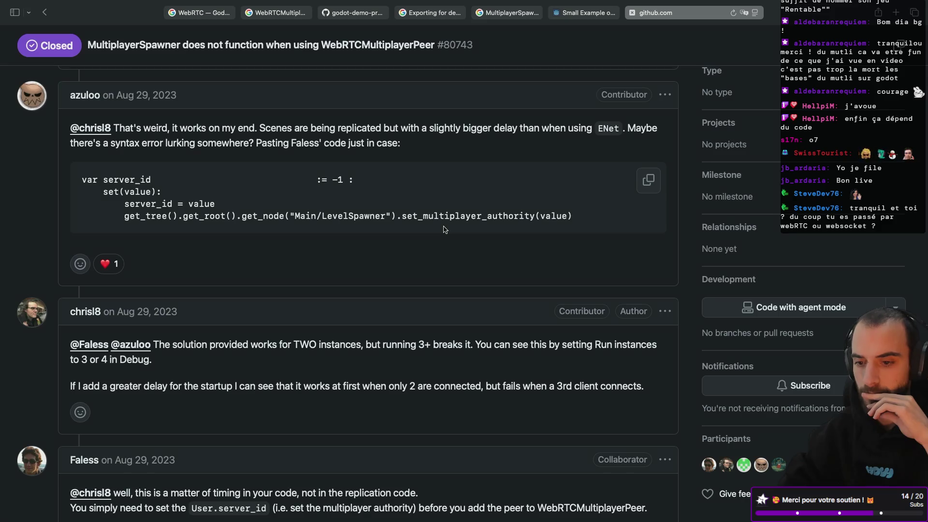
key("ctrl+Left")
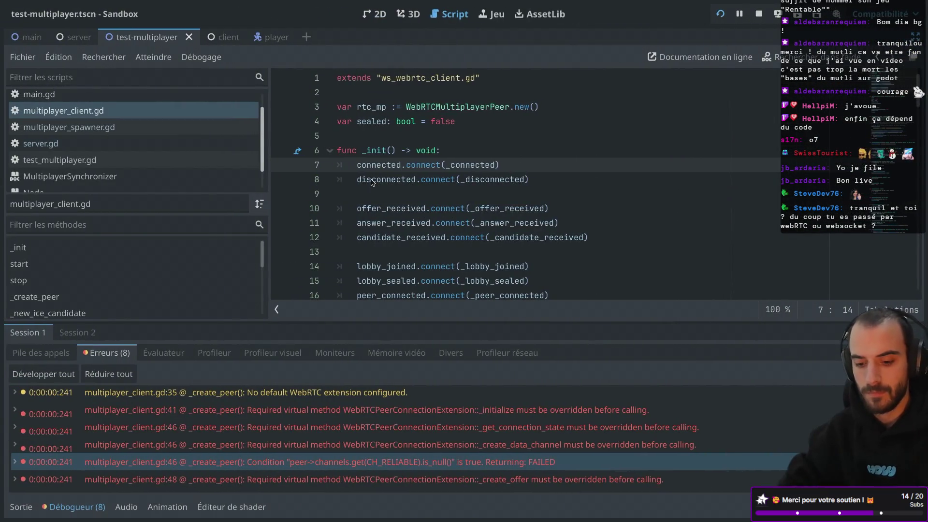
key("ctrl+shift+F11")
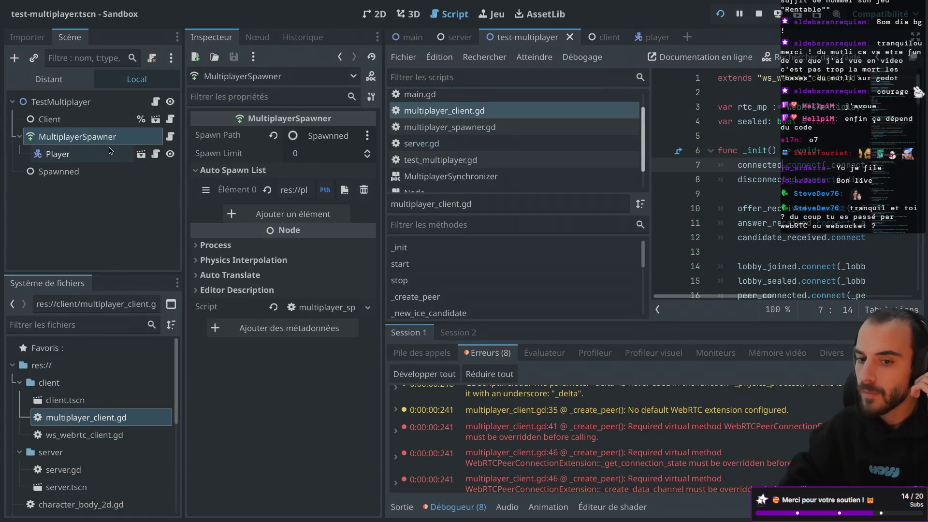
Add func _ready(): set_multiplayer_authority() to multiplayer_spawner.gd, with docks hidden
left_click(170, 137)
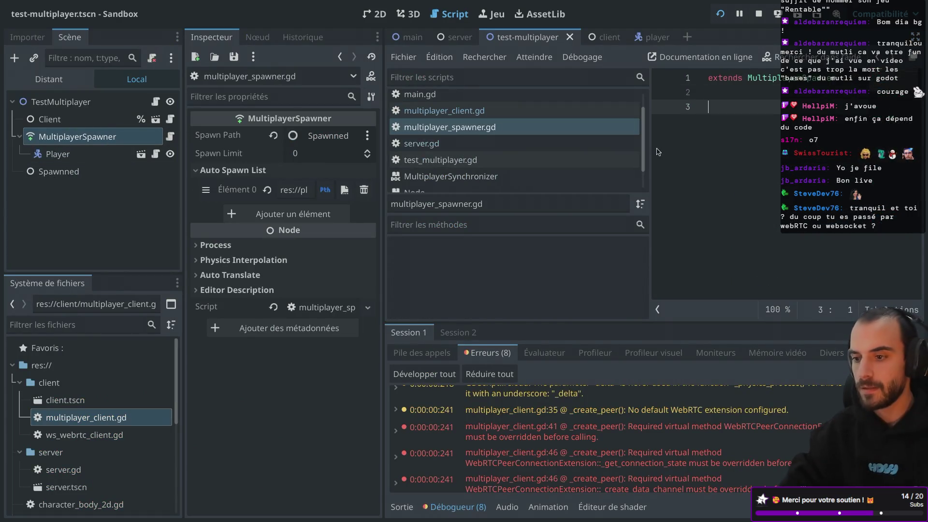
type("func _ready")
key("Return")
key("Return")
key("ctrl+shift+f")
key("Escape")
key("ctrl+shift+F11")
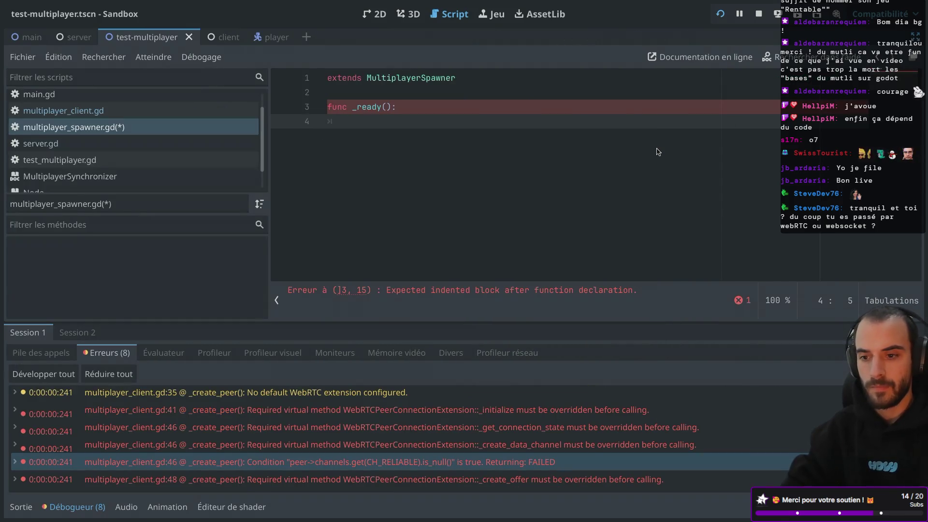
type("t_mul")
key("Return")
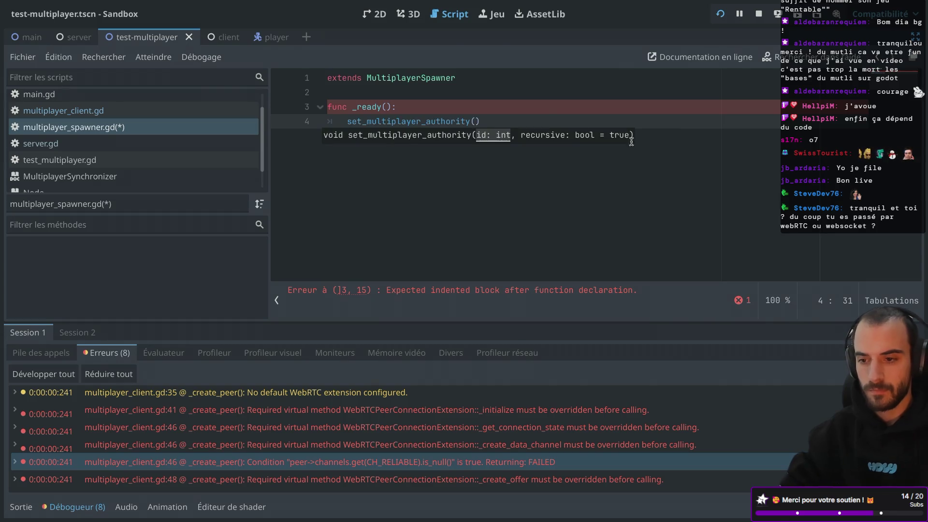
Open the Node documentation at set_multiplayer_authority's full description via a 'set_multip' search
left_click(457, 128, "ctrl")
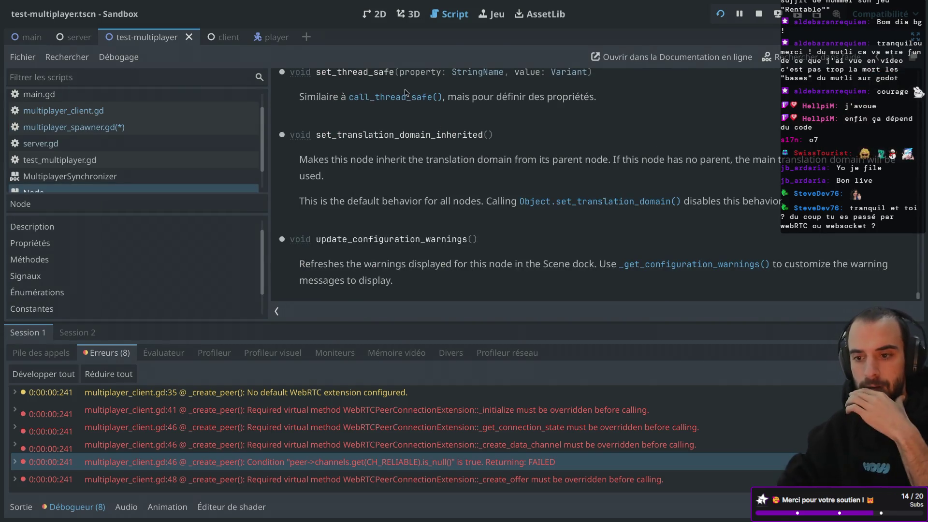
scroll(373, 194, "up", 3)
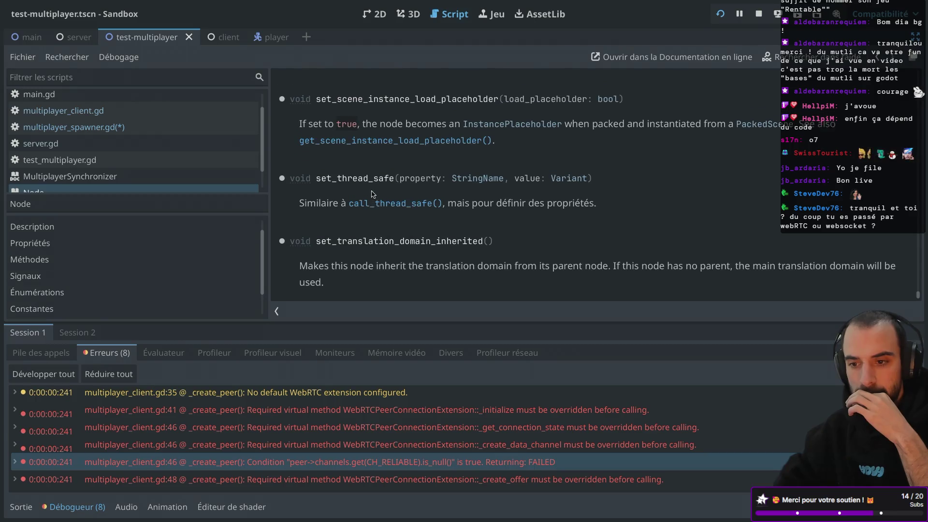
scroll(372, 194, "down", 3)
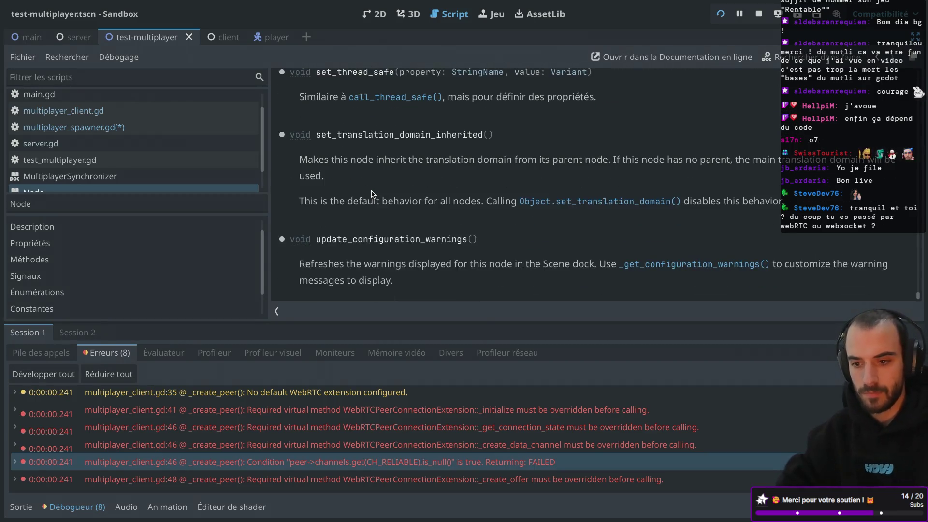
scroll(372, 195, "up", 4)
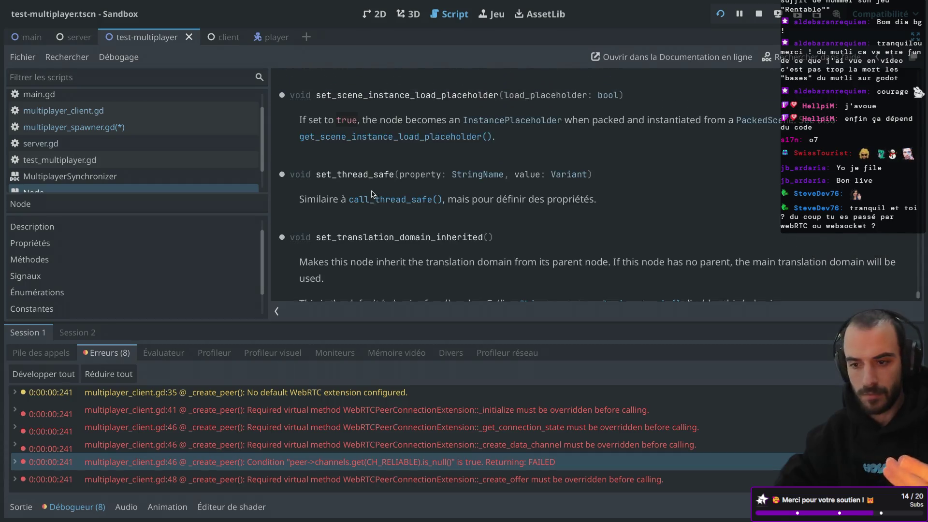
scroll(373, 194, "up", 8)
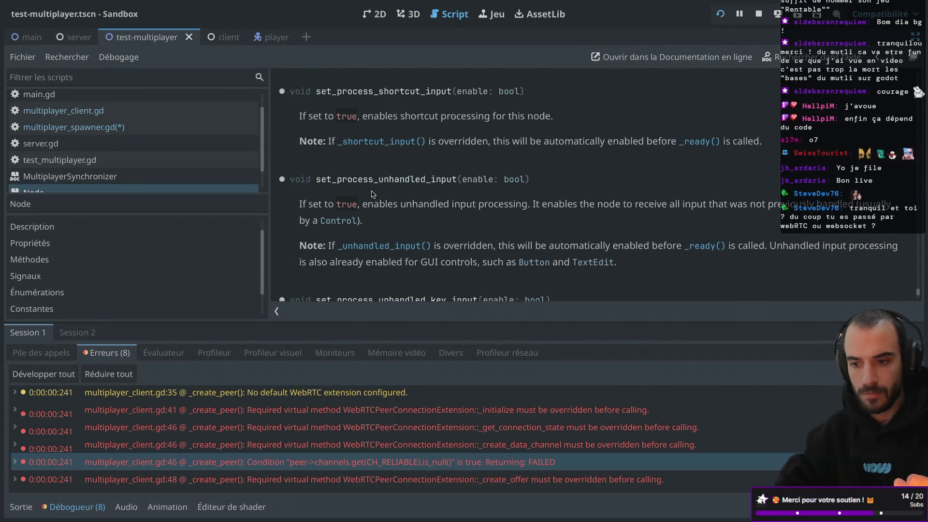
key("ctrl+f")
type("set_mul")
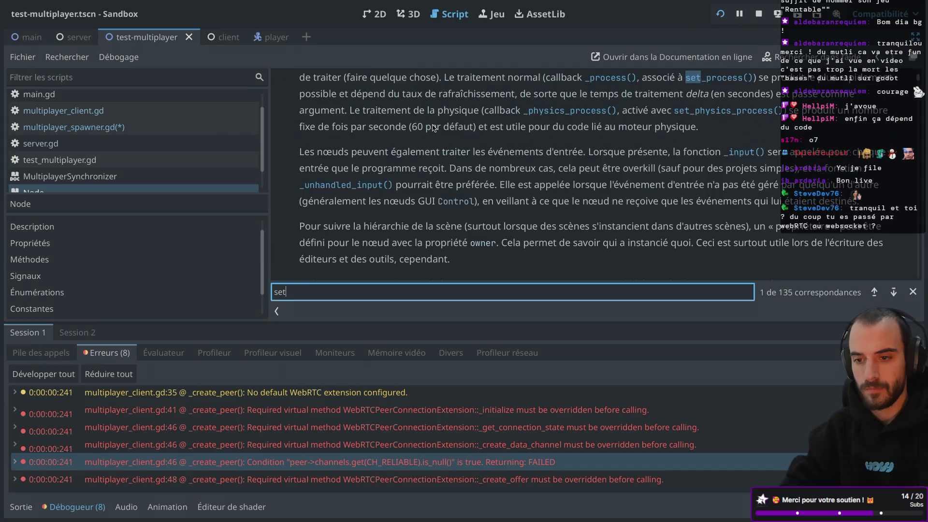
type("tip")
scroll(464, 136, "up", 2)
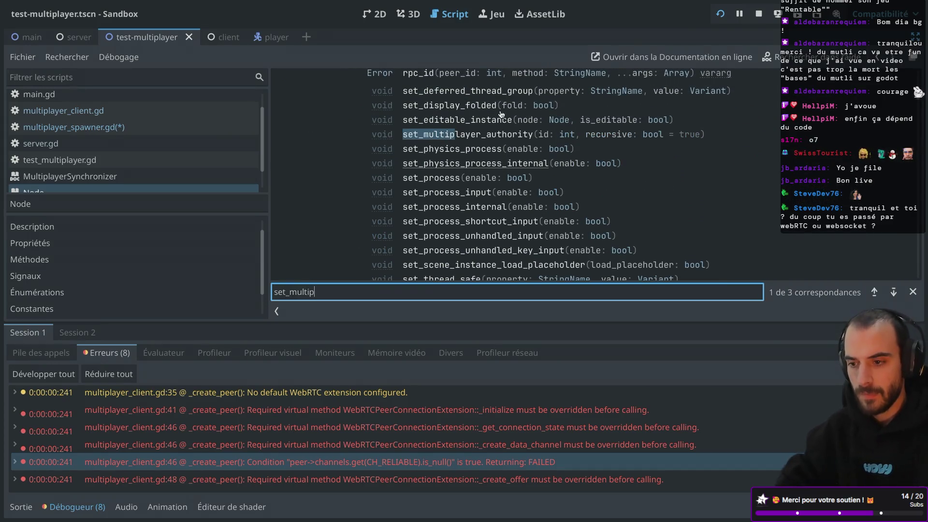
left_click(474, 137)
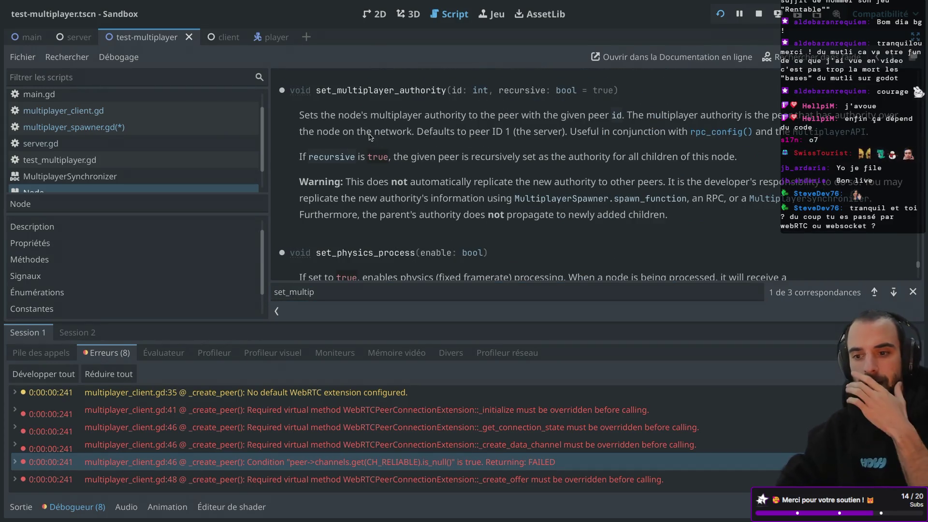
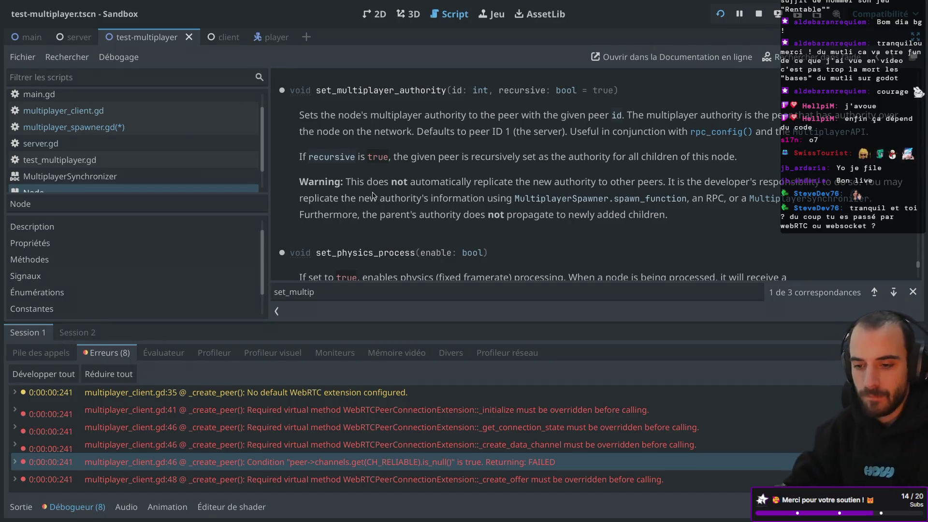
Read GitHub issue #80743's comments down to its closing comment, then return to Godot
key("ctrl+Right")
scroll(319, 245, "down", 5)
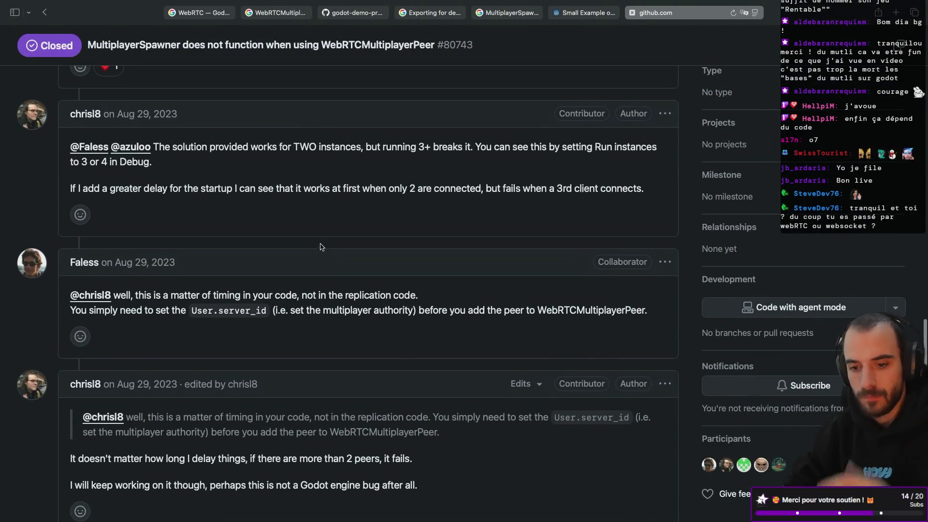
scroll(320, 247, "down", 2)
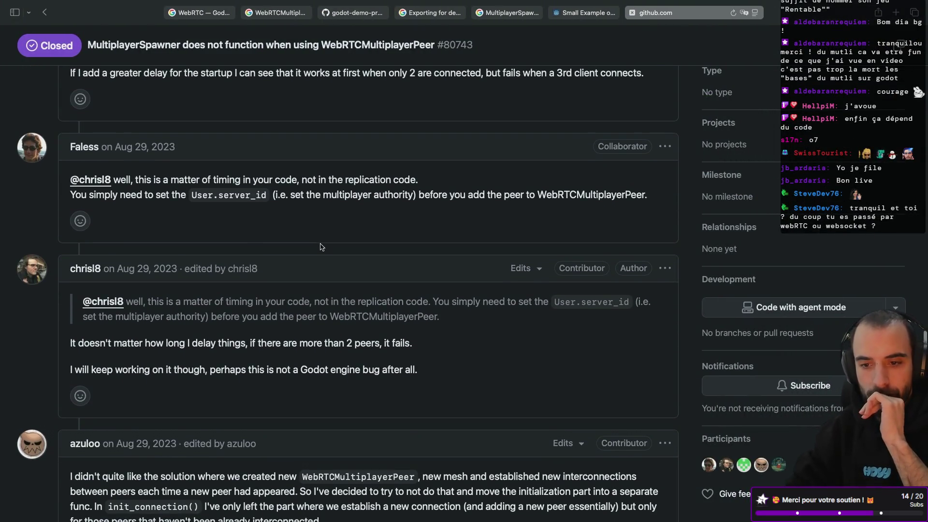
scroll(322, 247, "down", 7)
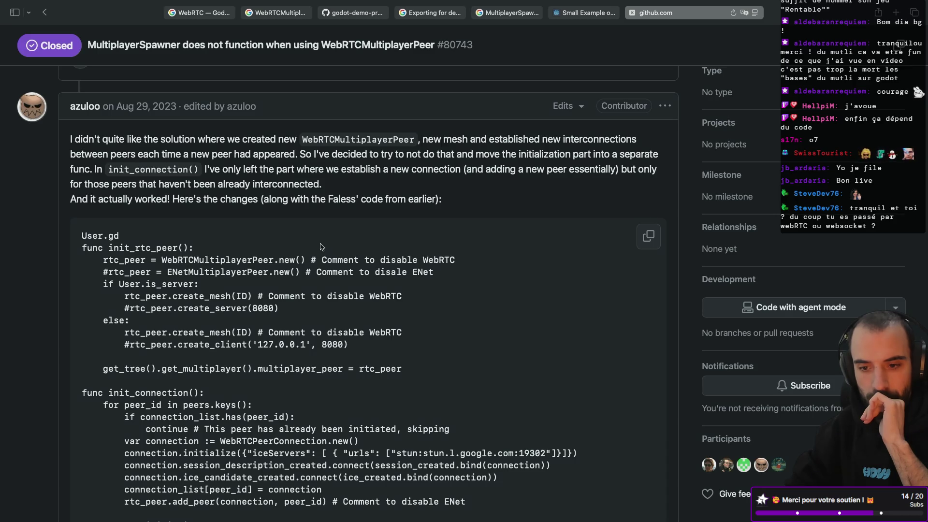
scroll(321, 246, "down", 1)
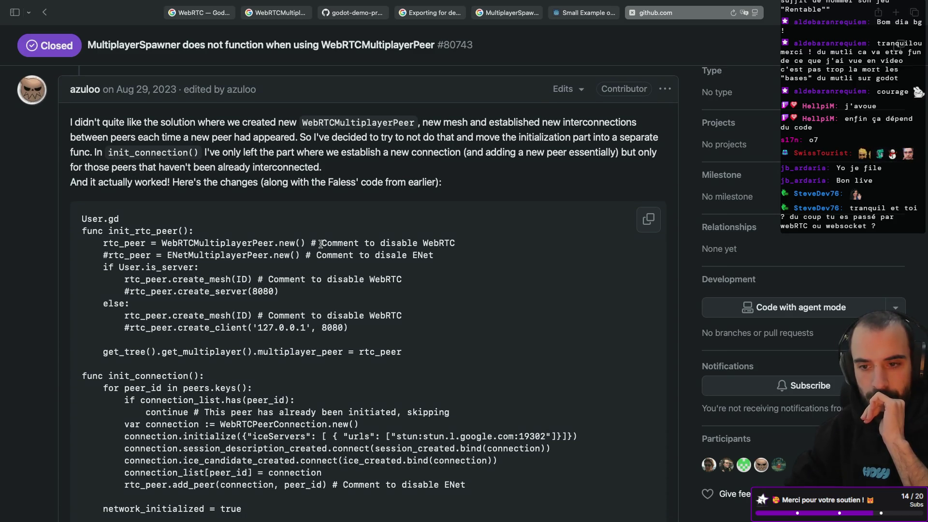
scroll(320, 244, "down", 17)
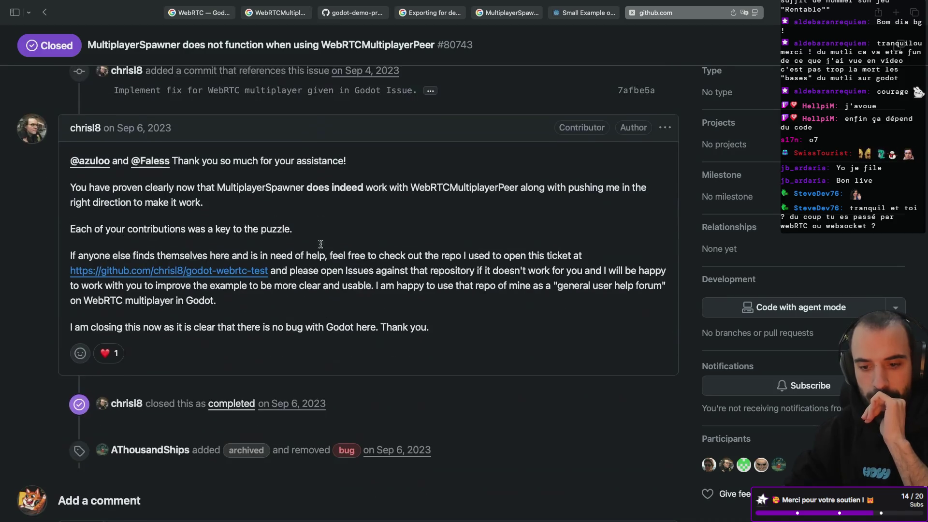
scroll(321, 244, "down", 1)
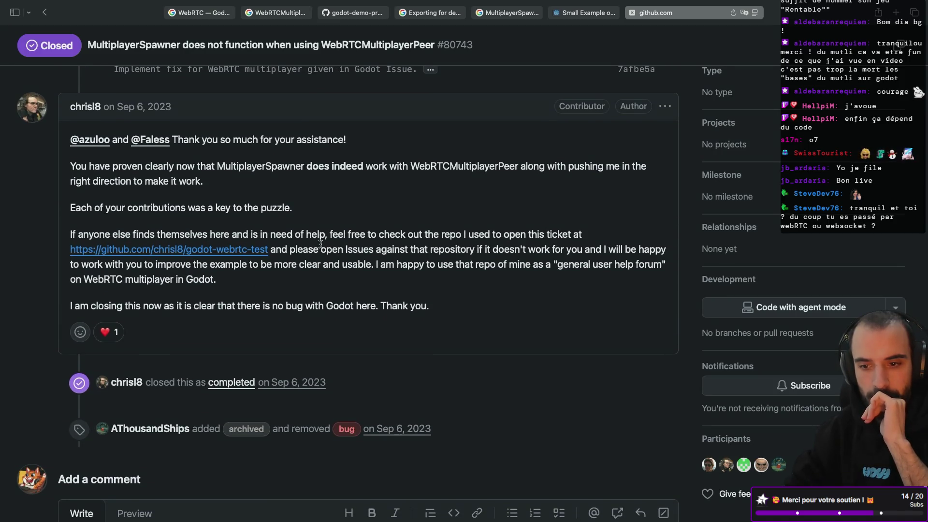
scroll(320, 244, "down", 1)
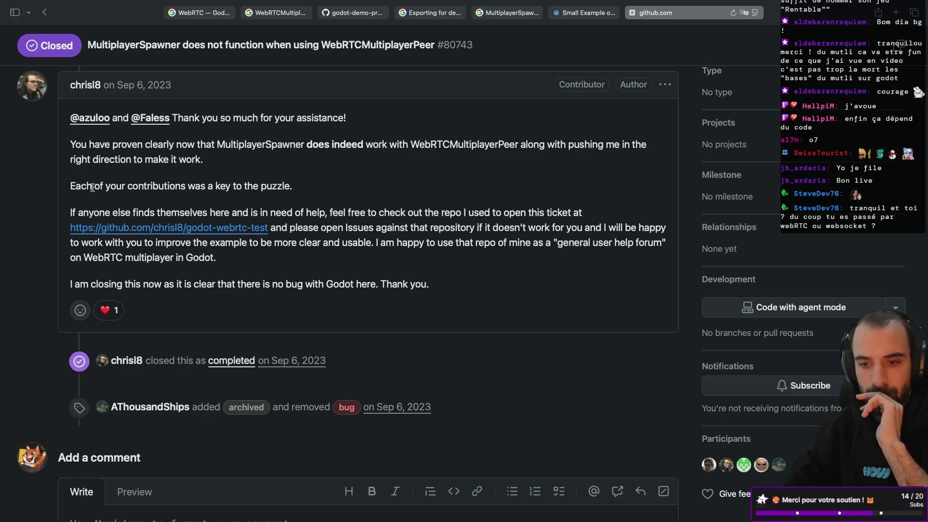
scroll(286, 198, "down", 5)
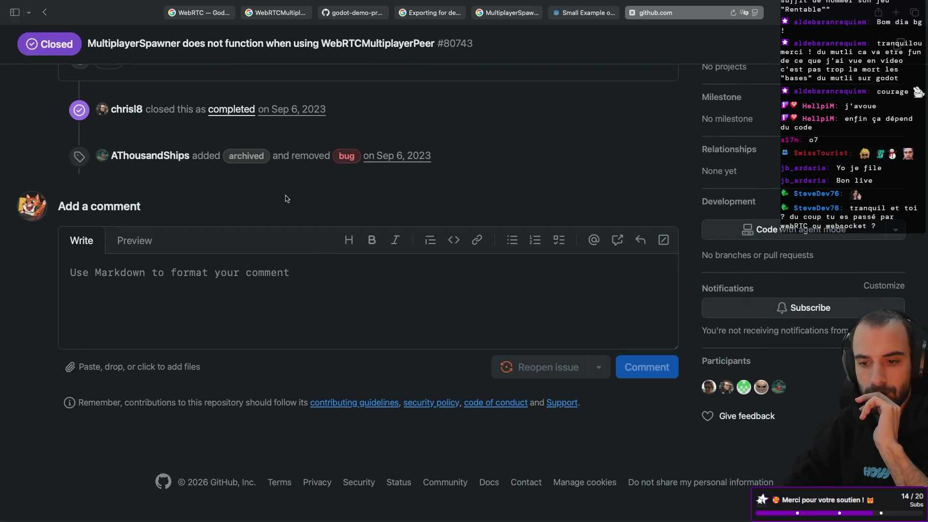
scroll(285, 198, "up", 6)
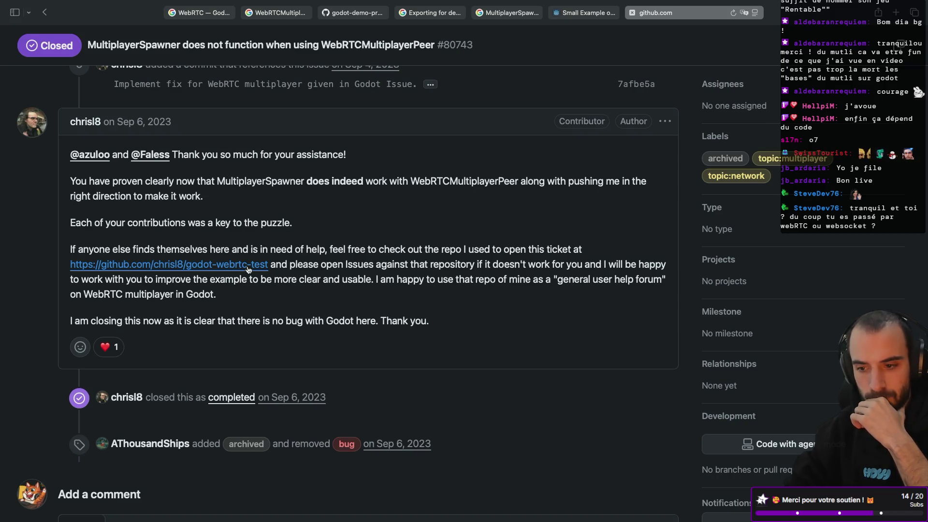
key("super+Tab")
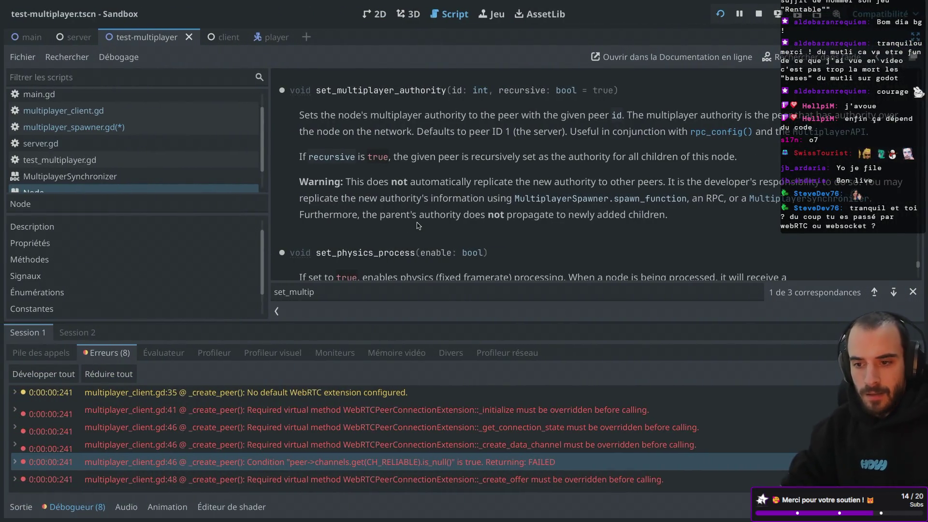
Open the MultiplayerSpawner's attached script in a widened script editor
scroll(418, 225, "down", 2)
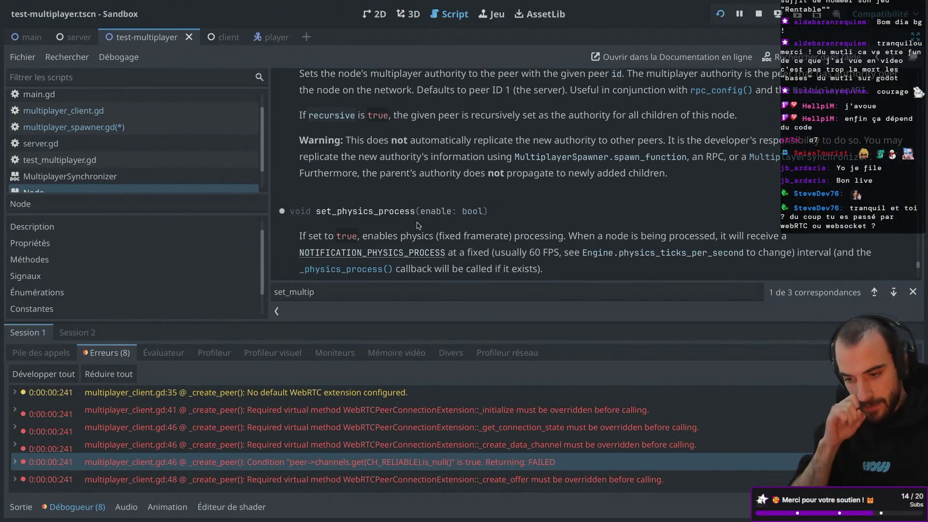
scroll(419, 226, "down", 2)
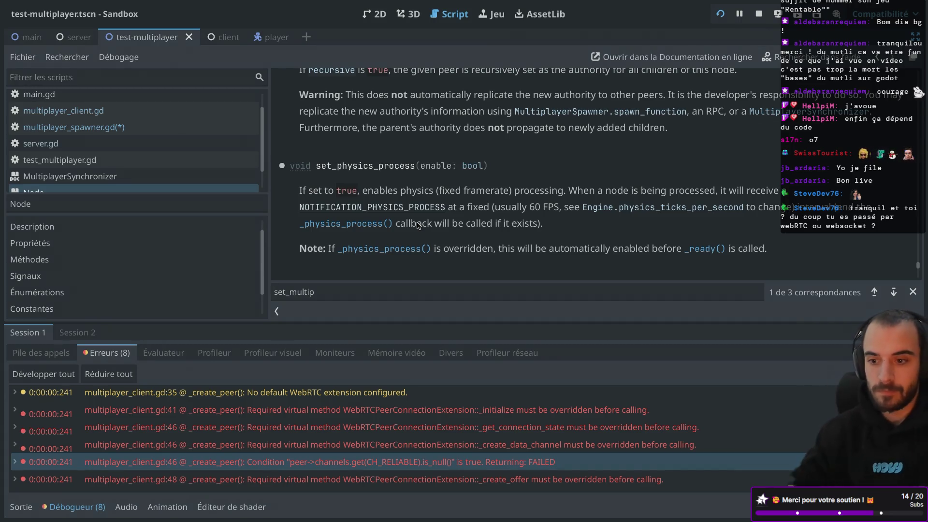
key("ctrl+shift+F11")
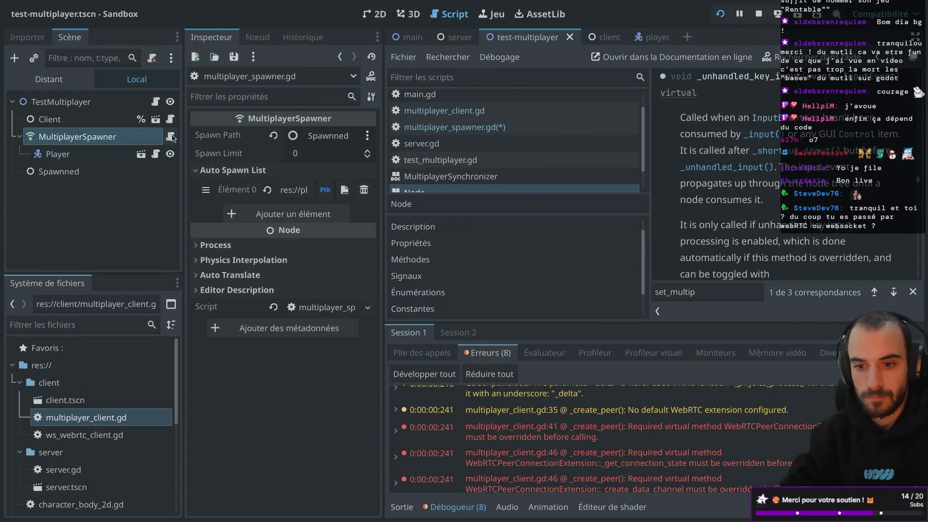
left_click(171, 136)
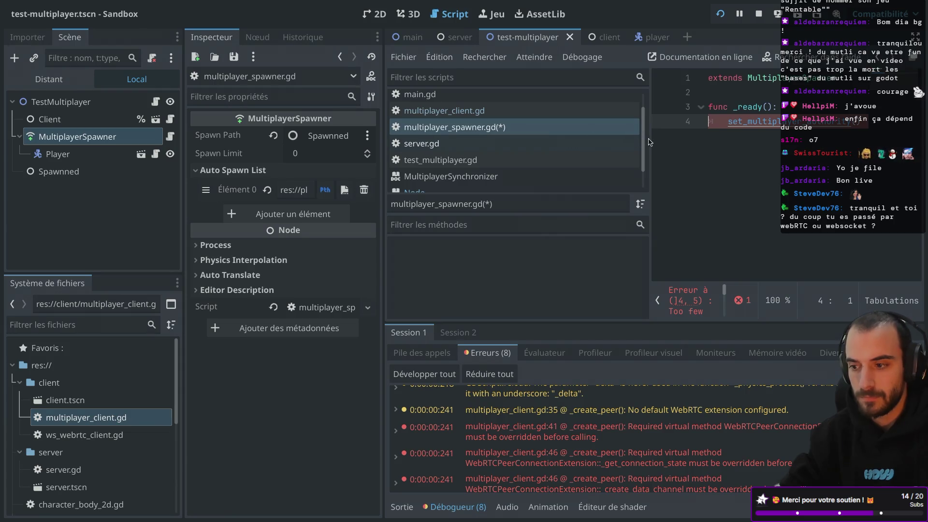
key("ctrl+shift+F11")
Fill line 4's set_multiplayer_authority argument with multiplayer.get_unique_id() via autocomplete
left_click(477, 121)
type("mul")
key("Return")
type(".")
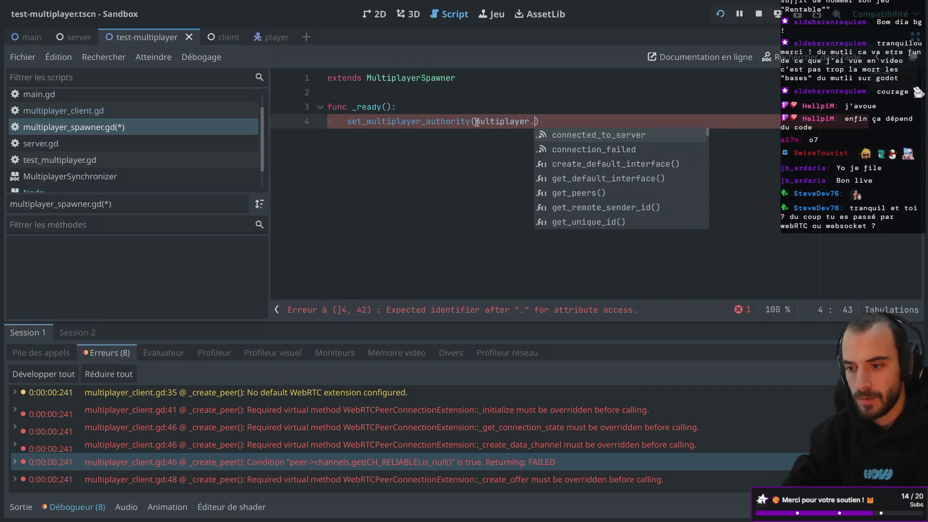
key("Down")
key("Down")
key("Down")
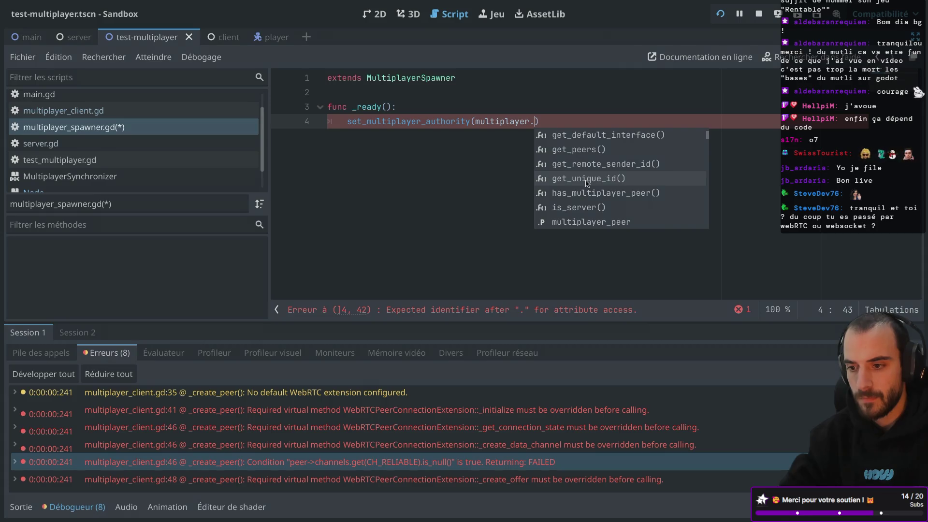
key("Return")
left_click(556, 121, "ctrl")
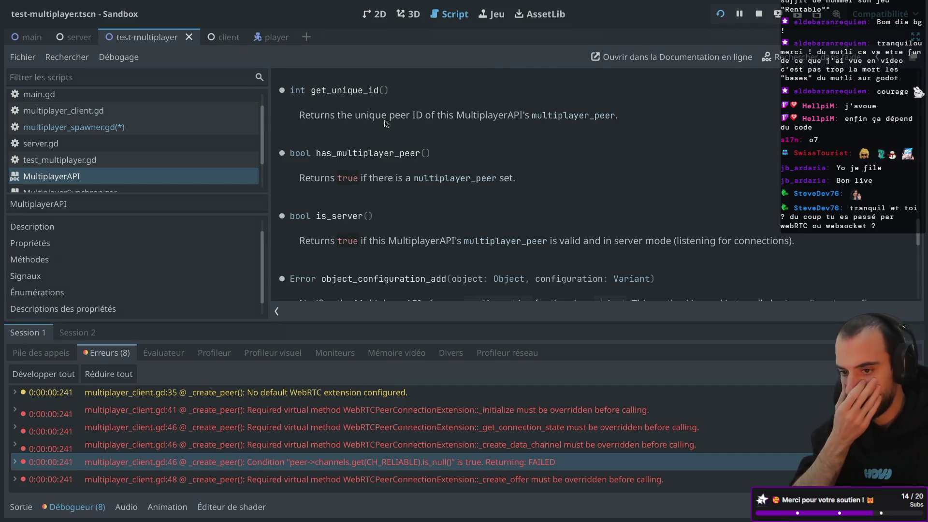
Restart the Sandbox test scene so the output logs a connection and 'Peer connected: 1'
left_click(720, 15)
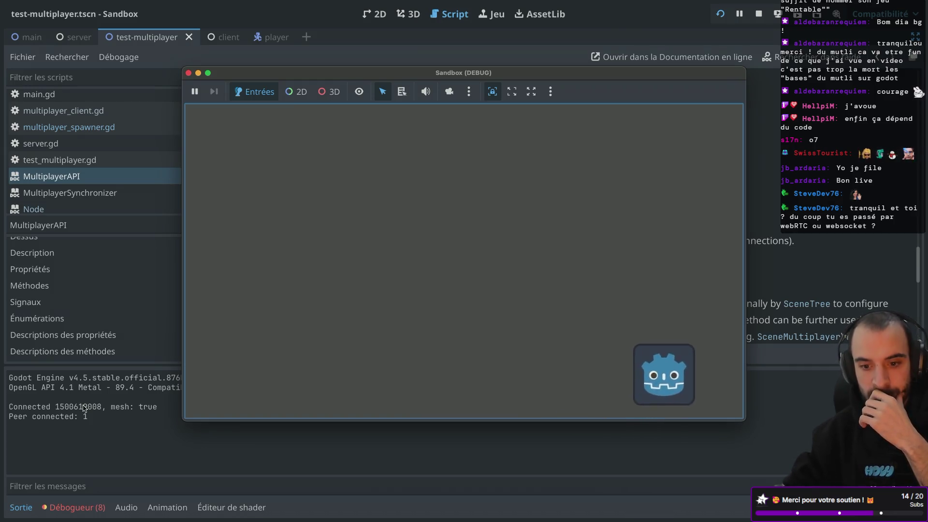
Select the logged peer ID in the output, then close the Sandbox debug window
left_click(86, 403)
double_click(86, 403)
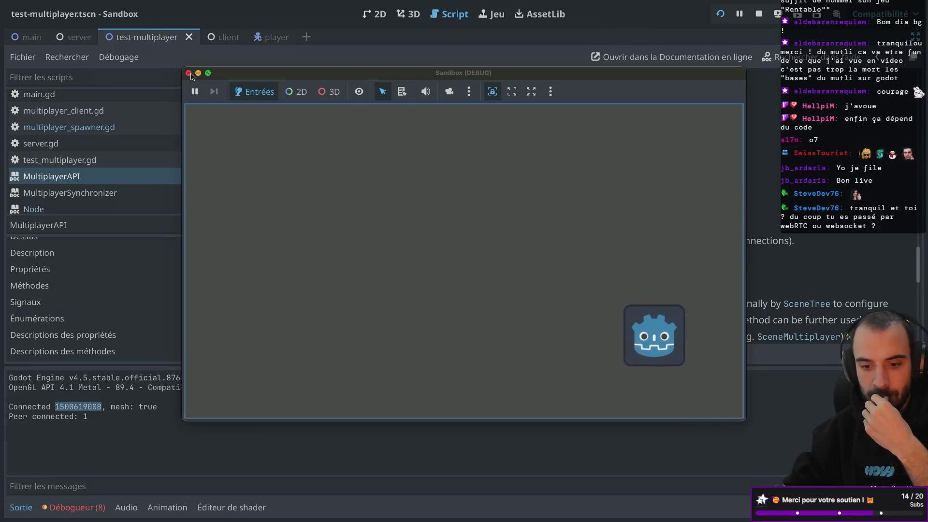
left_click(189, 73)
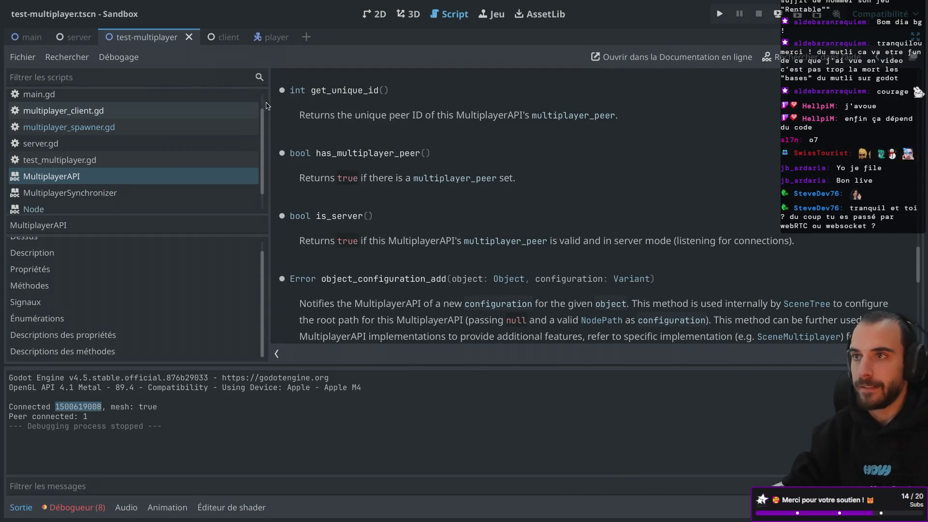
Scroll through the MultiplayerAPI reference, then switch to the browser's networking docs
scroll(382, 188, "down", 3)
scroll(382, 188, "up", 3)
scroll(381, 189, "down", 8)
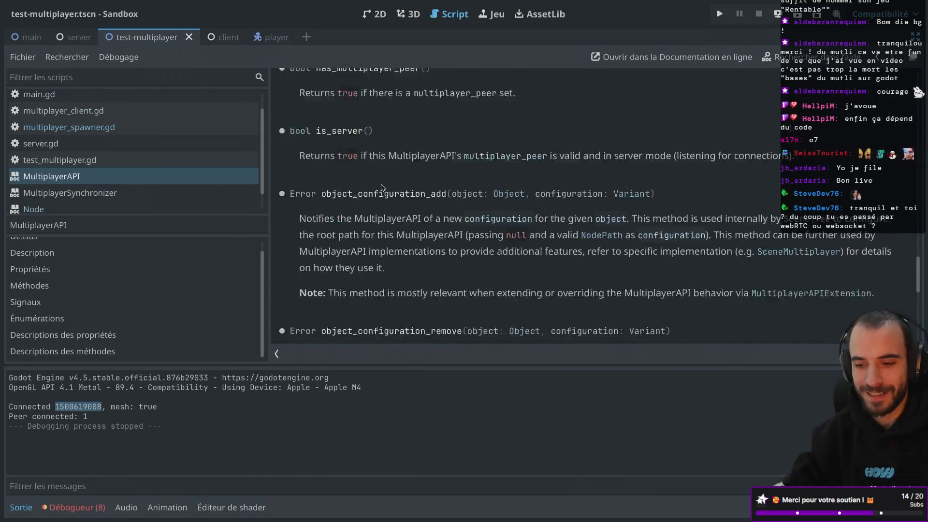
scroll(381, 188, "down", 4)
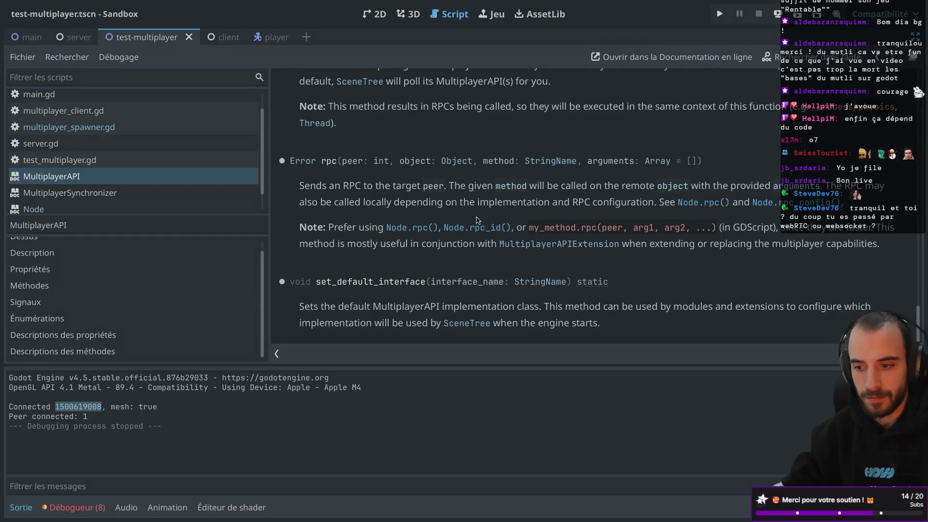
scroll(477, 220, "up", 2)
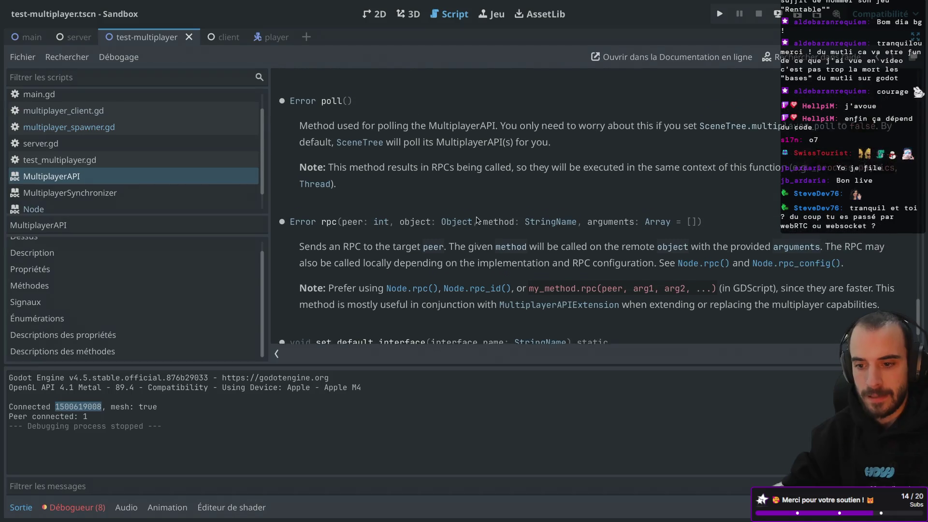
scroll(477, 220, "up", 6)
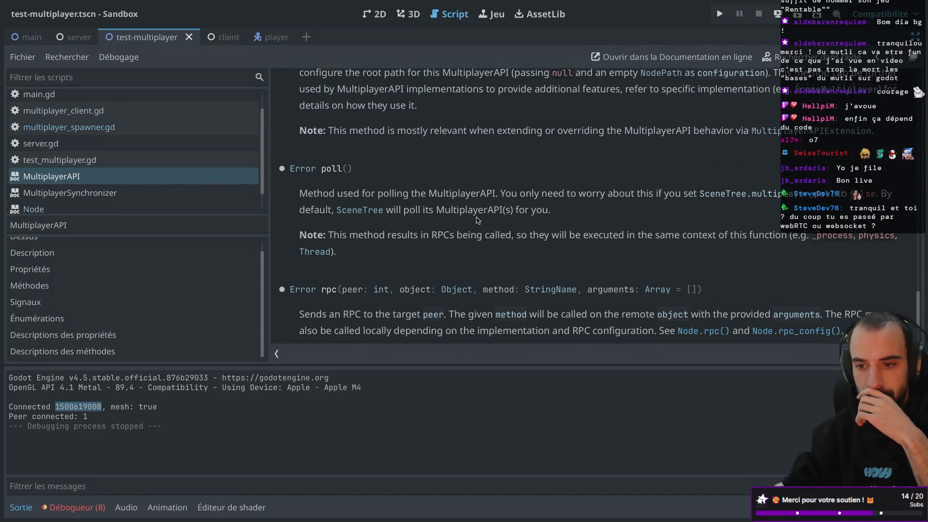
scroll(477, 220, "up", 3)
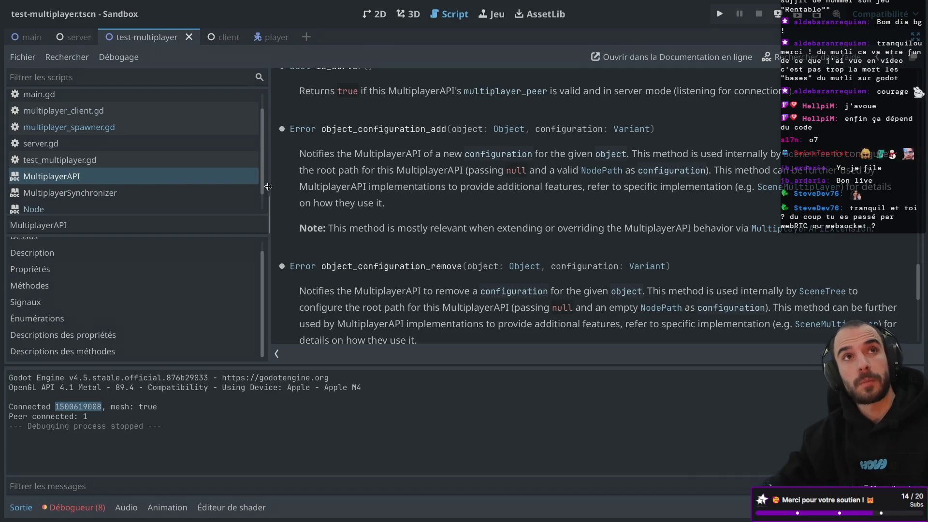
scroll(368, 232, "down", 2)
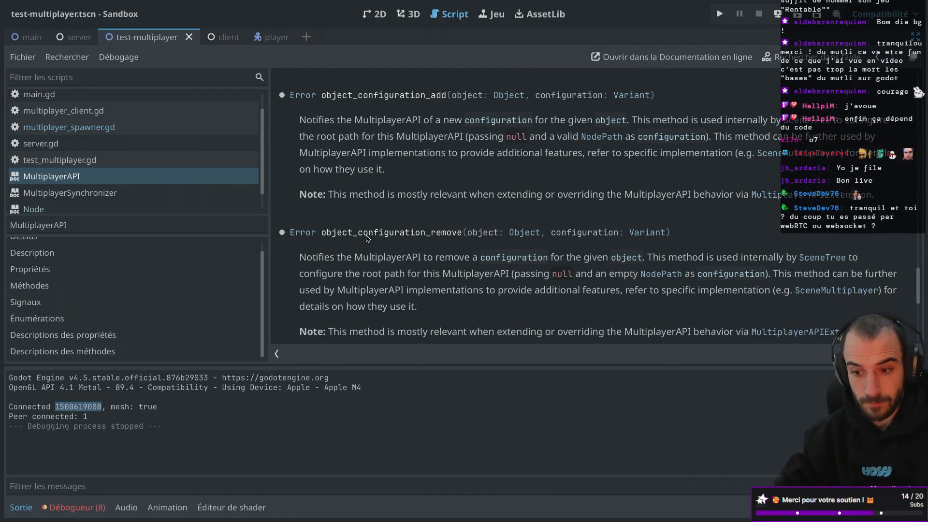
key("ctrl+Left")
key("ctrl+Right")
key("ctrl+Right")
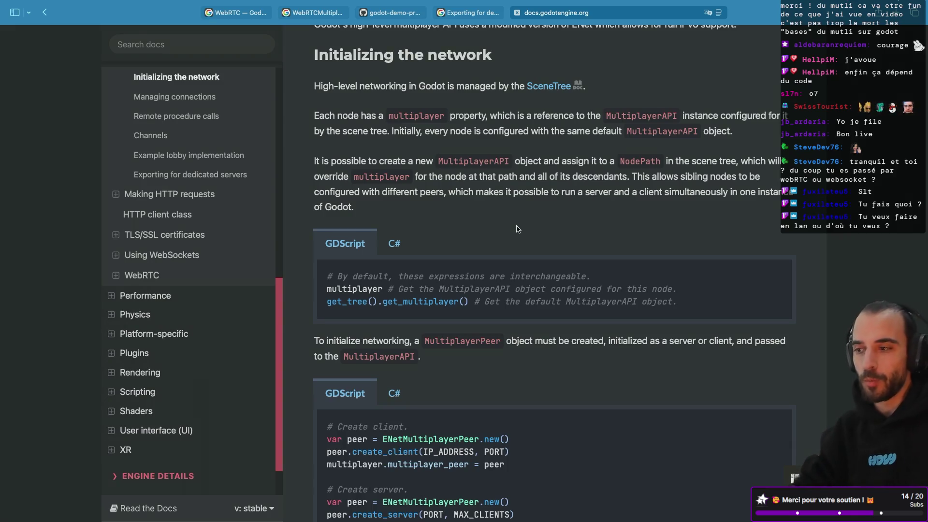
Review the Create client and Create server snippets, then switch back to Godot
scroll(477, 220, "down", 1)
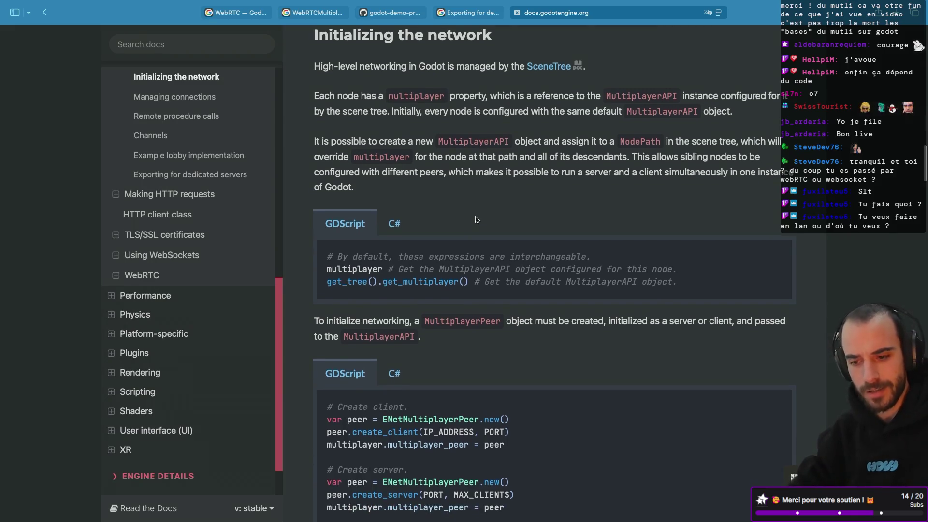
scroll(476, 220, "up", 1)
key("XF86MonBrightnessUp")
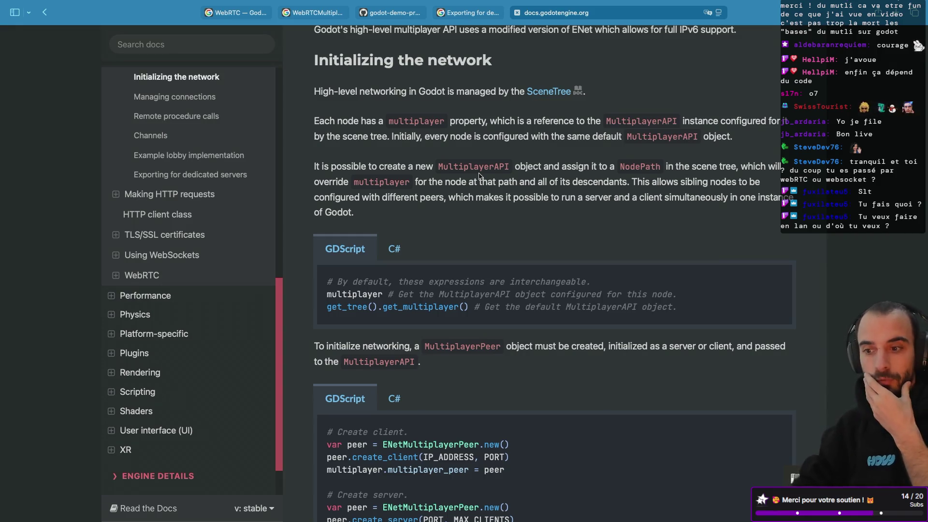
scroll(479, 175, "down", 3)
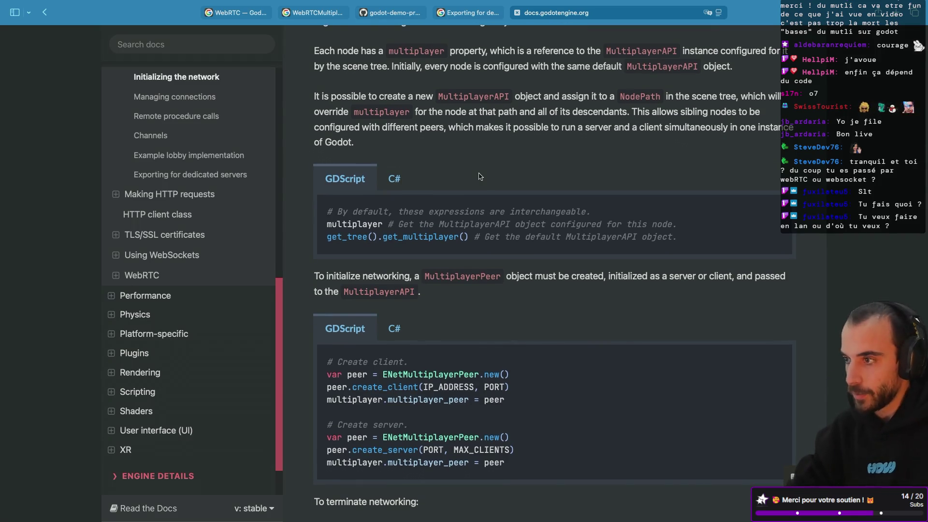
key("super+Tab")
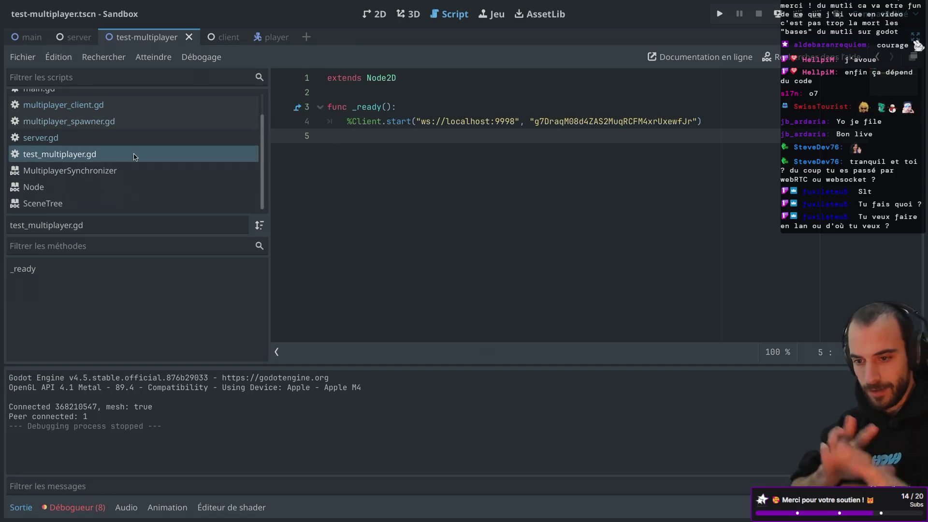
Close all open scripts and all open scenes
left_click_drag(269, 119, 406, 119)
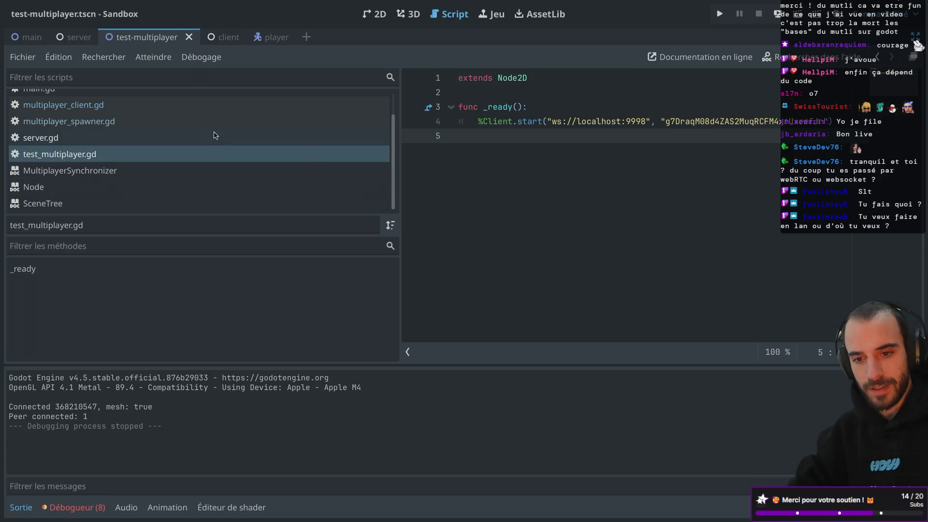
key("ctrl+w")
key("ctrl+w")
key("ctrl+w")
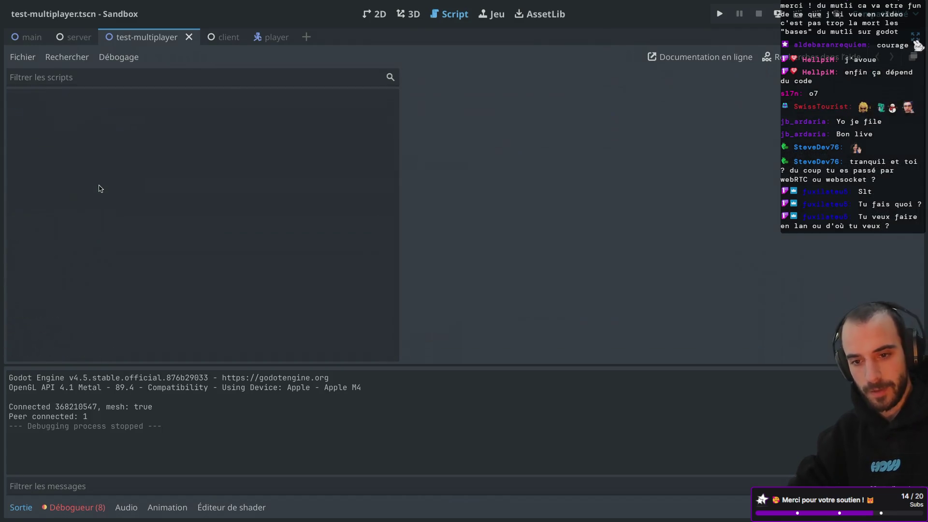
key("ctrl+shift+w")
key("ctrl+shift+w")
key("ctrl+shift+w")
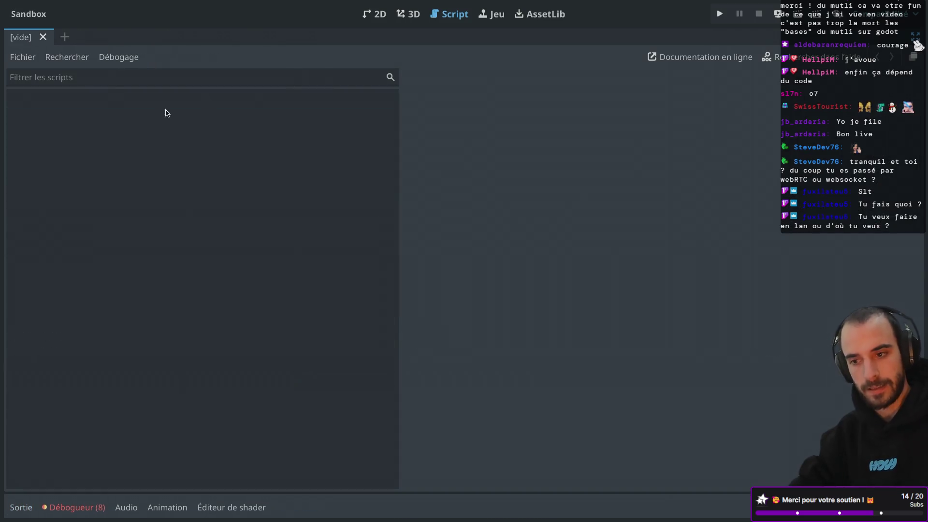
Restore and enlarge the side docks, then open ws_webrtc_client.gd
key("ctrl+shift+F11")
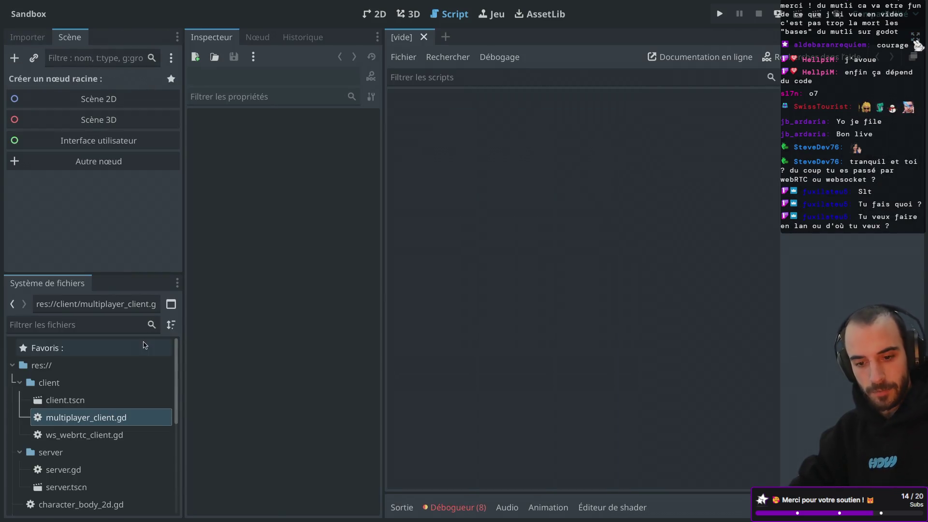
left_click_drag(185, 303, 292, 301)
left_click_drag(201, 272, 202, 154)
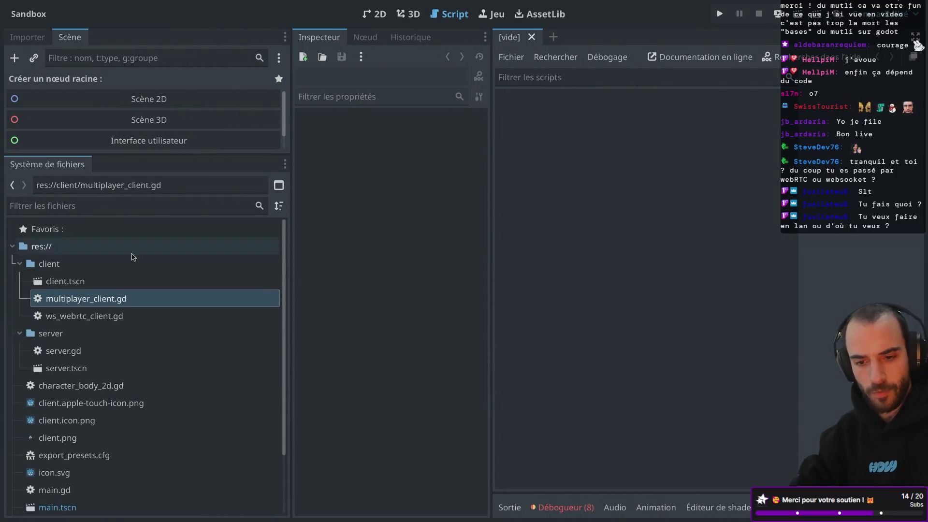
double_click(95, 317)
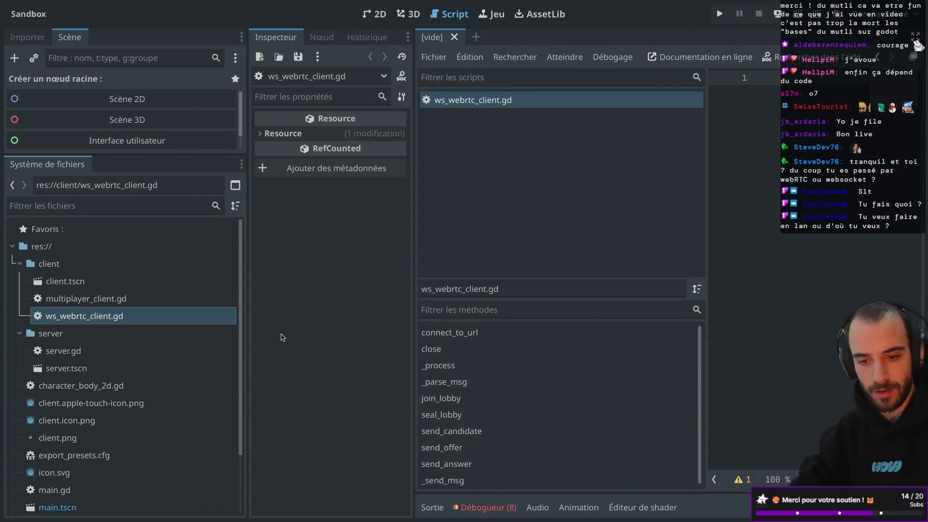
Delete multiplayer_client.gd from the FileSystem
right_click(85, 300)
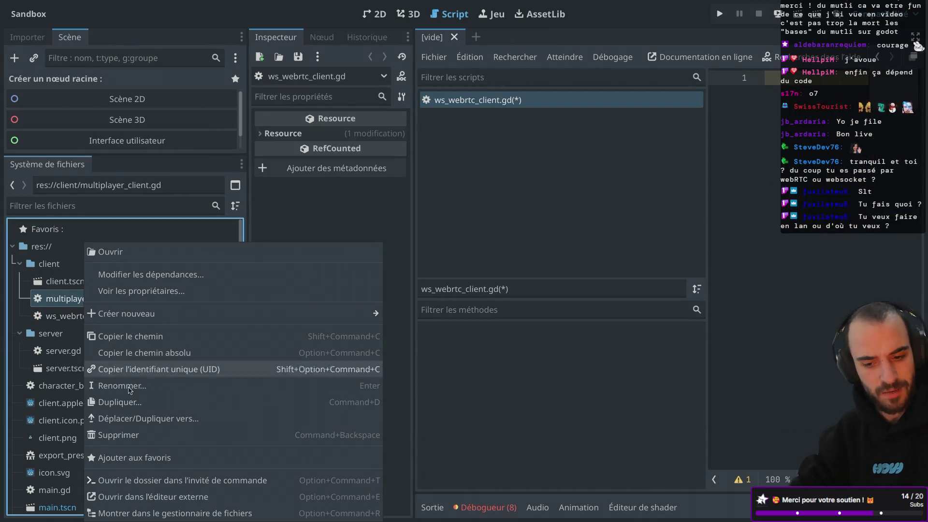
left_click(134, 434)
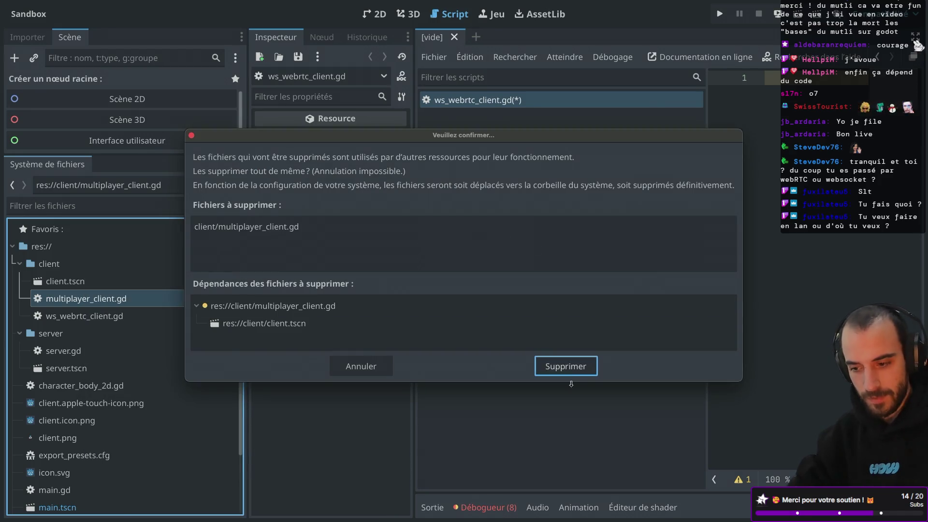
left_click(569, 369)
Open client.tscn despite the missing script and attach a new client.gd to Client
double_click(90, 282)
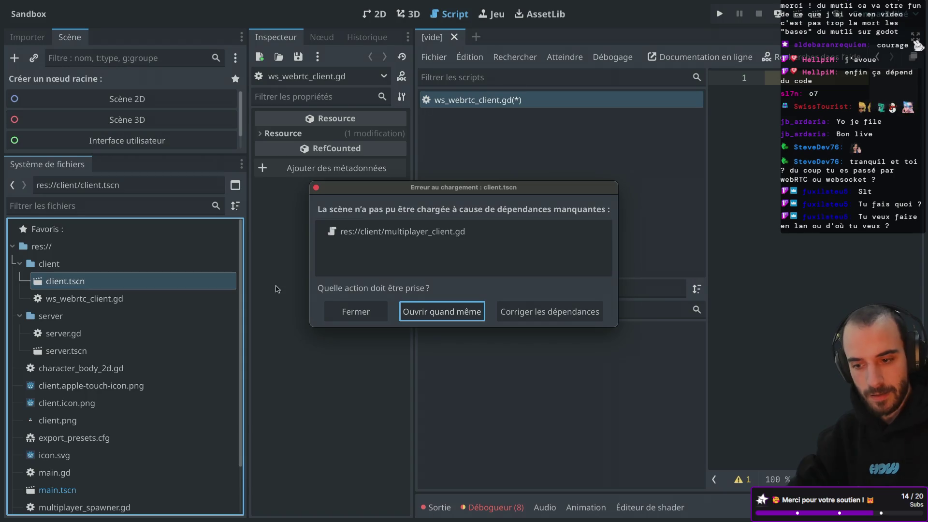
left_click(424, 315)
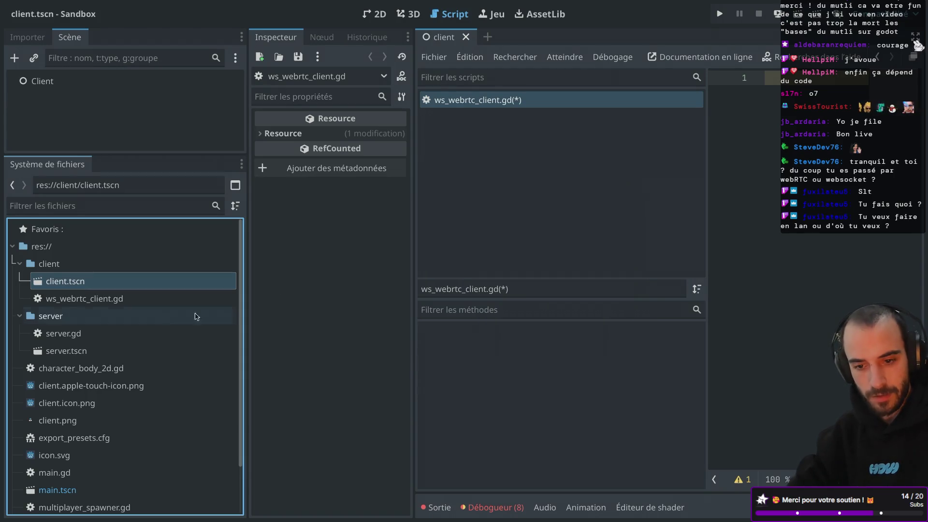
left_click(117, 87)
left_click(218, 57)
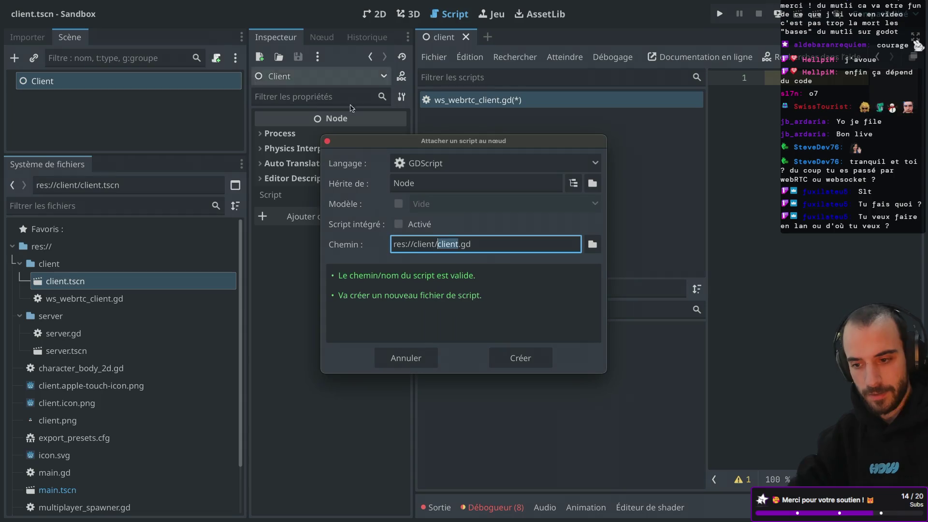
left_click(514, 361)
Delete ws_webrtc_client.gd, select client.gd, and return to the networking docs
right_click(95, 315)
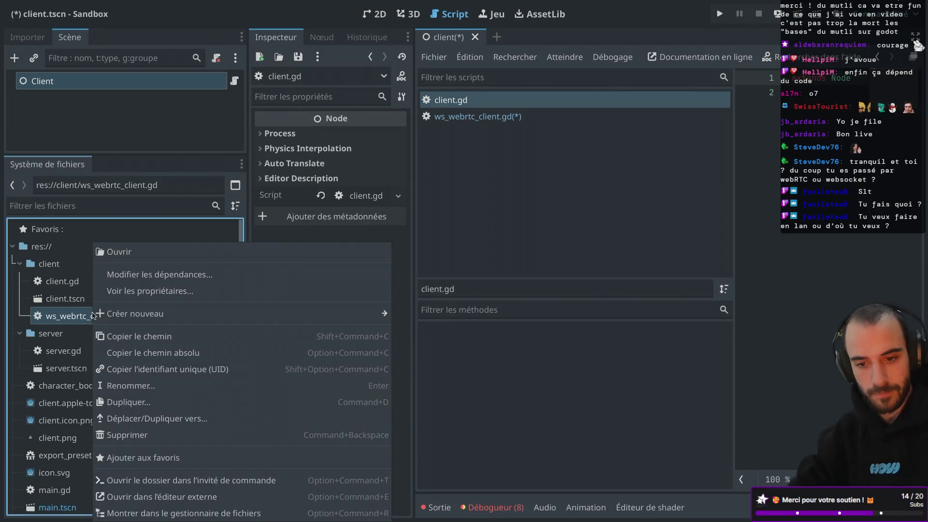
left_click(135, 435)
left_click(541, 318)
left_click(134, 286)
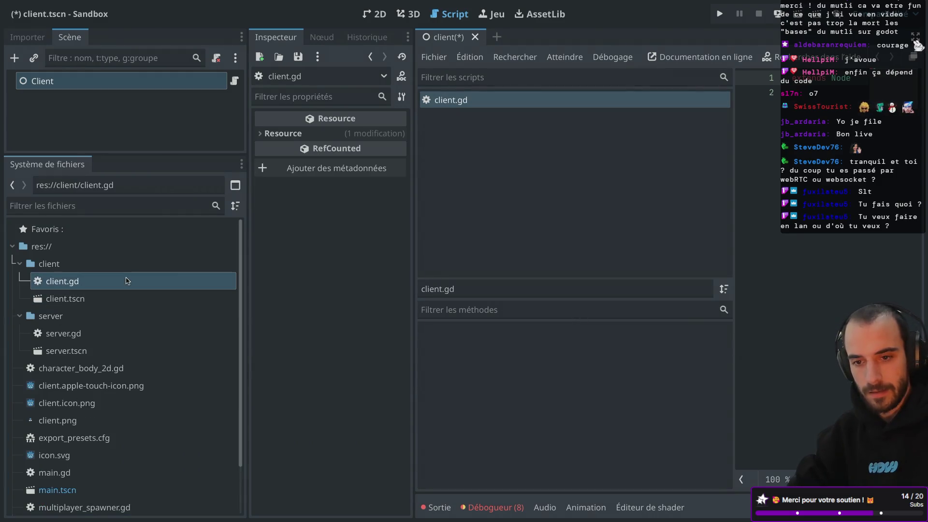
key("super+Tab")
scroll(428, 327, "down", 1)
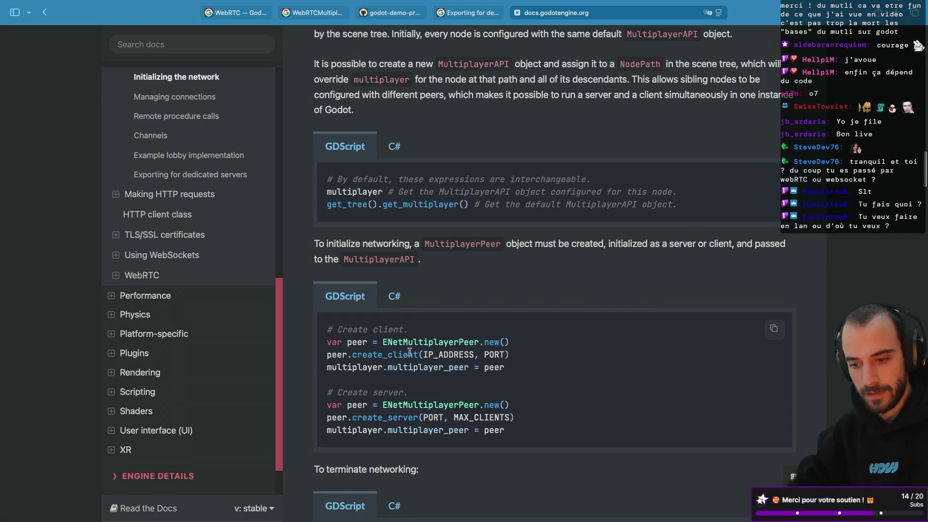
Copy the three Create client lines and open client.gd from client.tscn's Client node
mouse_move(505, 369)
left_mouse_down()
mouse_move(321, 357)
mouse_move(319, 346)
left_mouse_up()
key("ctrl+c")
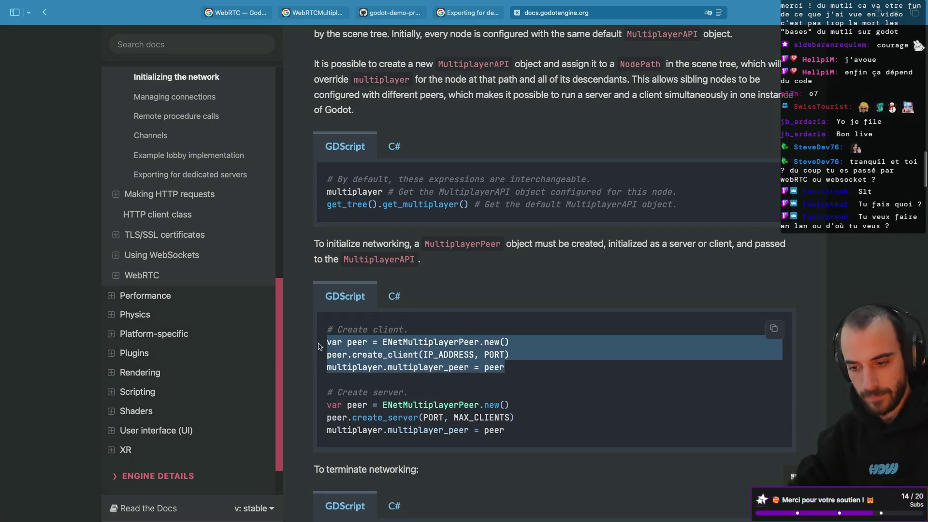
key("super+Tab")
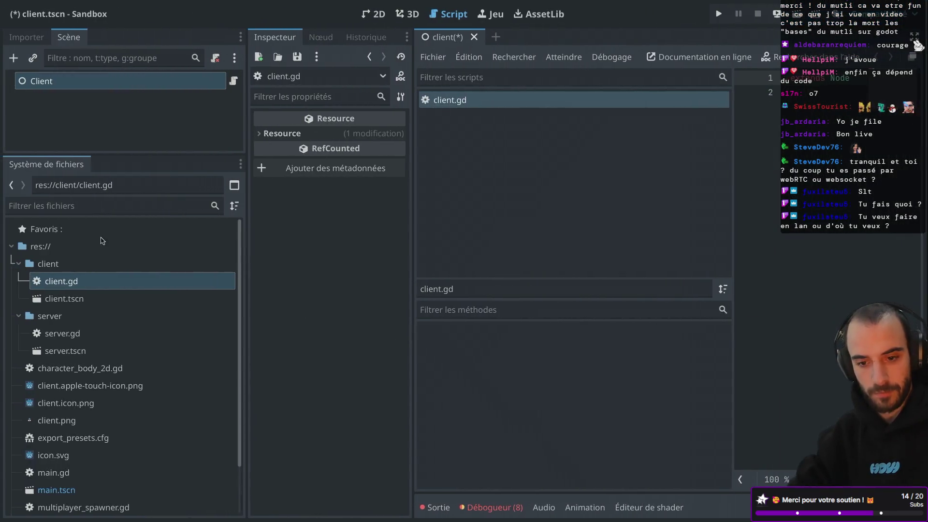
left_click(80, 298)
left_click(235, 80)
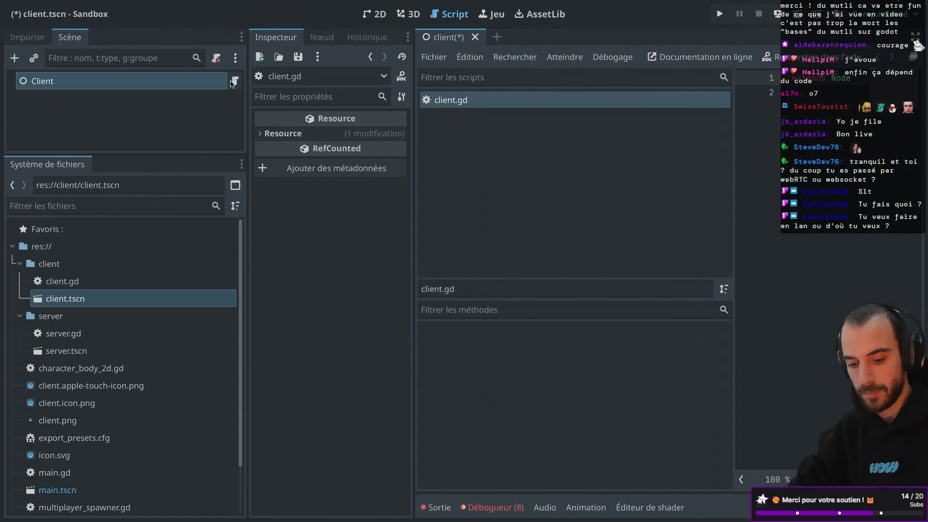
key("ctrl+shift+F11")
Add func _ready() -> void: containing the pasted ENet client code, indented, and save
left_click(474, 108)
key("Return")
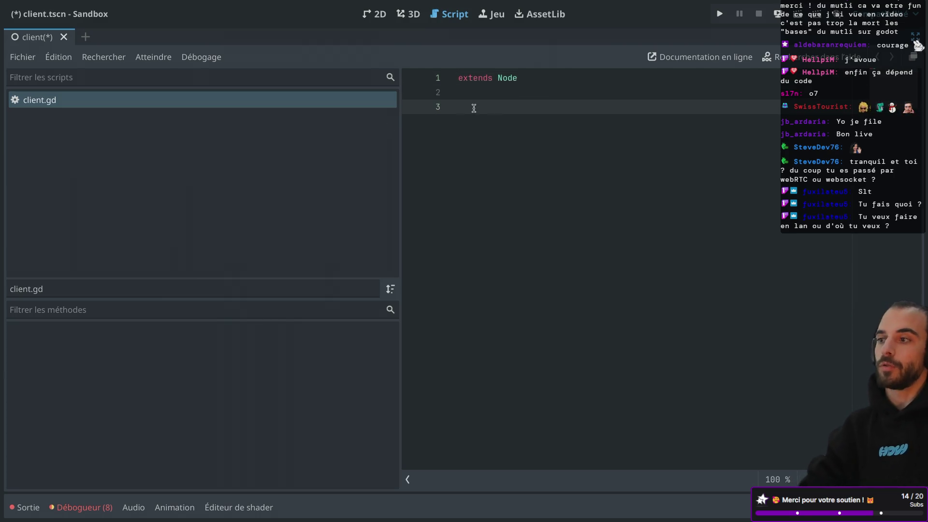
type("func _ready() -> ")
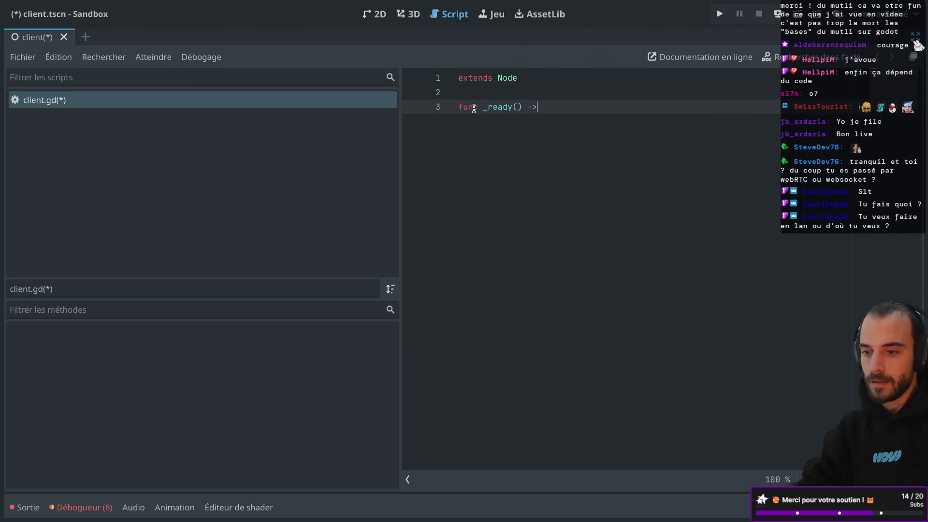
type("void:")
key("Return")
key("ctrl+v")
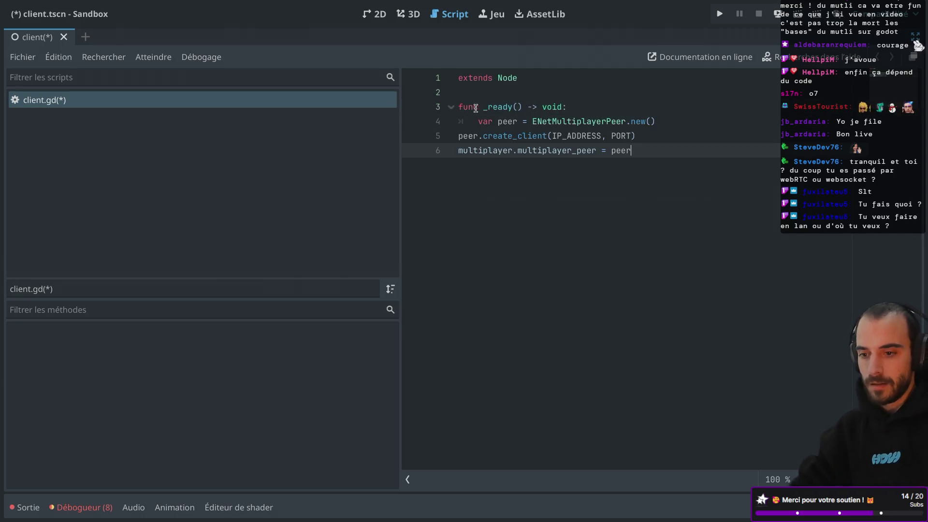
left_click(461, 139)
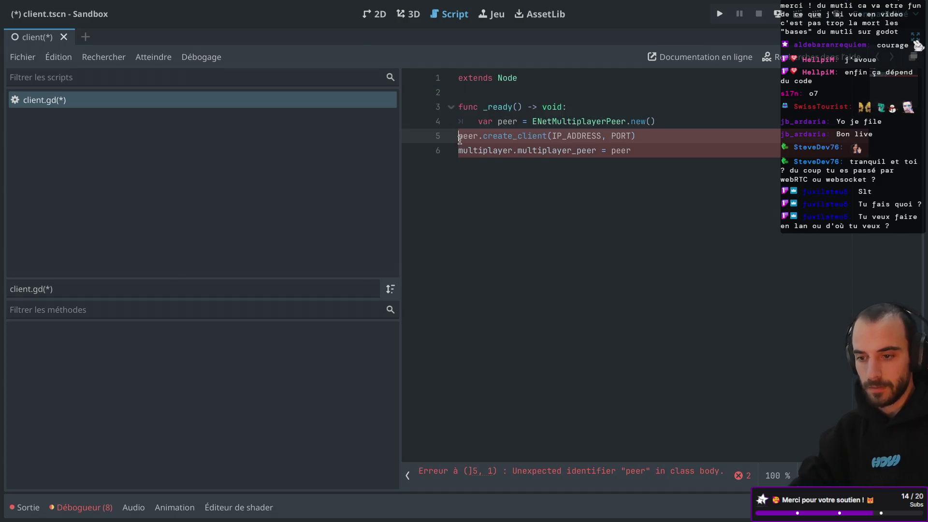
key("Tab")
left_click(459, 146)
key("Tab")
key("ctrl+s")
Fix the indentation of the create_client line inside _ready
left_click(585, 101)
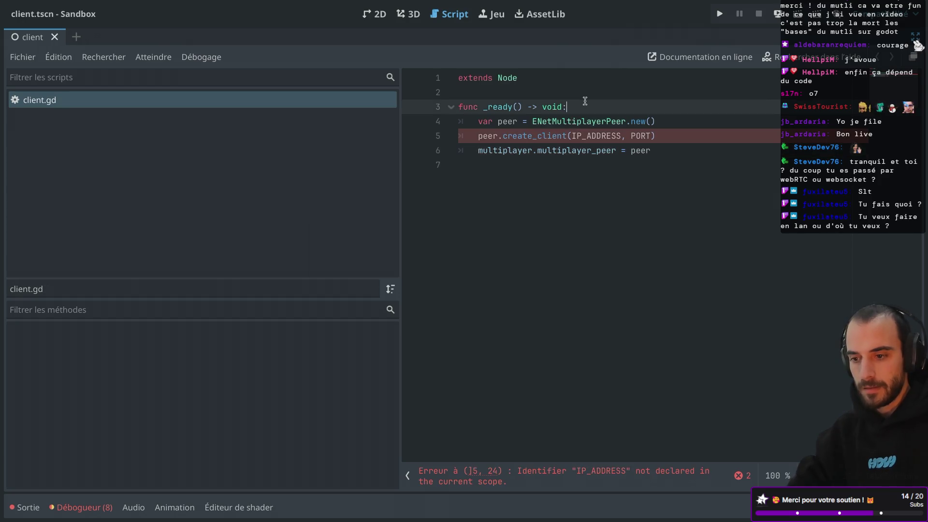
left_click(476, 136)
key("BackSpace")
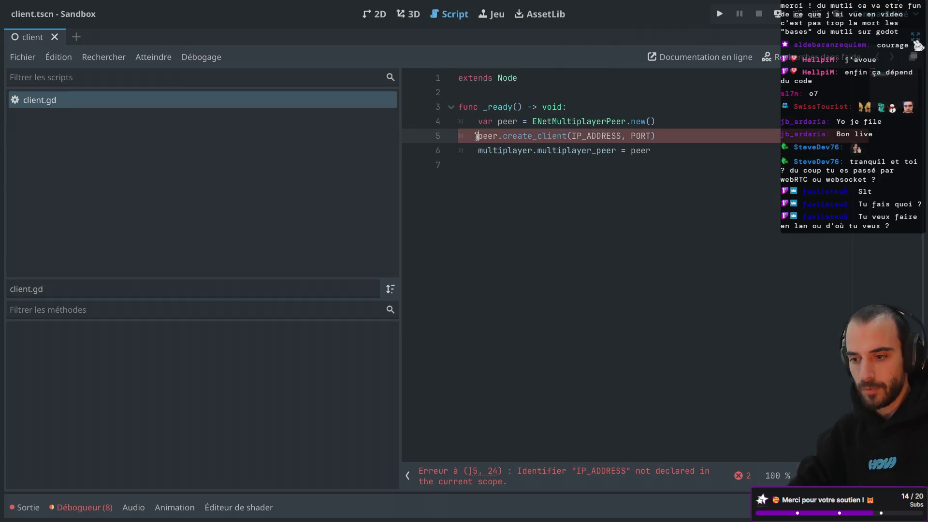
key("Tab")
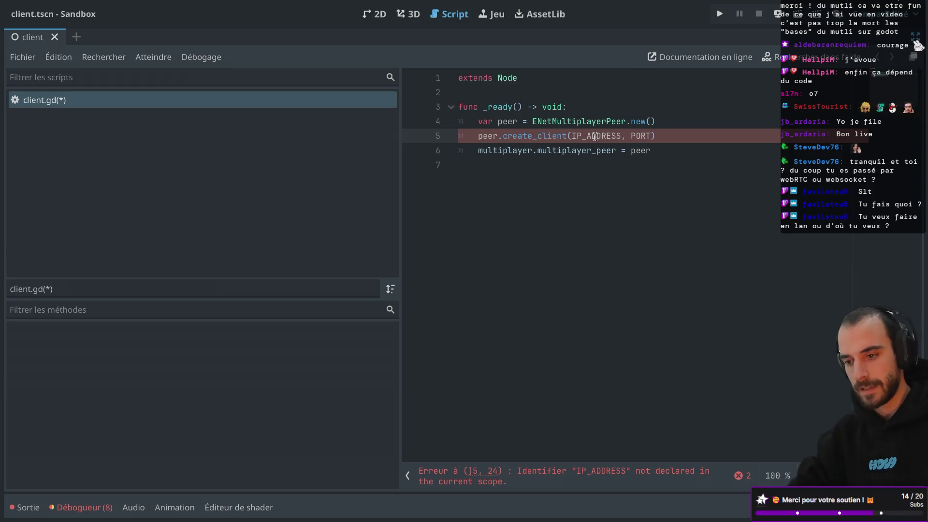
Declare an IP_ADDRESS constant near the top set to "localhost"
left_click(553, 80)
key("Return")
key("Return")
type("const IP")
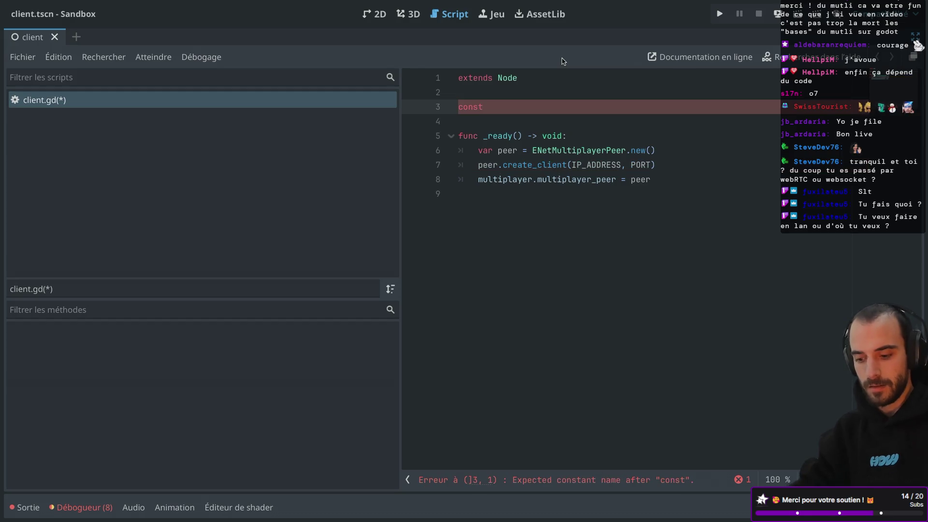
type("_ADDRESS = \"")
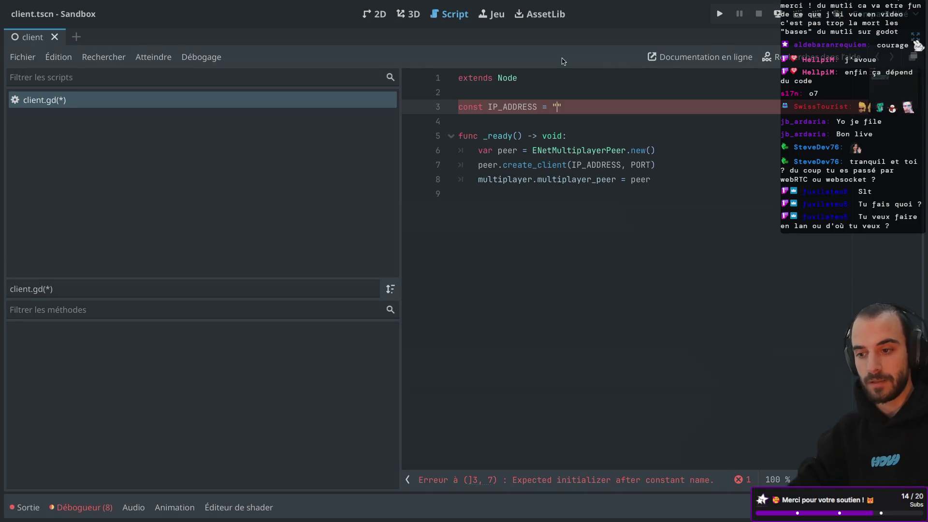
left_click(528, 167, "ctrl")
key("ctrl+w")
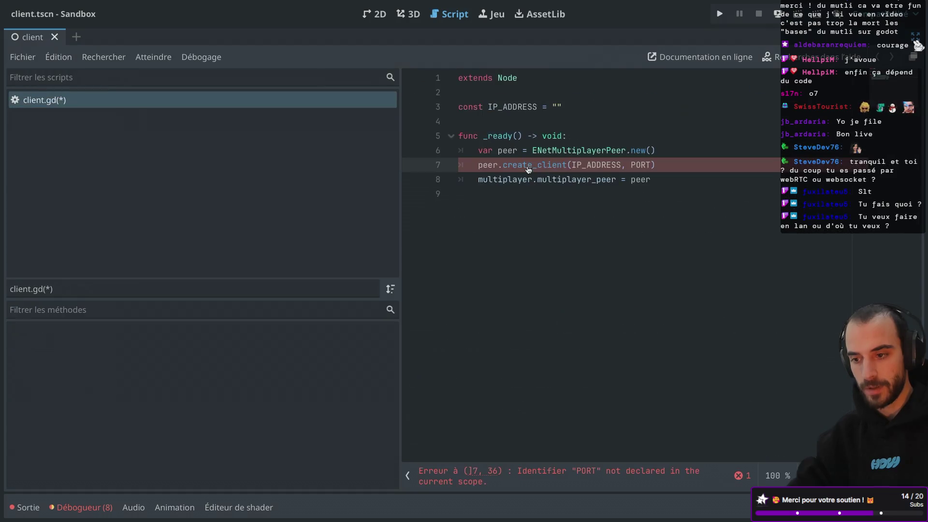
left_click(557, 105)
type("localhost")
Add const PORT = 9998 below IP_ADDRESS and save client.gd
left_click(621, 109)
key("Return")
type("const PORT =")
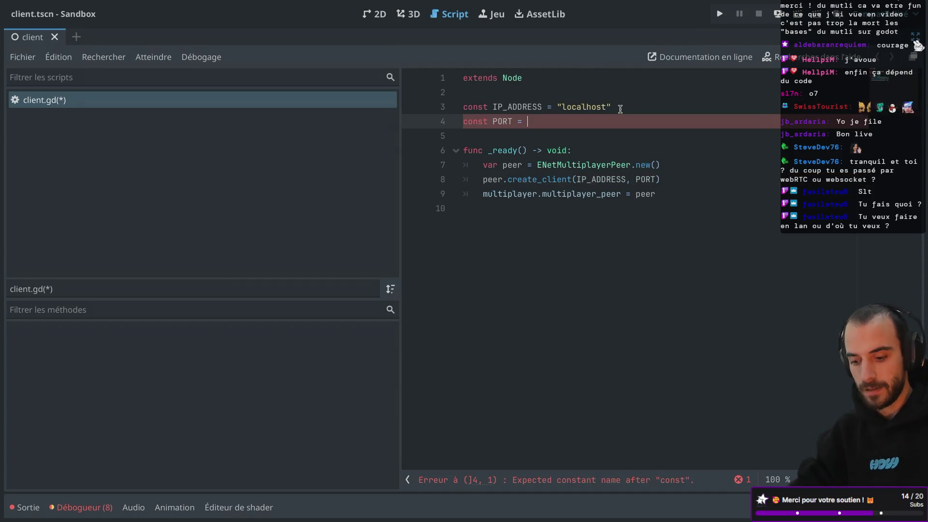
type("99")
type("98")
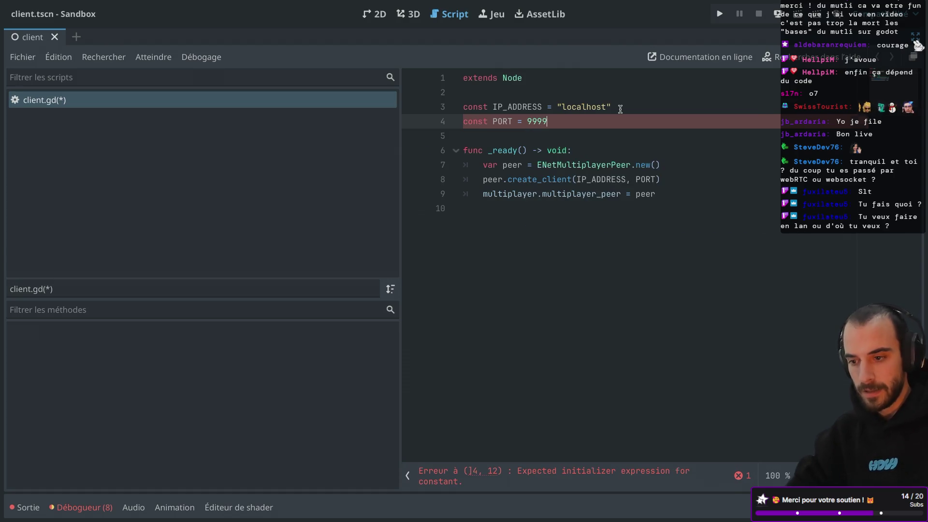
left_click(562, 133)
key("ctrl+s")
key("ctrl+Right")
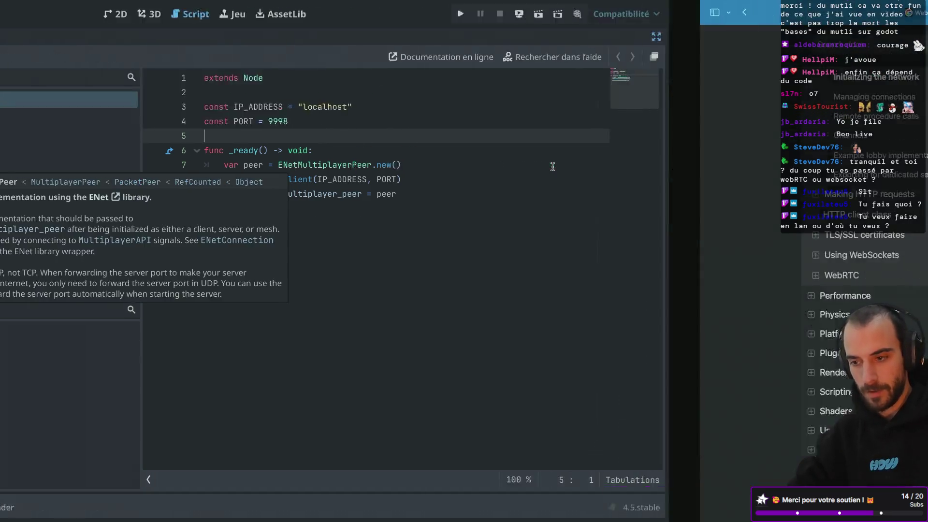
Copy the three Create server code lines from the multiplayer docs page, then return to the Godot editor
scroll(431, 288, "down", 1)
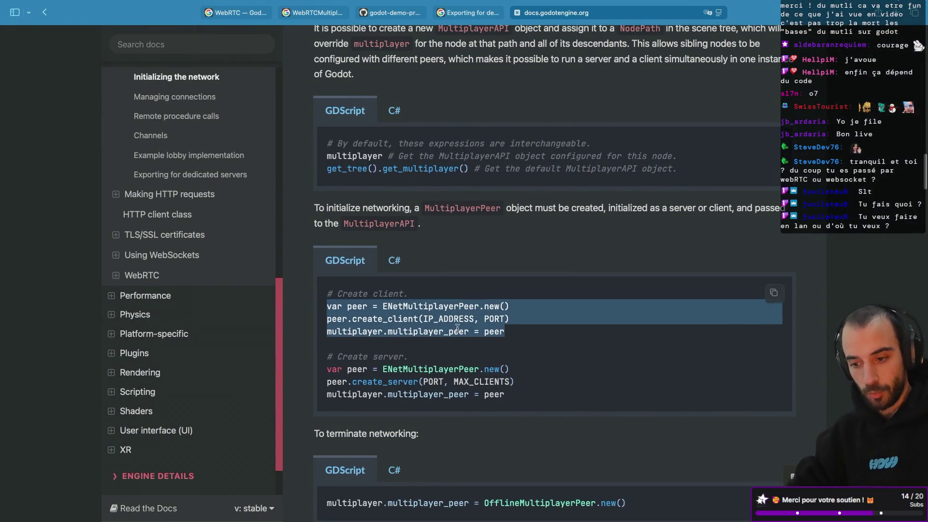
scroll(499, 372, "down", 4)
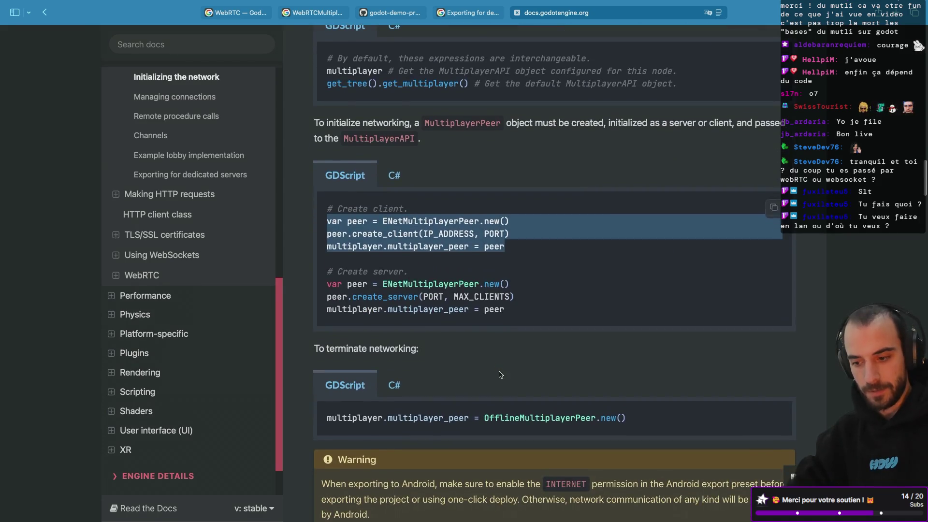
left_click_drag(516, 312, 298, 283)
key("ctrl+c")
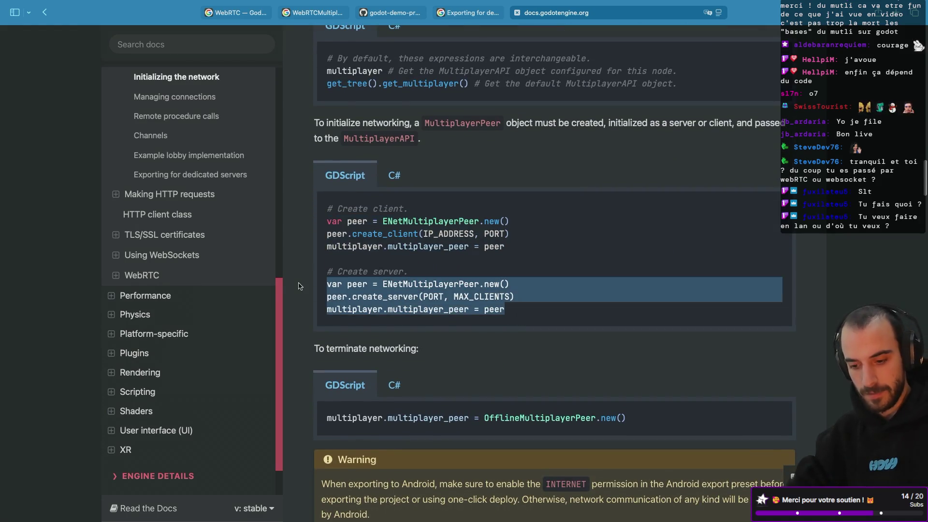
key("ctrl+Left")
key("ctrl+Left")
key("ctrl+Right")
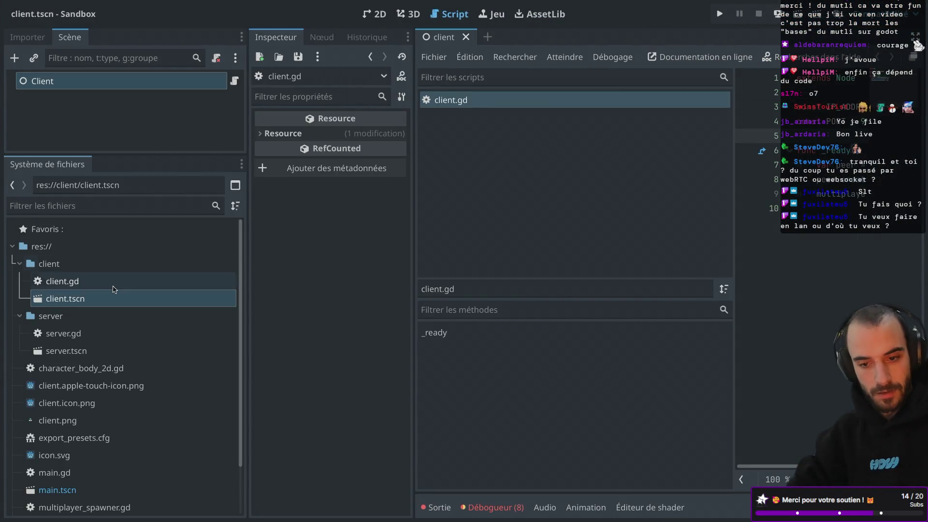
Open server.gd and delete all of its existing code
left_click(85, 333)
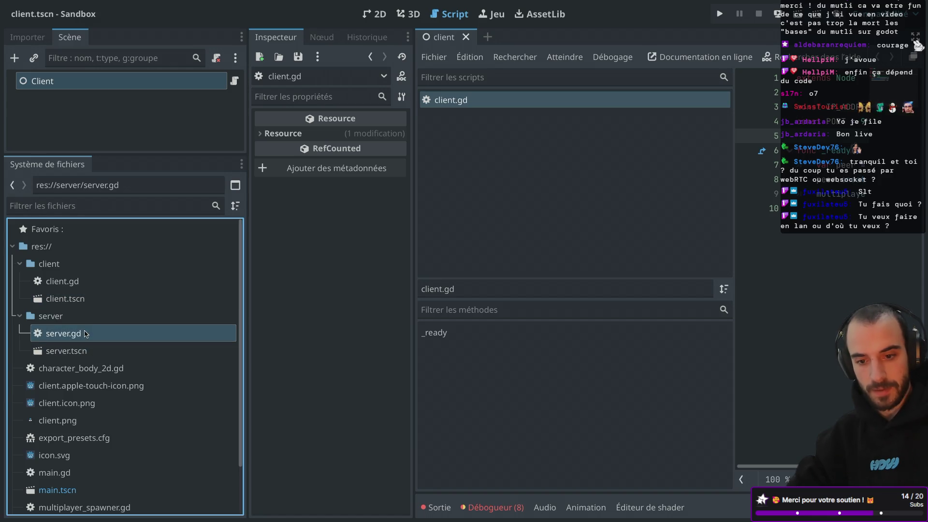
double_click(85, 333)
key("ctrl+a")
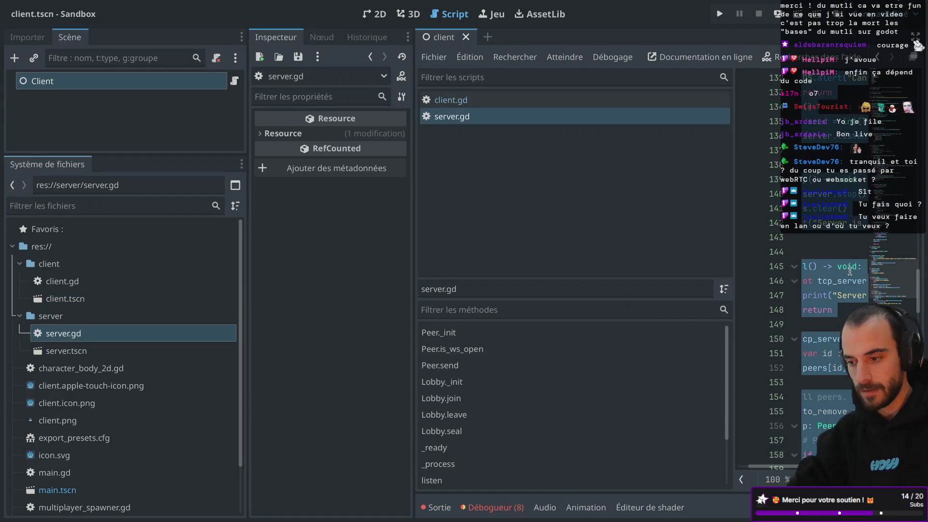
key("Delete")
key("ctrl+shift+F11")
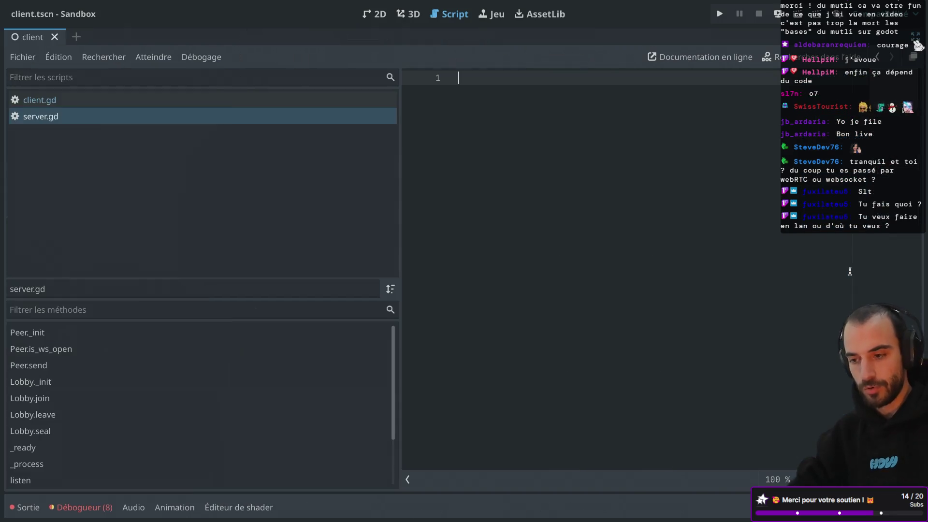
Write extends Node with a func _ready() holding the pasted, indented ENet create_server and multiplayer_peer lines
type("exte")
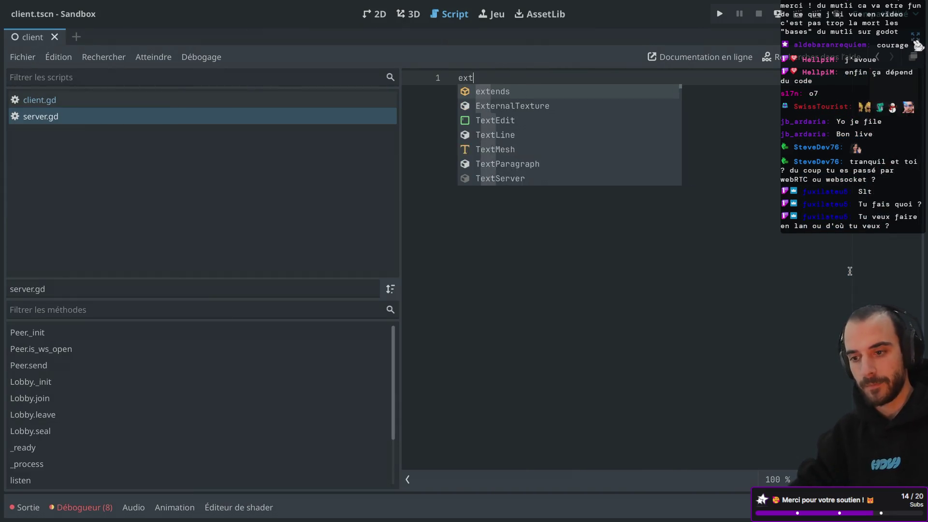
key("Return")
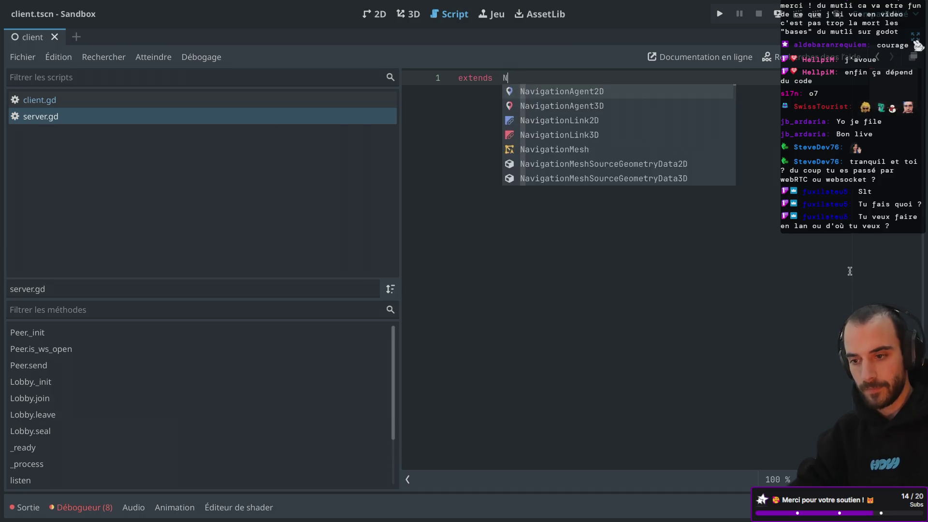
type("e")
key("Return")
key("Return")
key("Return")
type("func _ready():")
key("Return")
key("ctrl+v")
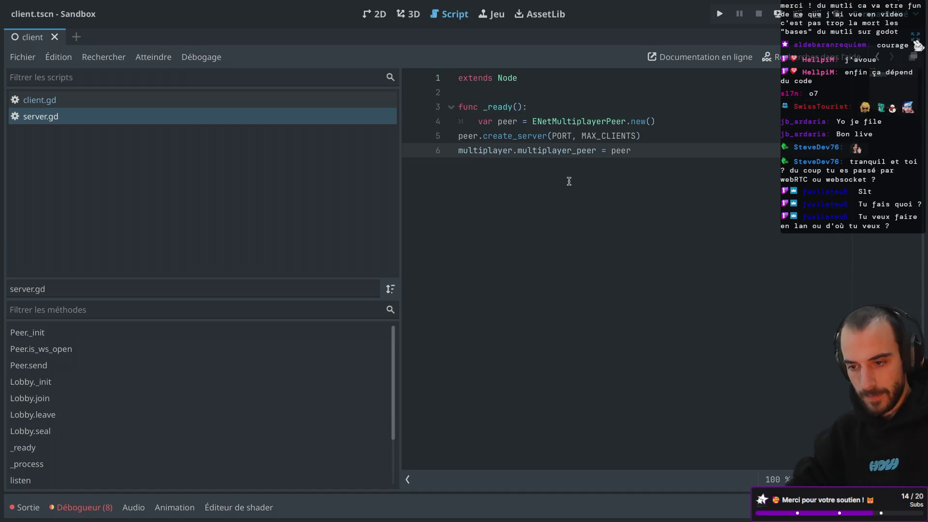
left_click(459, 135)
key("Tab")
left_click(458, 150)
key("Tab")
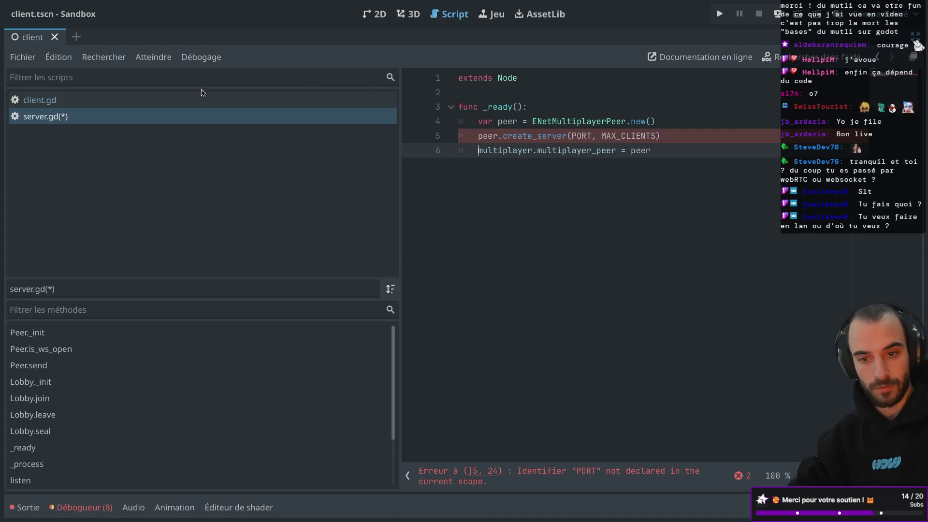
Copy PORT 9998 from client.gd into server.gd, dropping IP_ADDRESS, and add const MAX_CLIENTS = 42
left_click(164, 100)
left_click(602, 118)
left_click_drag(602, 117, 573, 73)
key("ctrl+c")
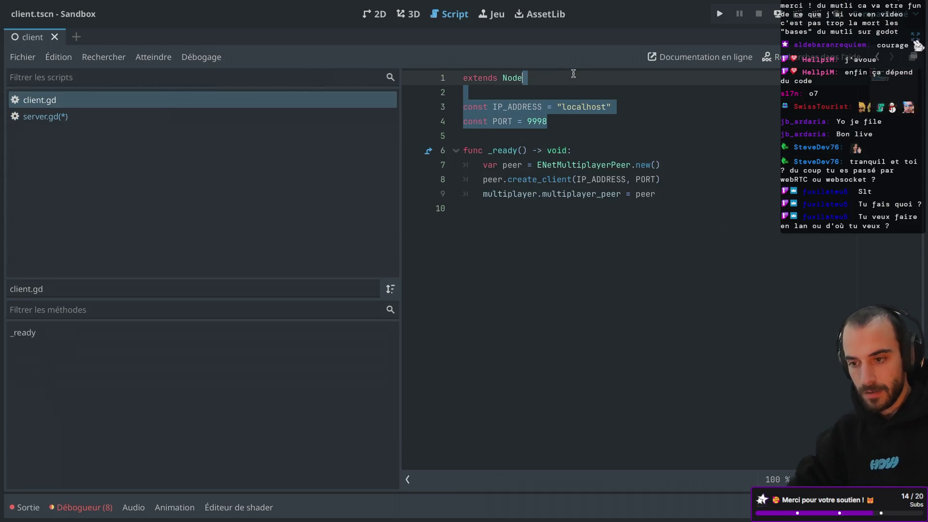
left_click(164, 116)
left_click(553, 81)
key("Return")
key("ctrl+v")
left_click_drag(462, 122, 623, 122)
key("BackSpace")
key("BackSpace")
key("BackSpace")
left_click(554, 104)
key("Return")
type("st MAX_CL")
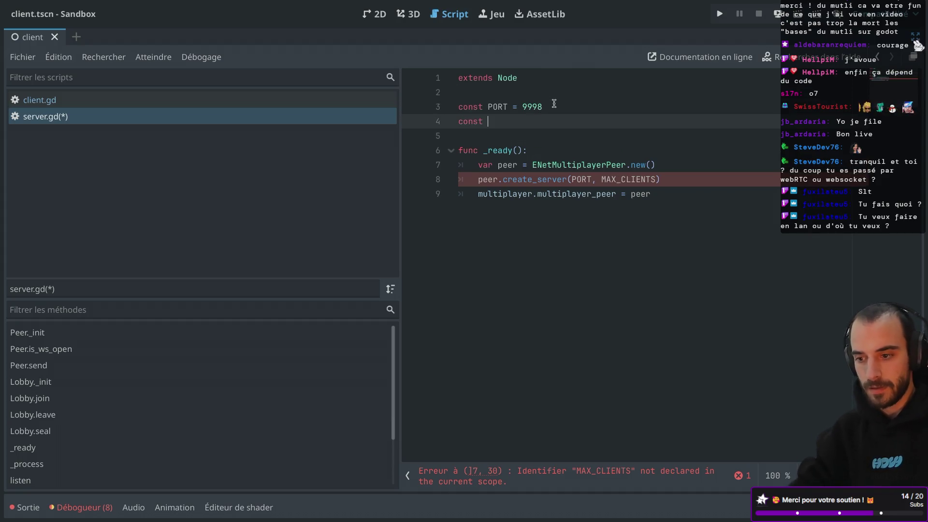
type("IENTS ")
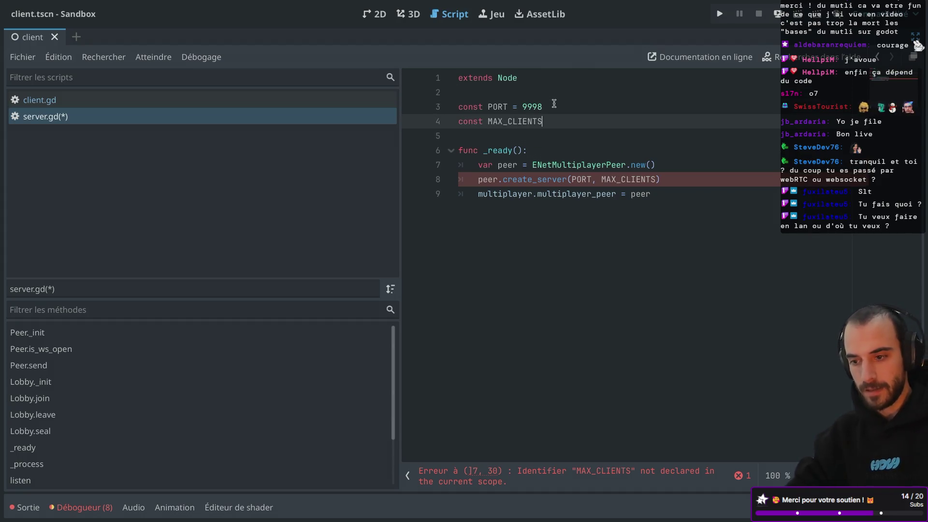
type("= 42")
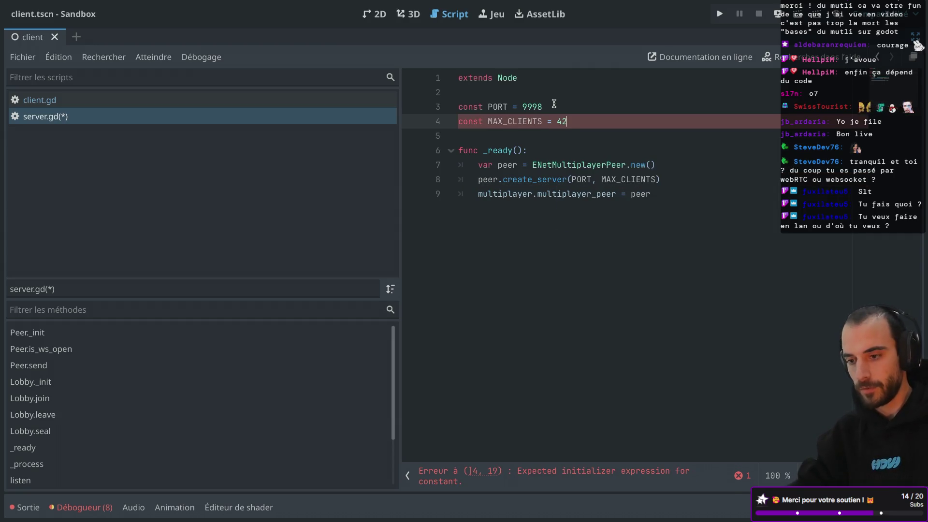
key("ctrl+Right")
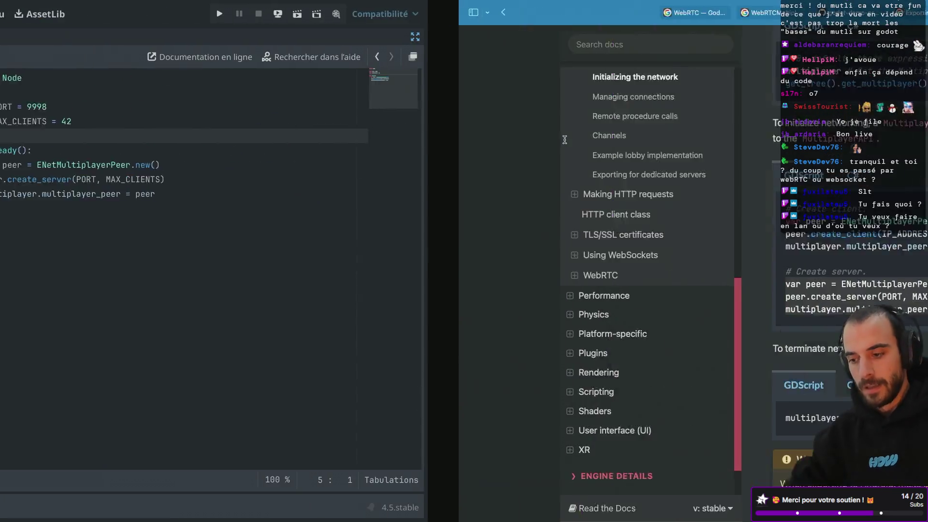
left_click_drag(494, 304, 513, 309)
scroll(370, 294, "down", 2)
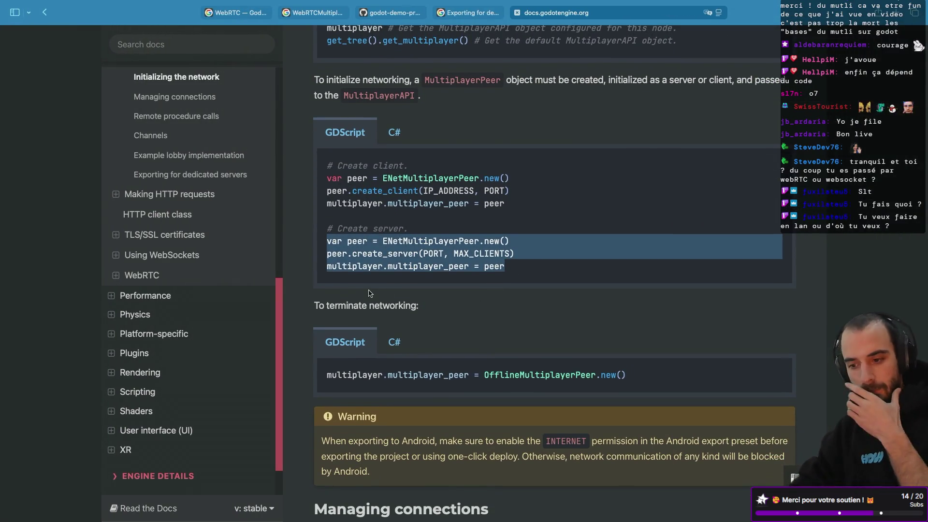
scroll(370, 293, "down", 3)
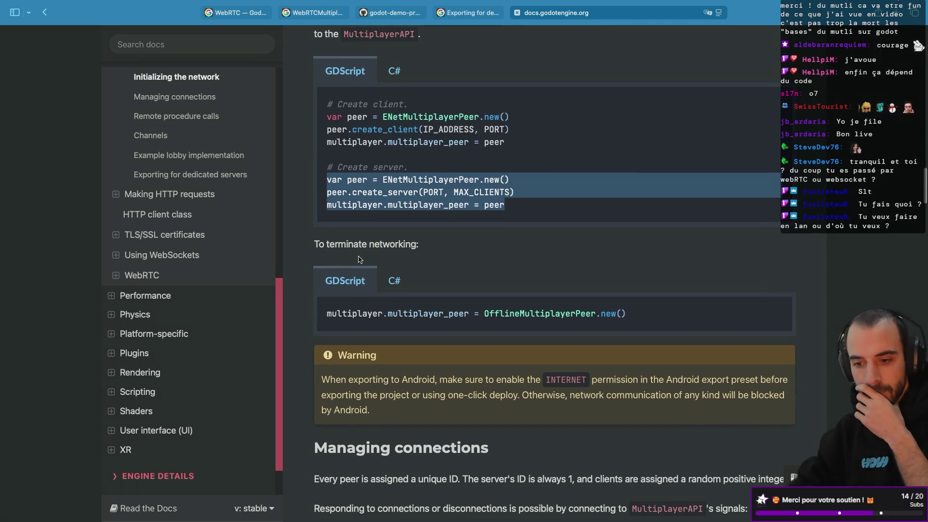
double_click(418, 314)
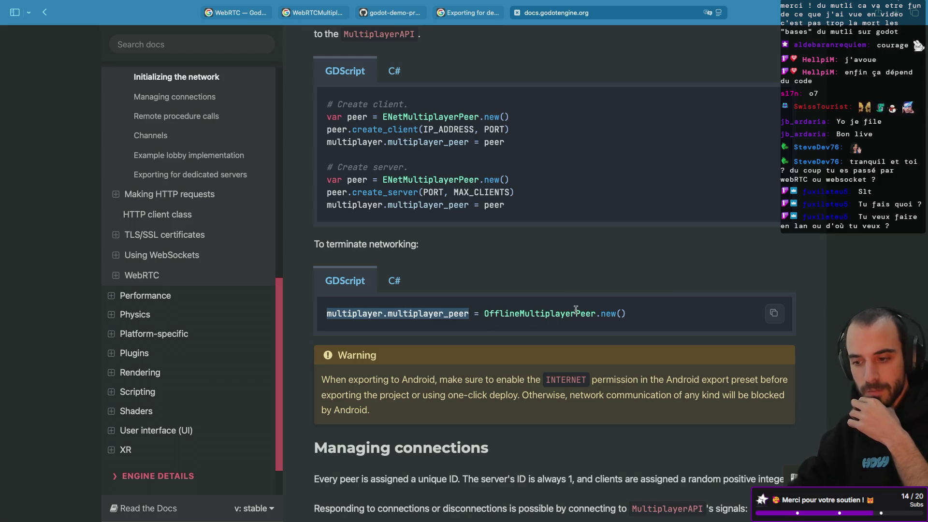
scroll(588, 309, "down", 8)
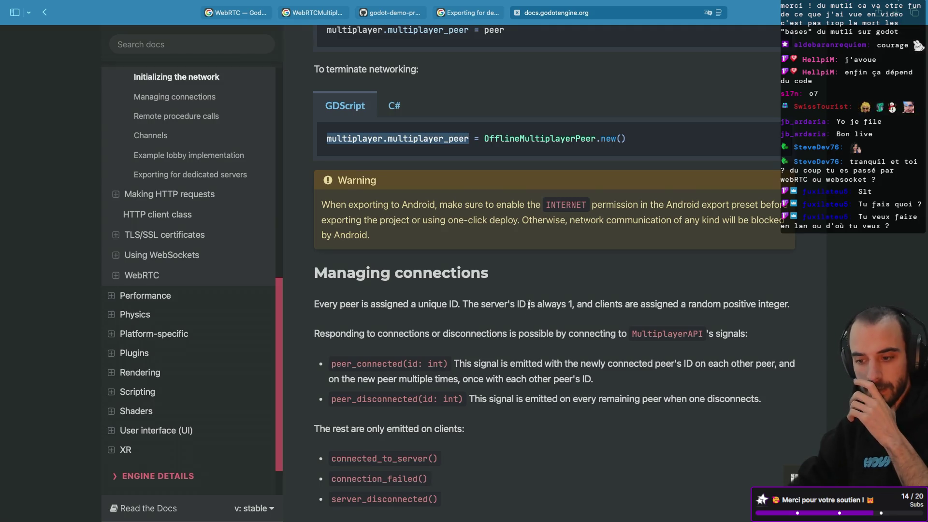
scroll(530, 305, "down", 2)
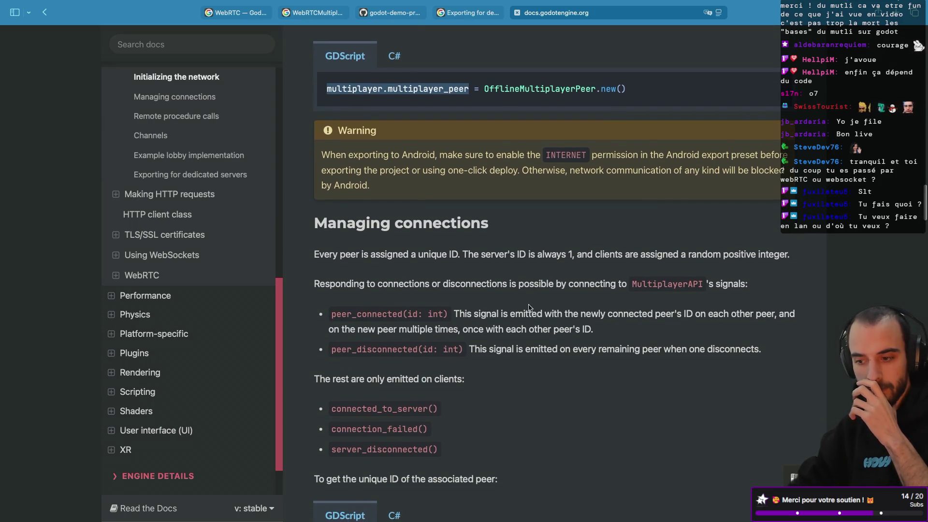
scroll(530, 308, "down", 3)
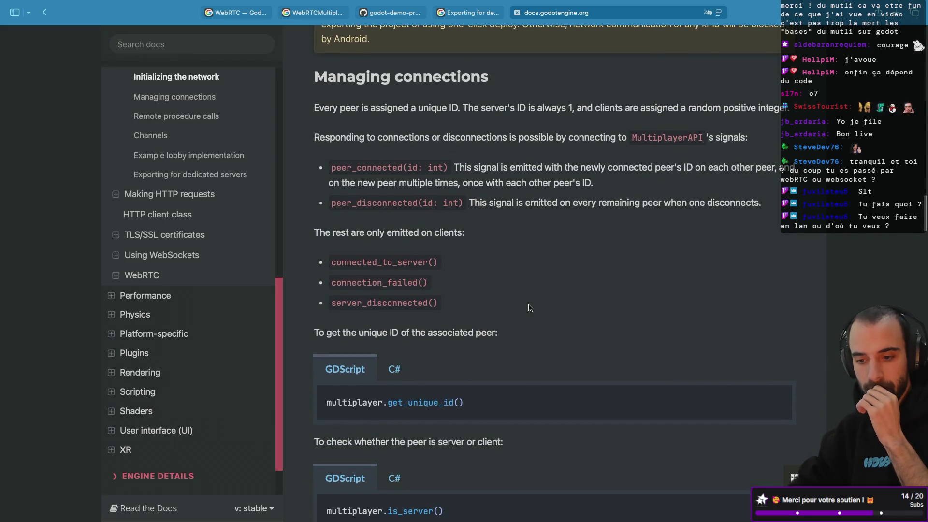
scroll(530, 307, "up", 1)
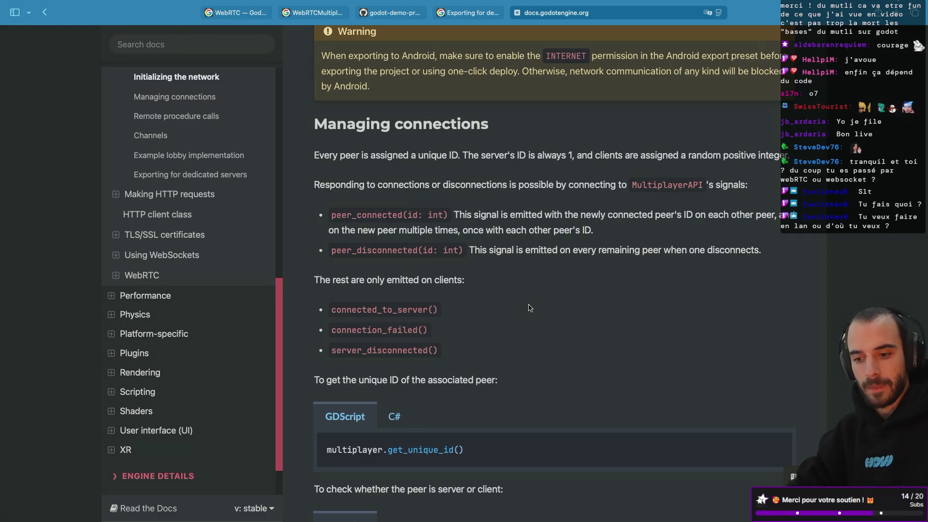
key("super+Tab")
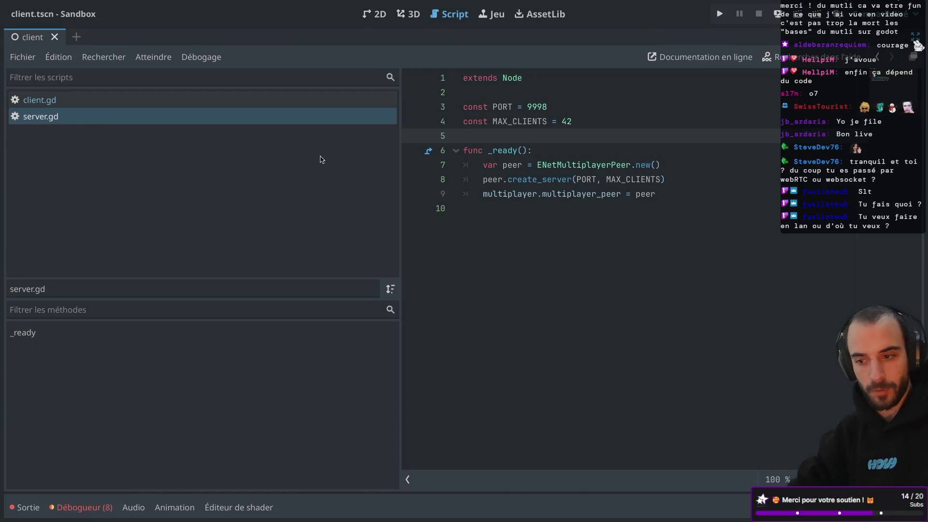
left_click(672, 195)
key("Return")
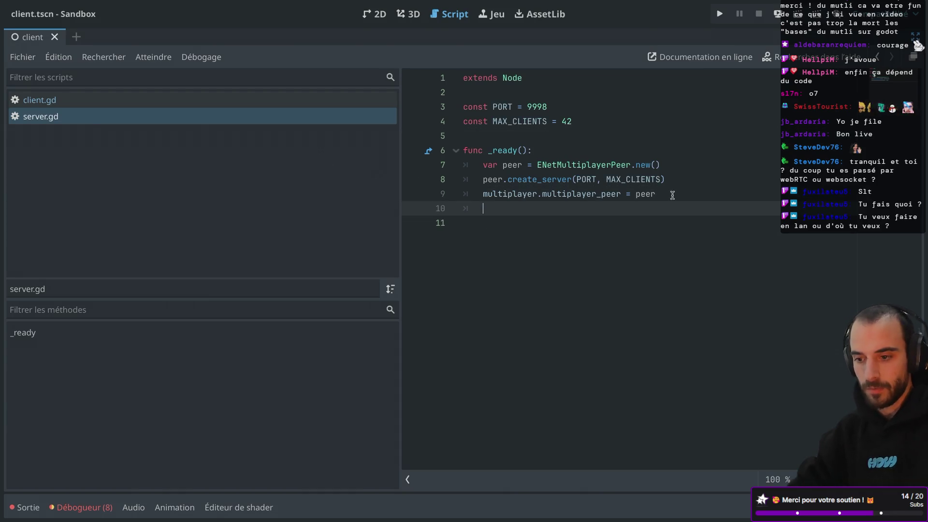
End server.gd's _ready with print("Server is started on port %s") and save the script
type("t(\"S")
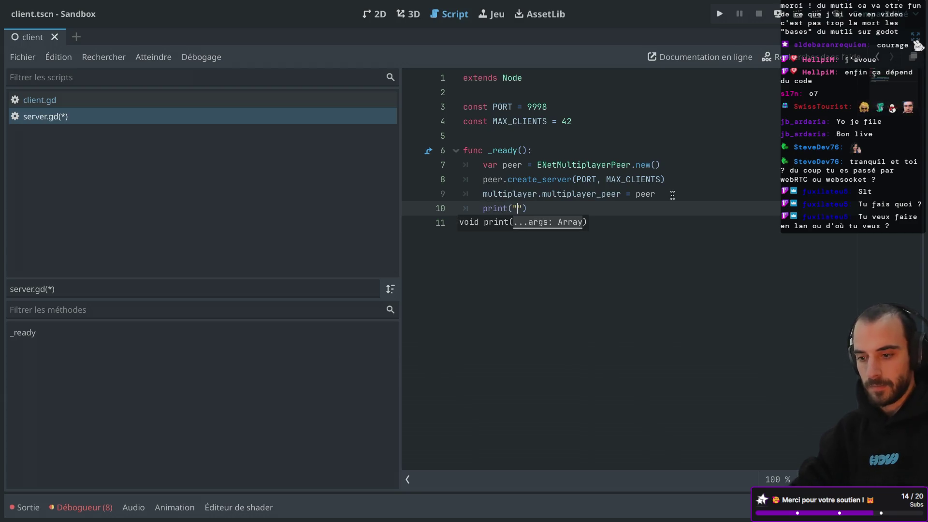
type("erver is starte")
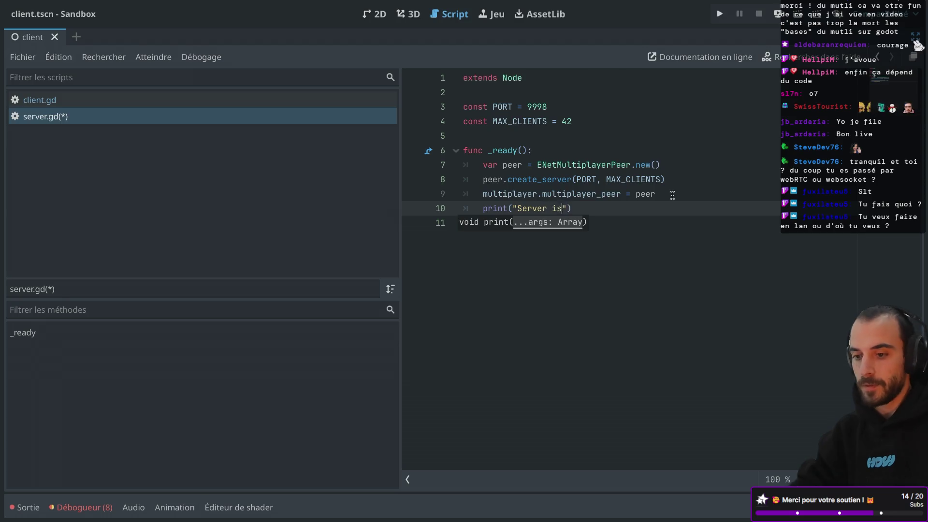
type("d on port %")
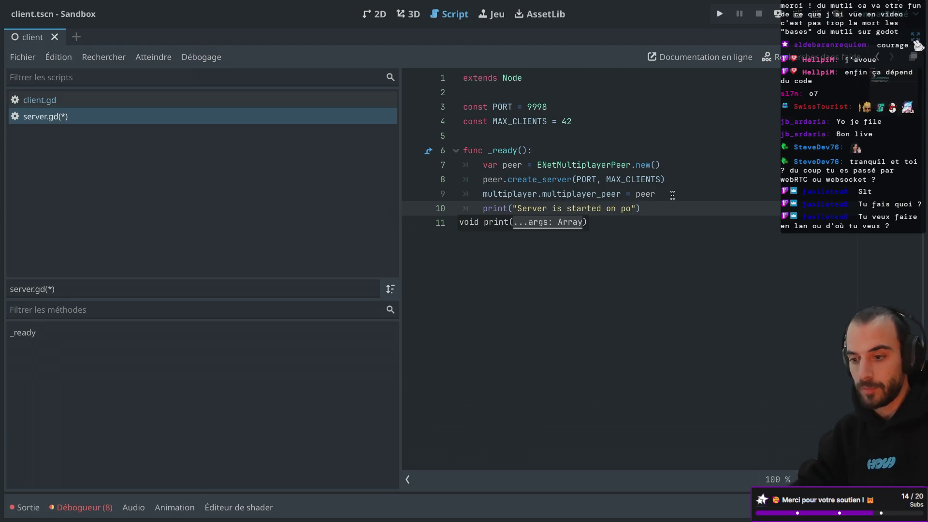
type("s")
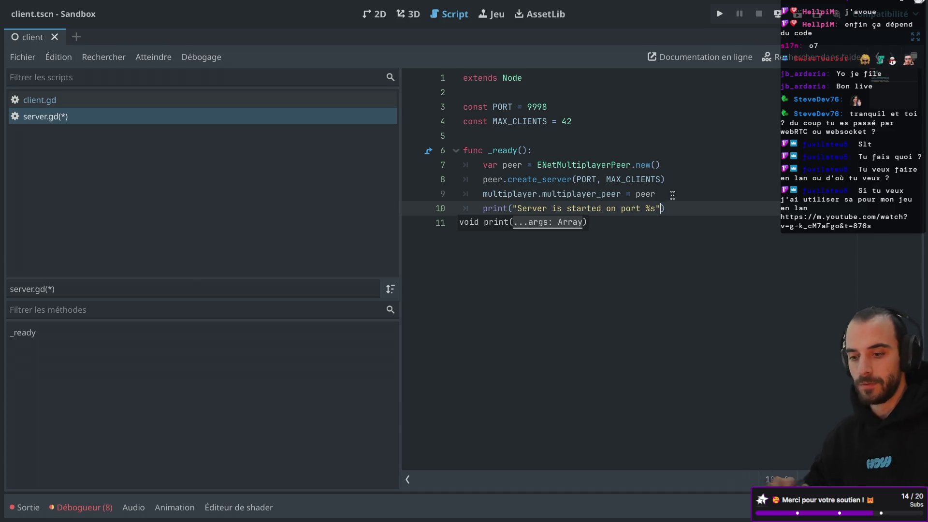
left_click(686, 206)
key("ctrl+s")
left_click(673, 192)
left_click(673, 180)
left_click(672, 164)
left_click(671, 197)
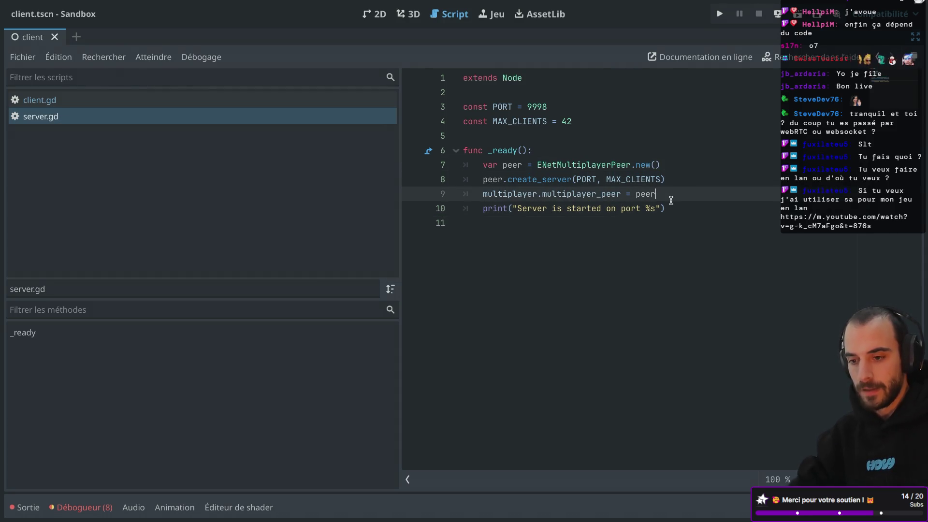
Restore the side docks, show the Output log, and collapse the client and server folders
mouse_move(198, 3)
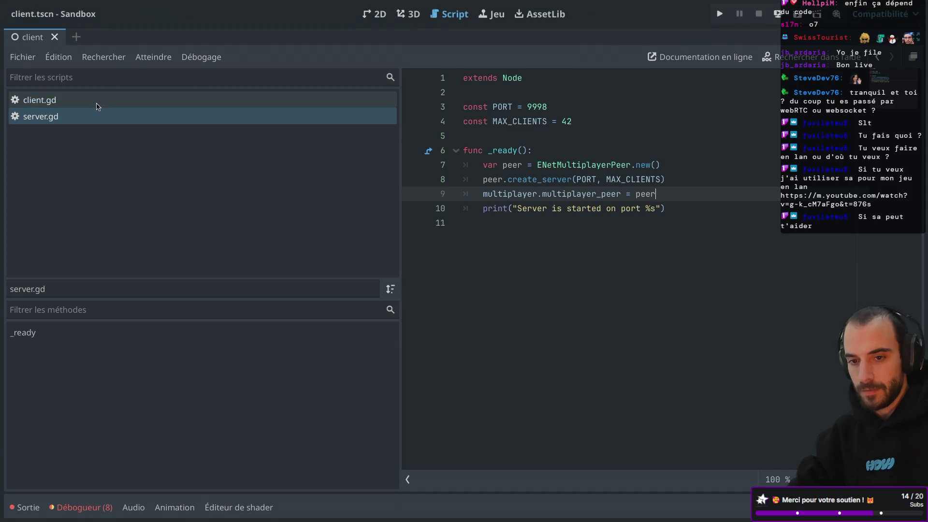
key("ctrl+super+d")
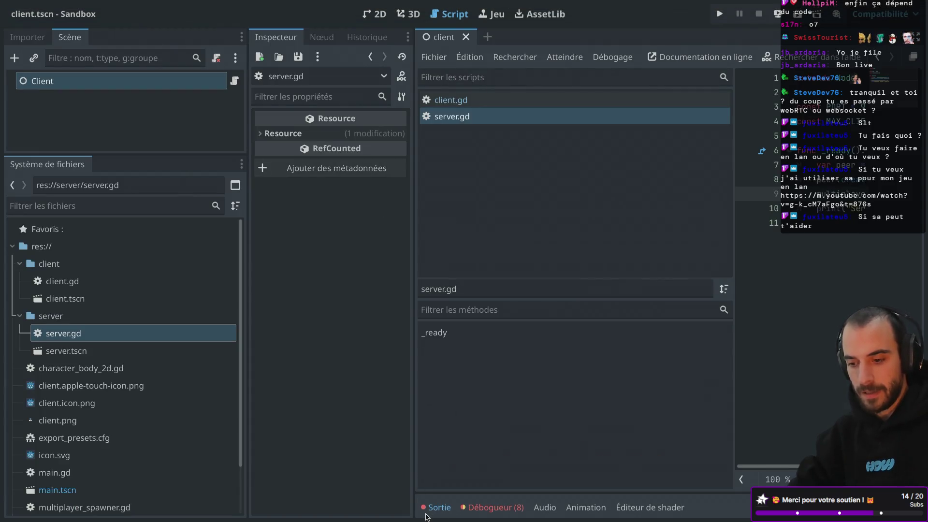
left_click(436, 507)
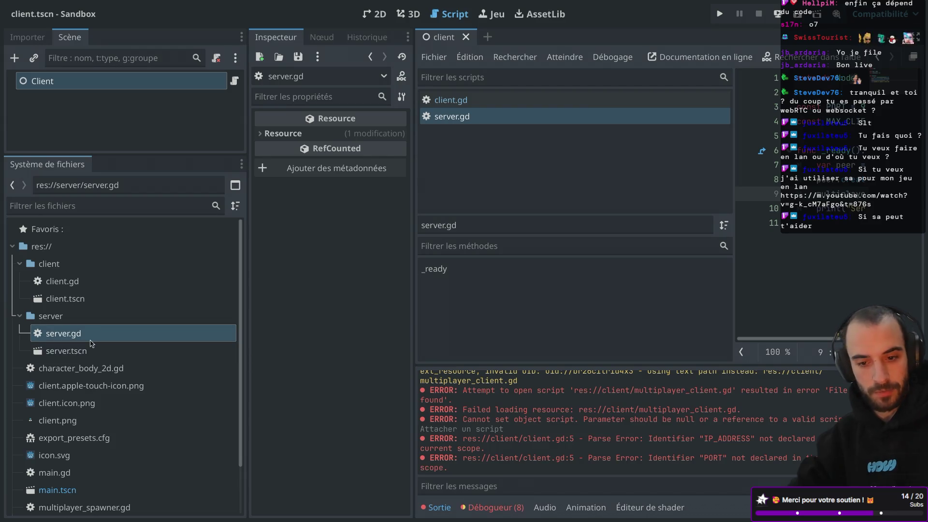
left_click(20, 263)
left_click(20, 281)
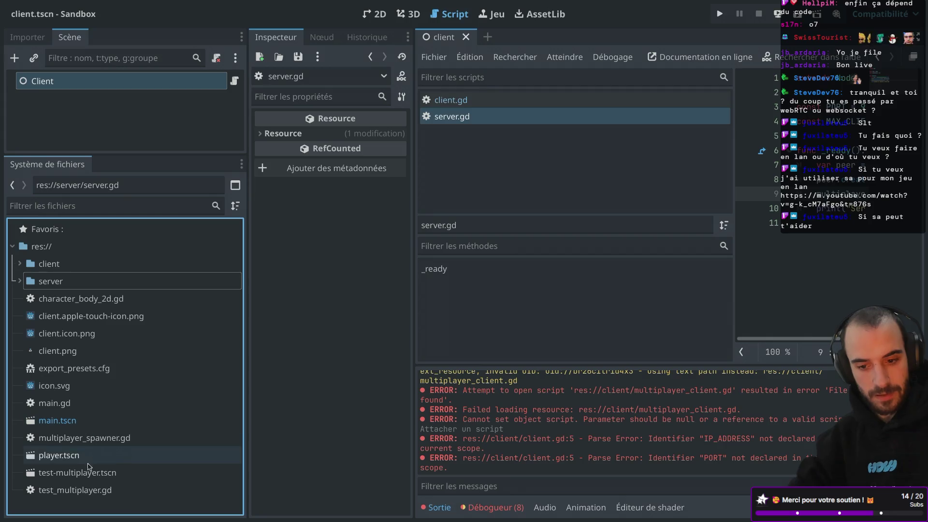
Open main.tscn and its main.gd script to inspect the parse errors
mouse_move(95, 456)
double_click(57, 421)
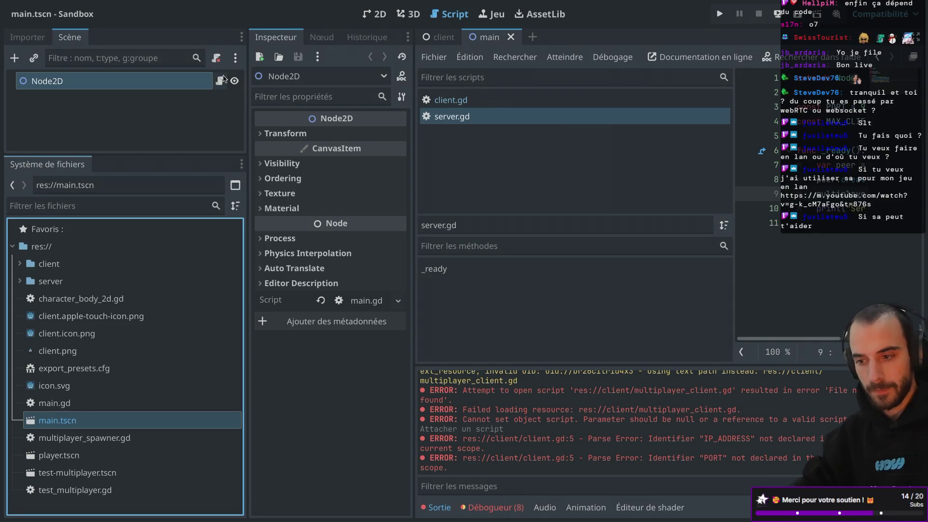
left_click(220, 80)
key("ctrl+shift+F11")
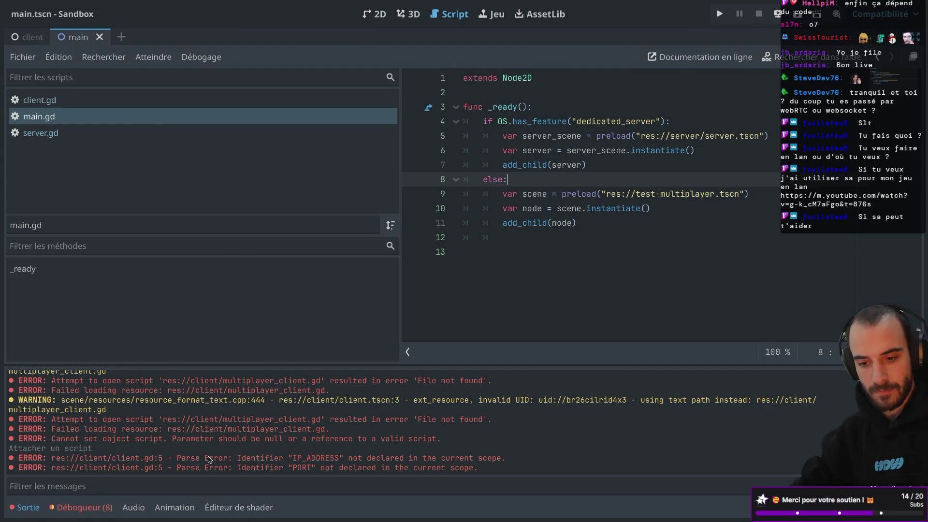
double_click(121, 459)
left_click(528, 203)
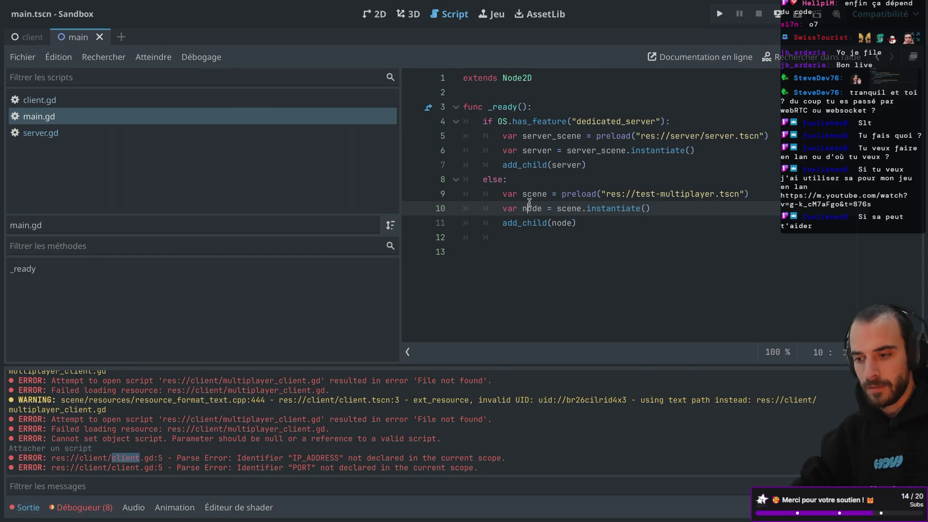
key("ctrl+shift+F11")
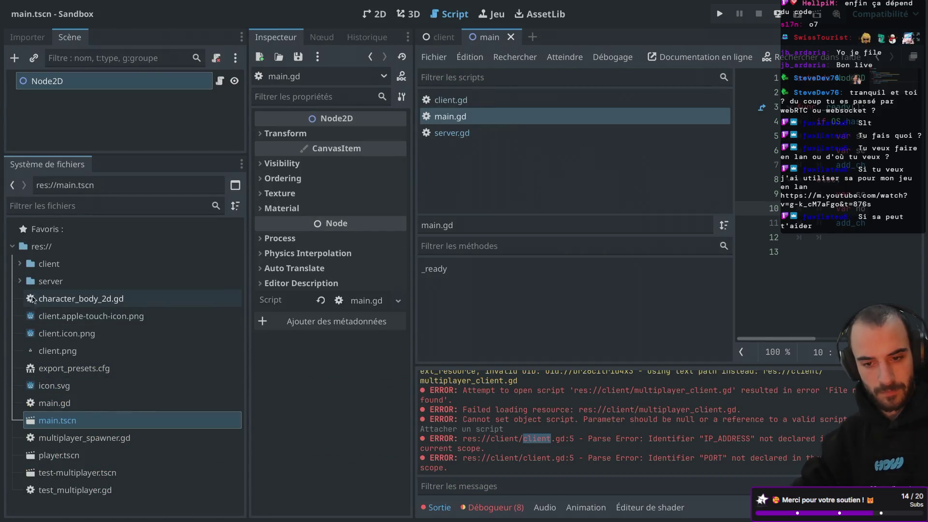
Open test-multiplayer.tscn, delete everything below extends Node2D in test_multiplayer.gd, and save
left_click(20, 282)
left_click(20, 282)
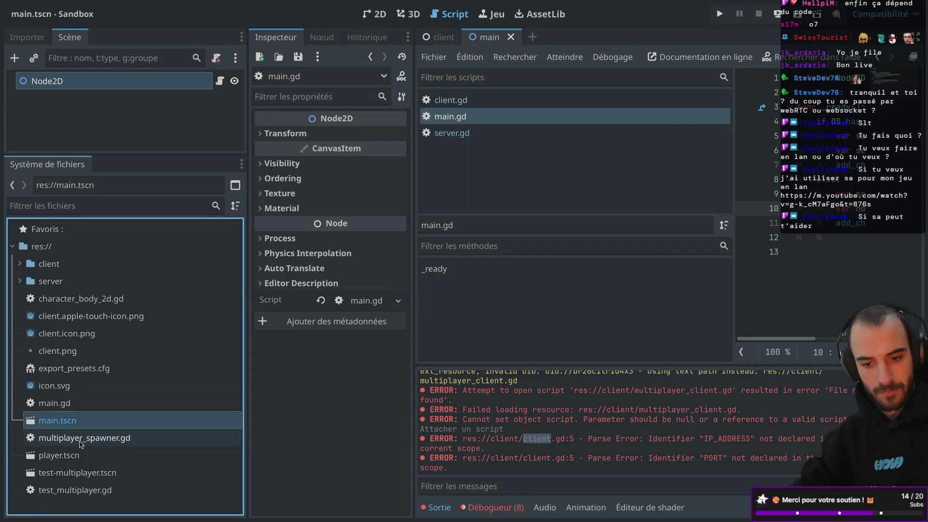
double_click(82, 475)
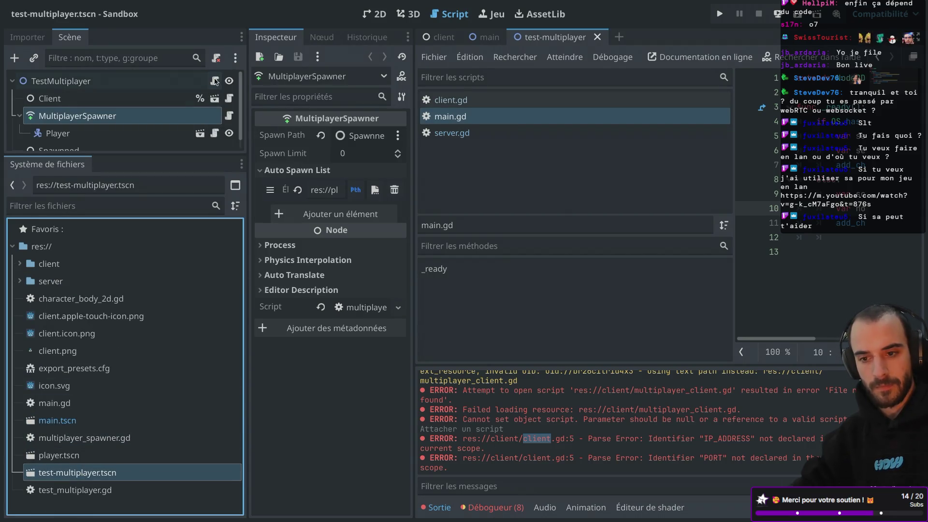
left_click(216, 82)
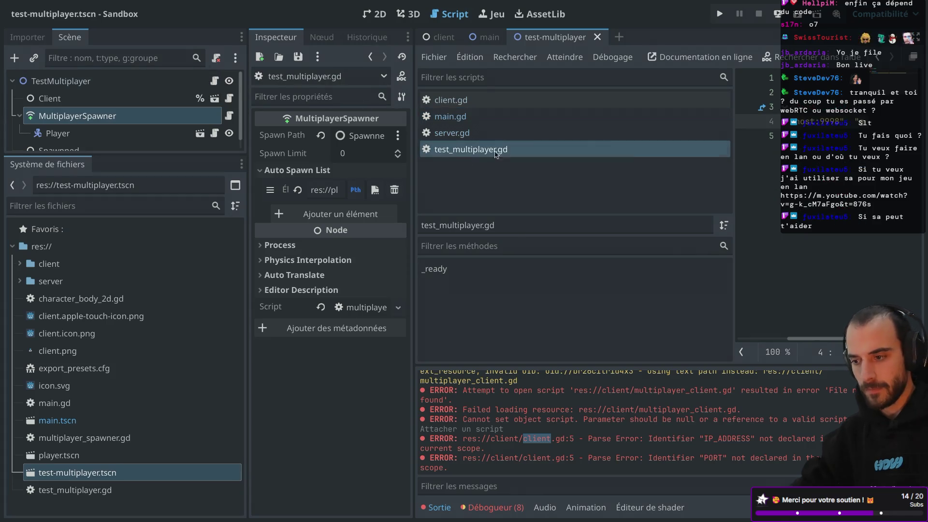
key("ctrl+shift+F11")
mouse_move(483, 137)
left_mouse_down()
mouse_move(546, 93)
mouse_move(542, 83)
left_mouse_up()
key("BackSpace")
key("BackSpace")
key("ctrl+s")
key("ctrl+shift+F11")
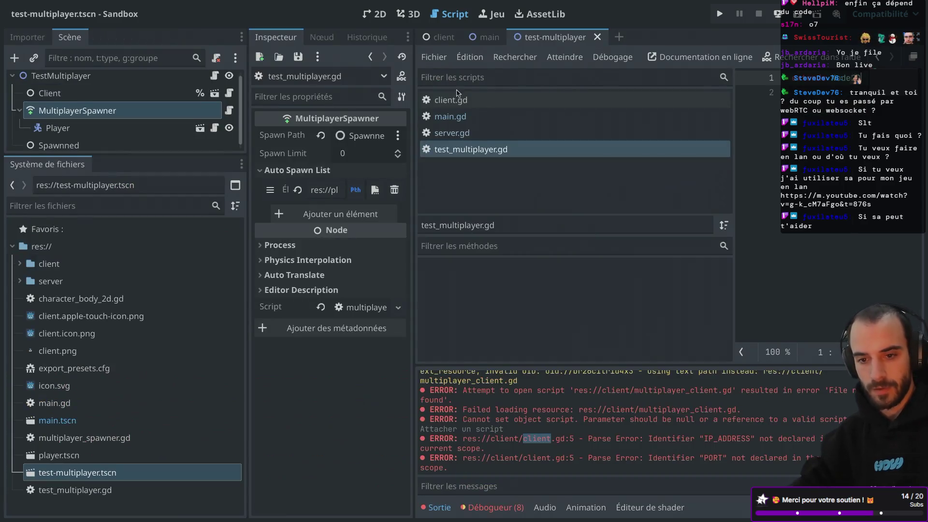
Open the Client node's client.gd script and clear the Output log
right_click(159, 96)
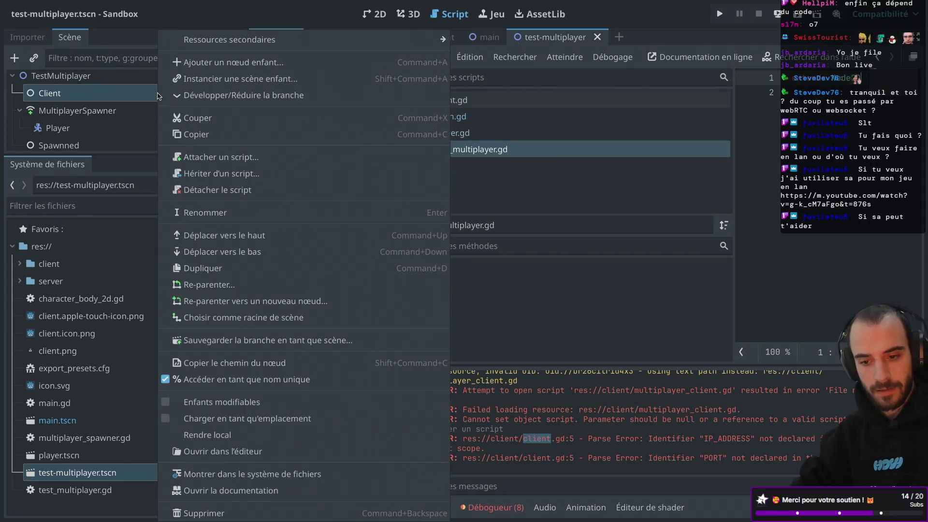
left_click(123, 96)
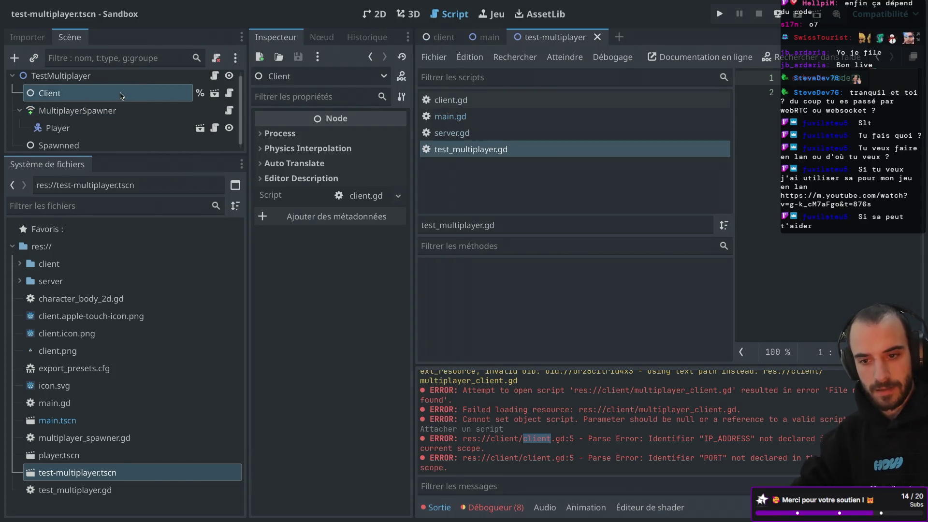
left_click(227, 97)
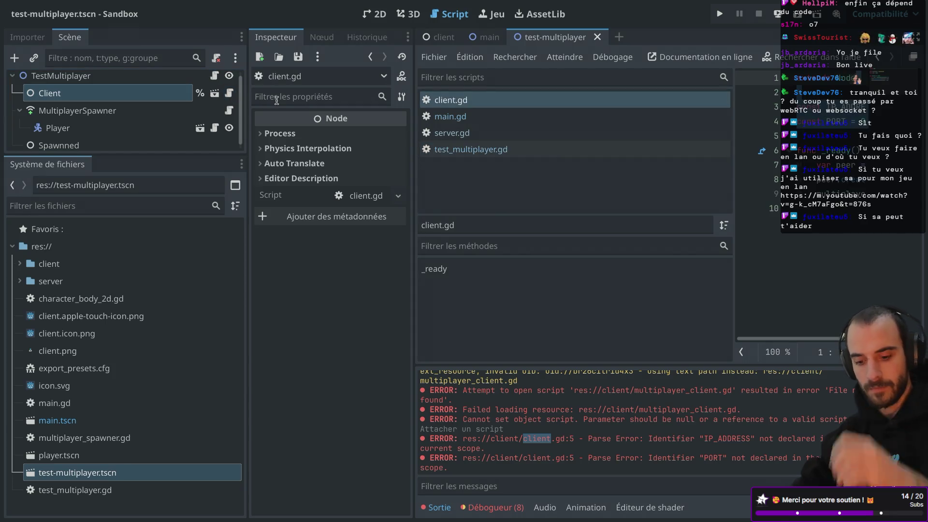
key("ctrl+shift+F11")
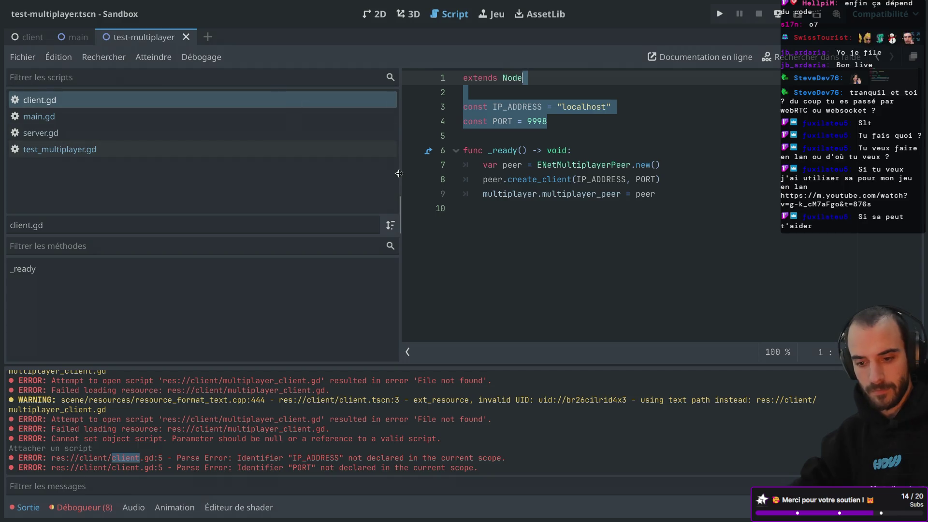
left_click(518, 181)
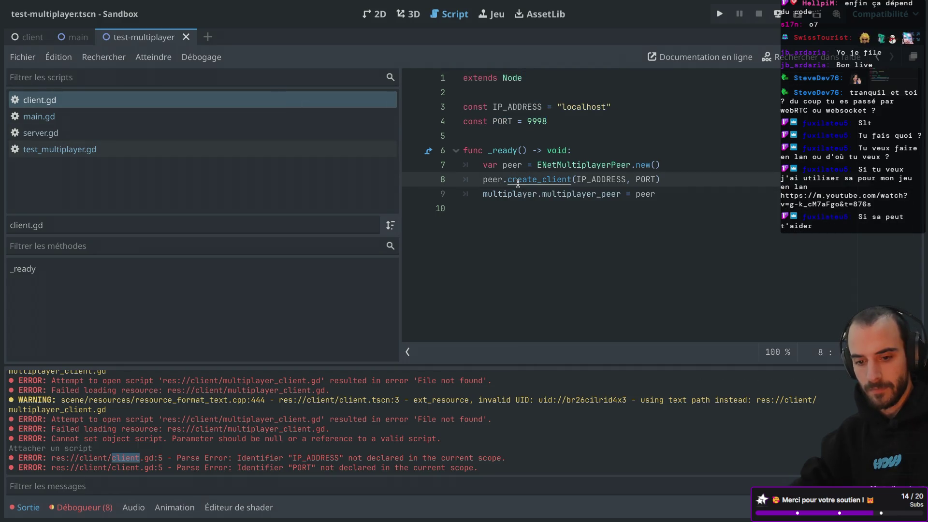
key("ctrl+alt+k")
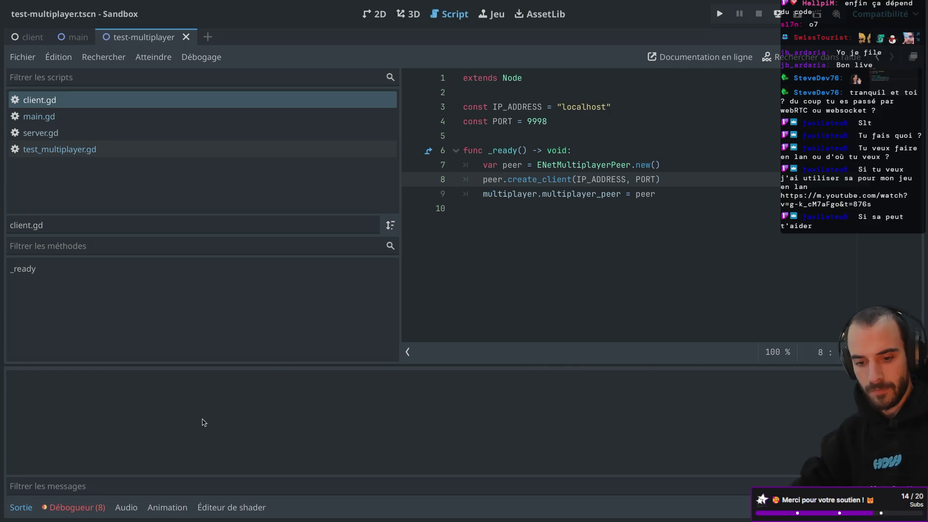
key("ctrl+shift+F11")
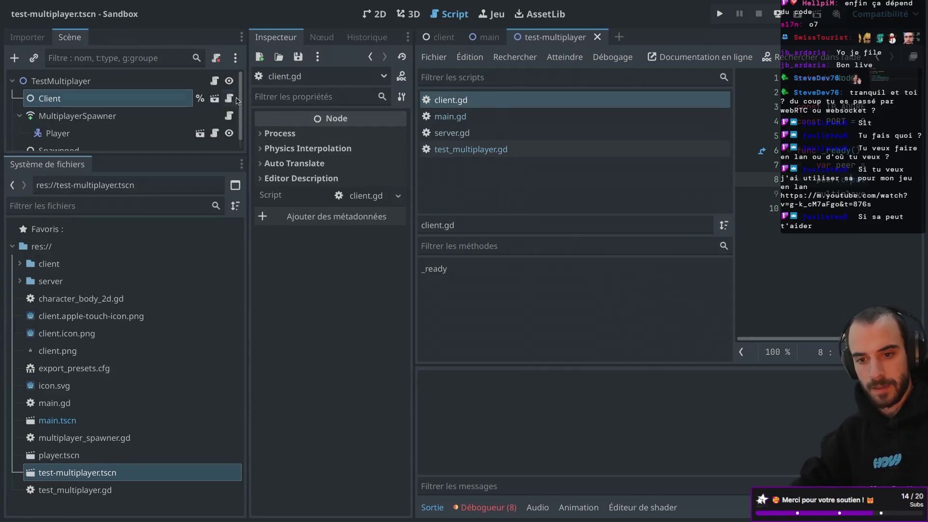
Delete the _ready function from the MultiplayerSpawner's script multiplayer_spawner.gd
left_click(229, 115)
key("ctrl+shift+F11")
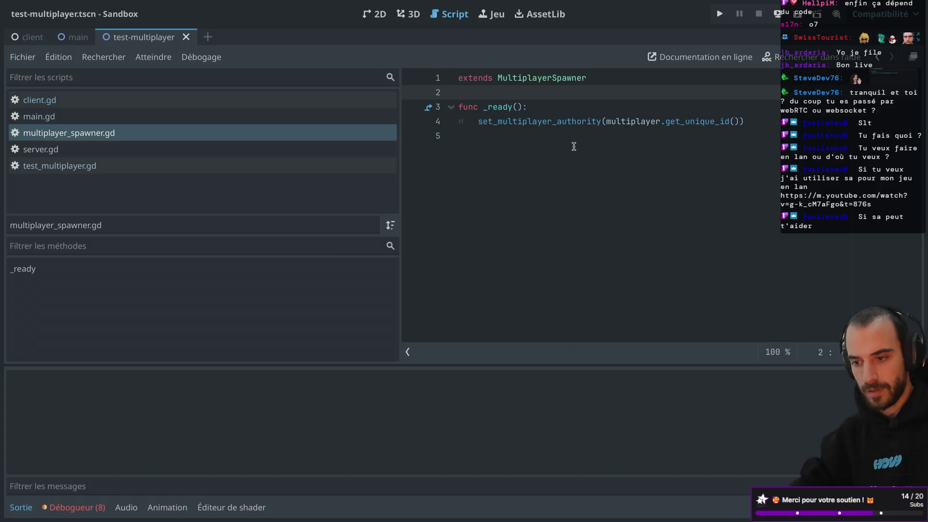
left_click_drag(489, 135, 460, 103)
key("BackSpace")
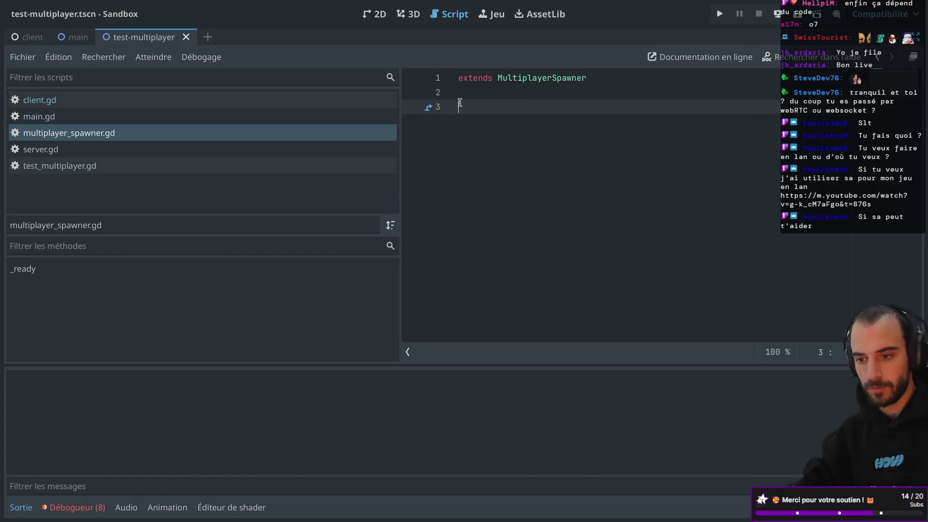
key("BackSpace")
key("ctrl+shift+F11")
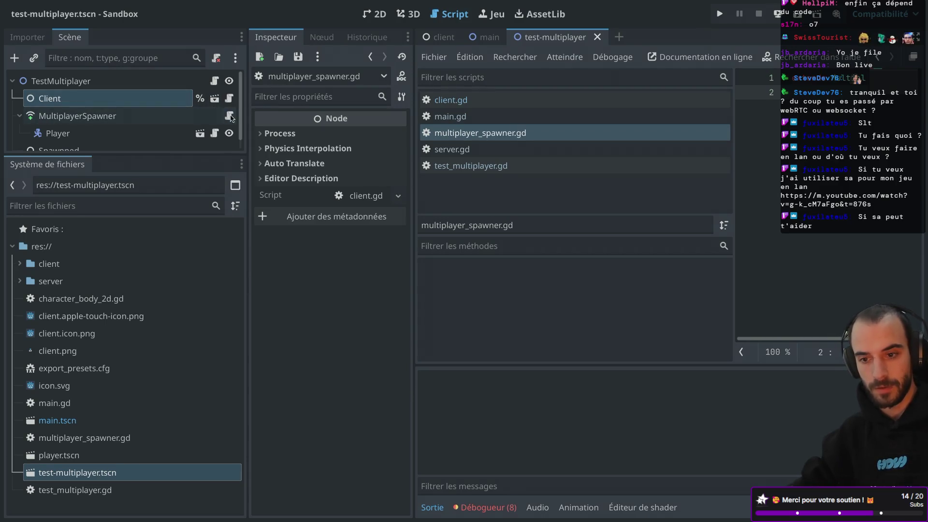
Rename _physics_process's delta parameter to _delta in the Player's character_body_2d.gd
scroll(218, 133, "down", 1)
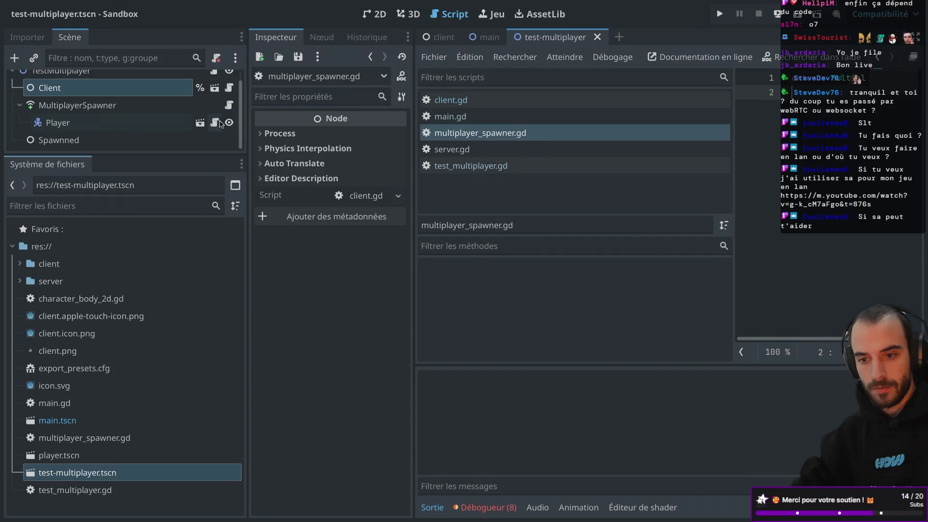
left_click(214, 122)
key("ctrl+shift+F11")
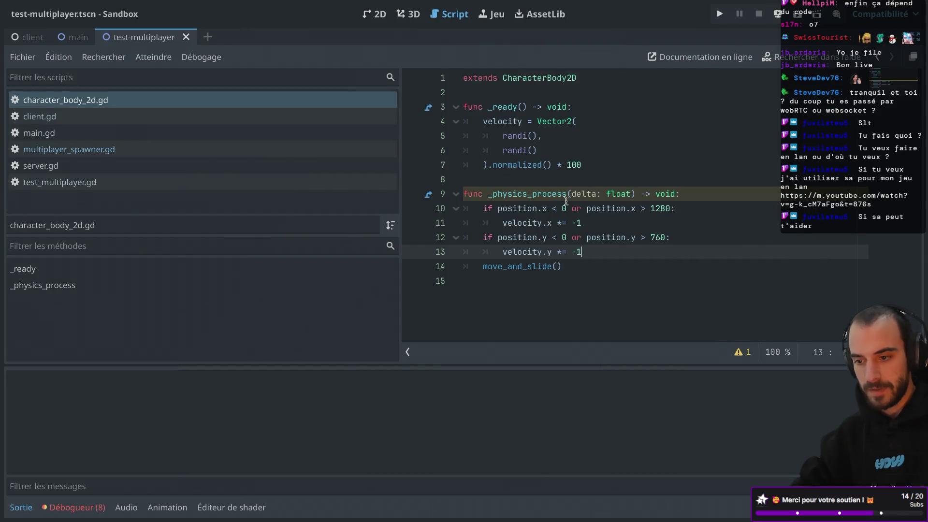
mouse_move(567, 200)
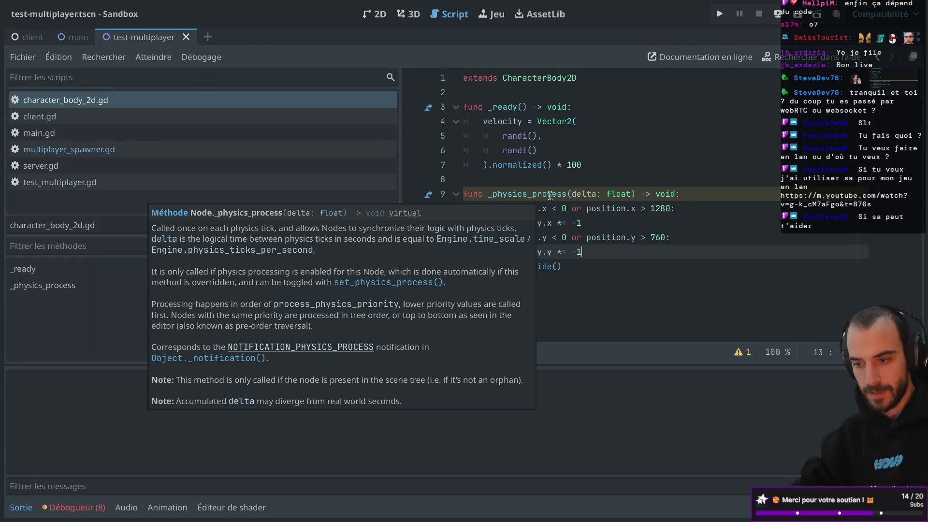
left_click(571, 194)
type("_")
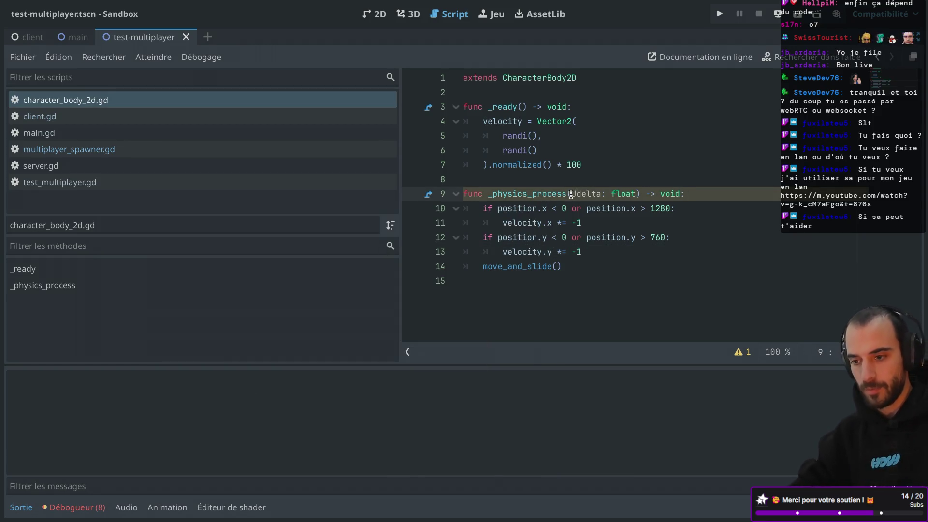
left_click(612, 176)
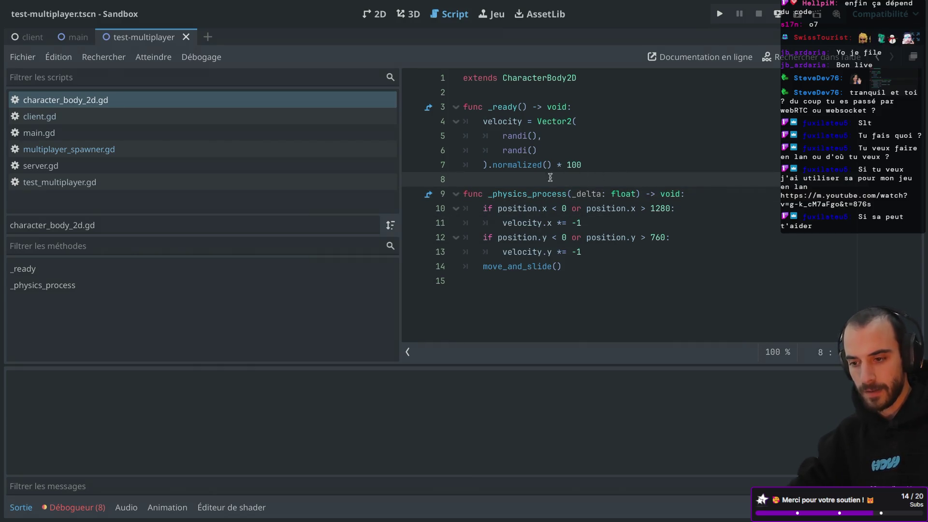
key("ctrl+shift+F11")
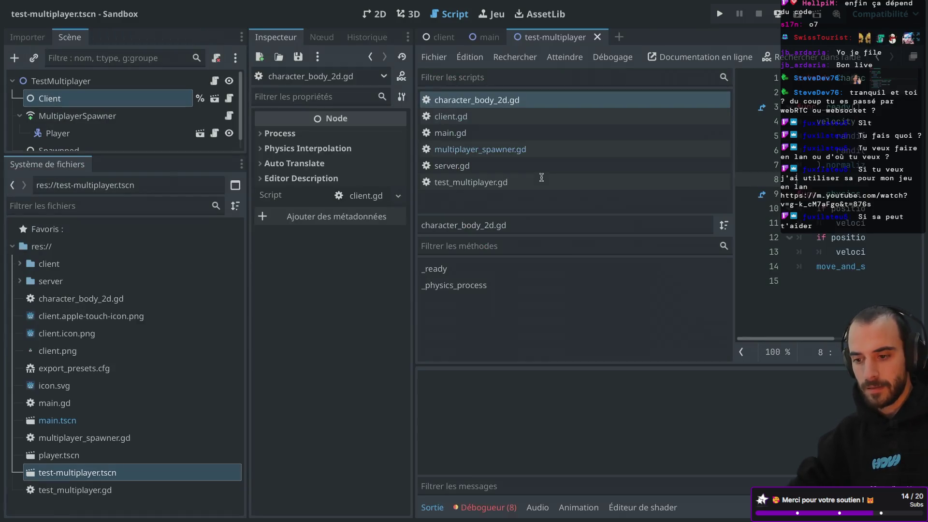
scroll(100, 110, "down", 1)
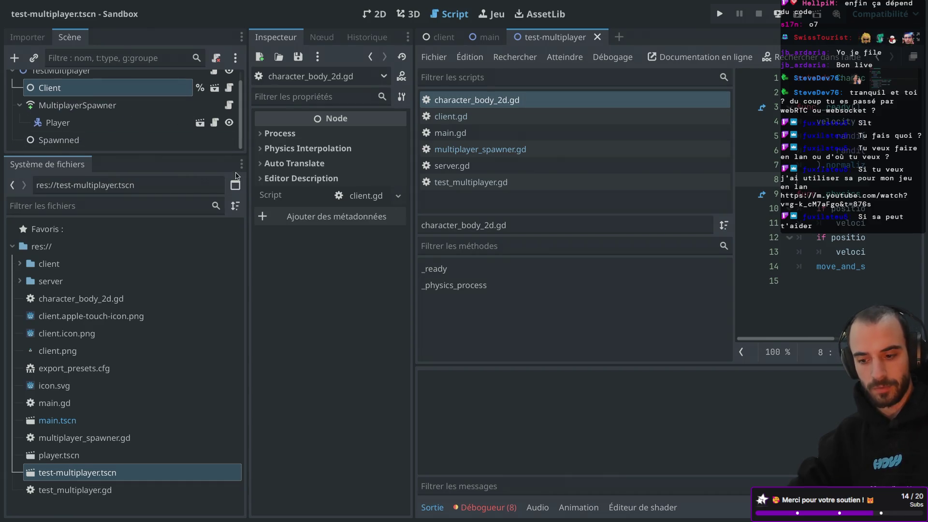
Export the macOS server preset via Projet > Exporter sous…, overwriting the existing server.dmg
left_click(66, 5)
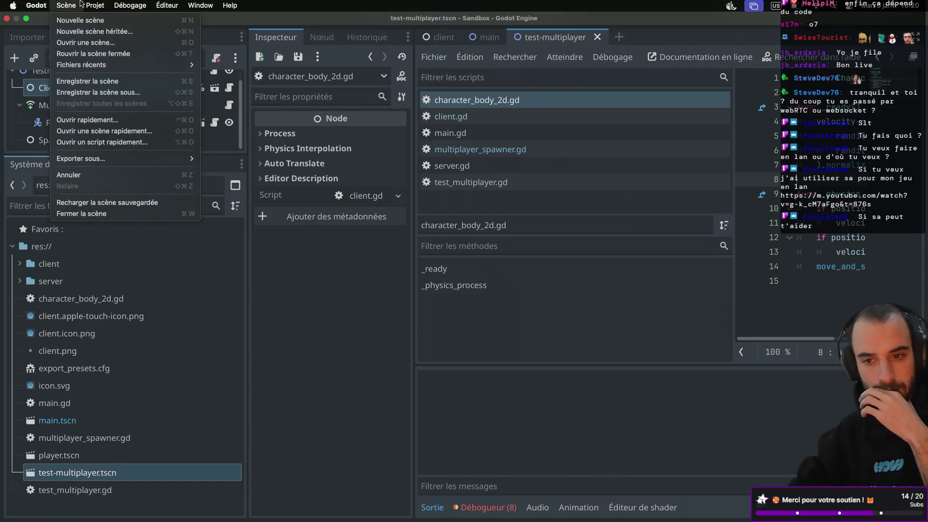
mouse_move(97, 7)
left_click(110, 64)
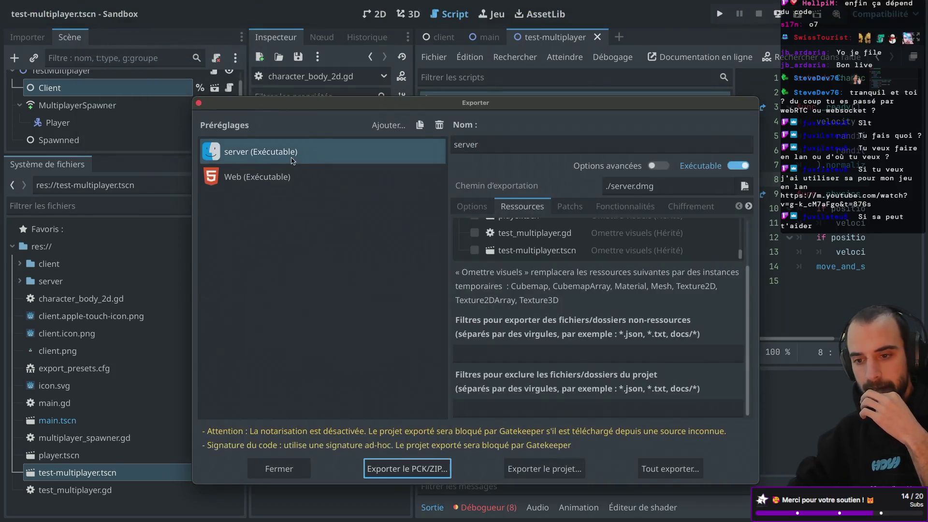
left_click(536, 470)
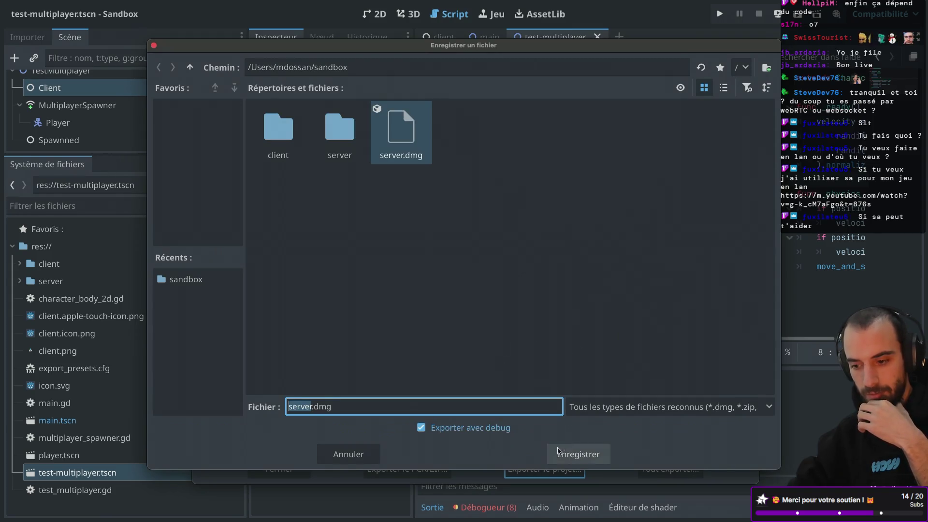
left_click(560, 453)
left_click(521, 273)
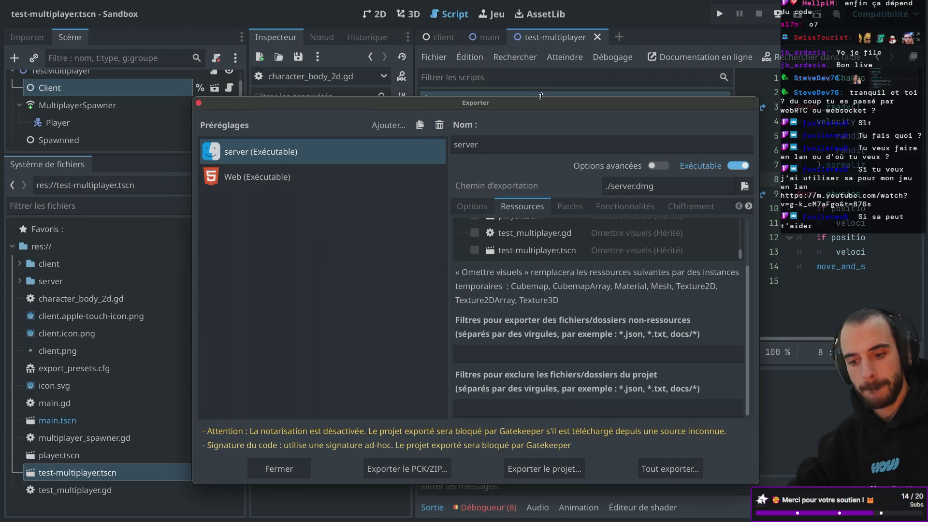
key("ctrl+Left")
key("ctrl+Left")
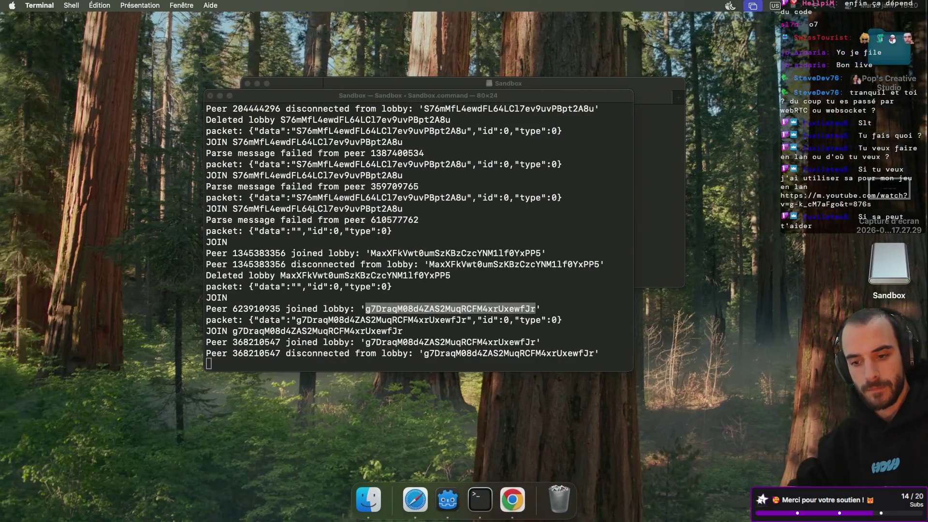
Stop the old server in Terminal, close its window, and eject the old Sandbox volume
left_click(336, 231)
key("ctrl+c")
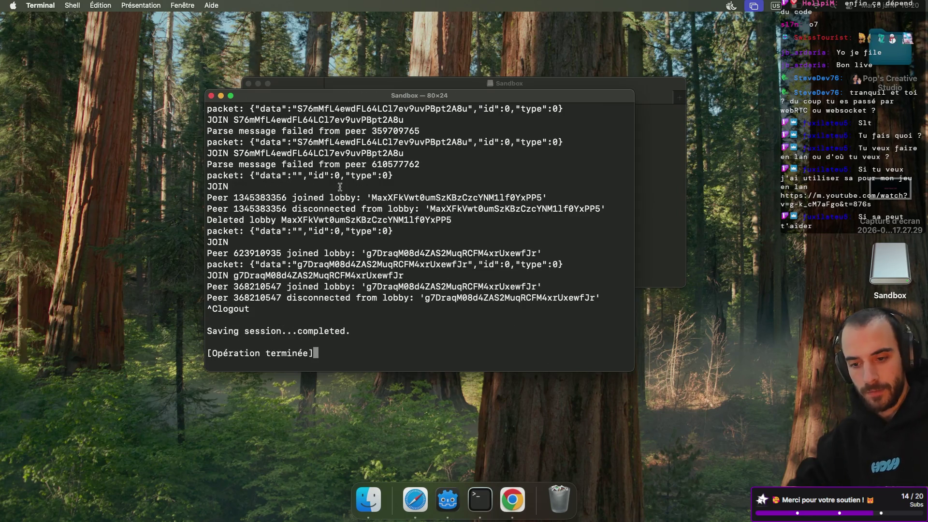
left_click(210, 95)
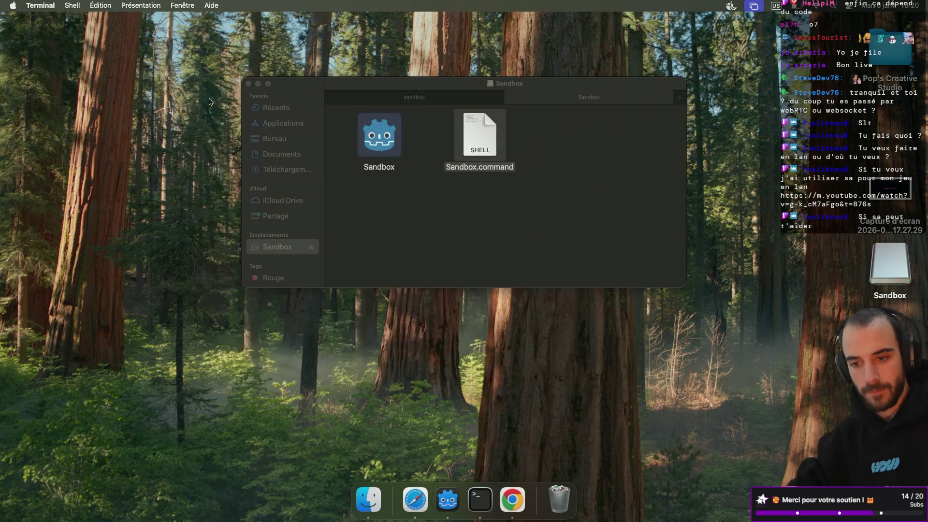
left_click(511, 97)
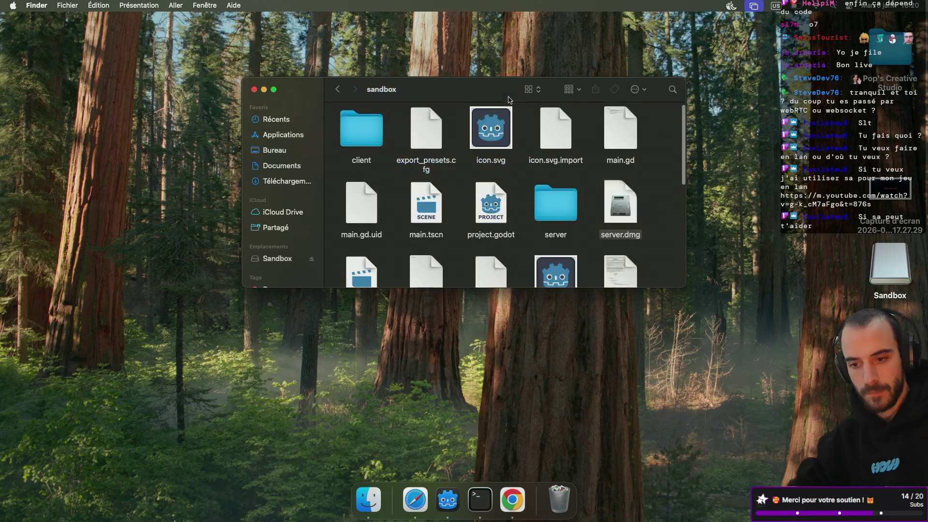
left_click(312, 262)
Mount the new server.dmg, launch the Sandbox app, then force-eject the Sandbox disk
double_click(609, 204)
left_click(380, 140)
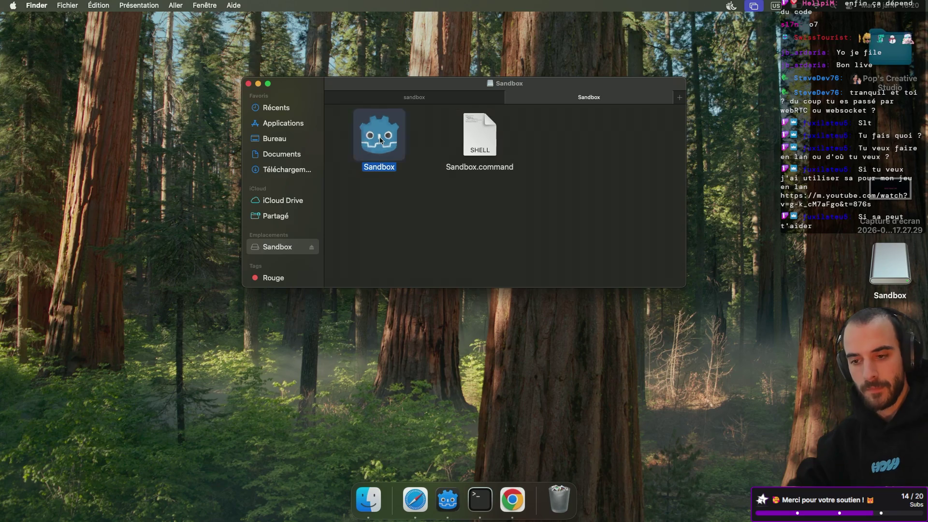
double_click(380, 140)
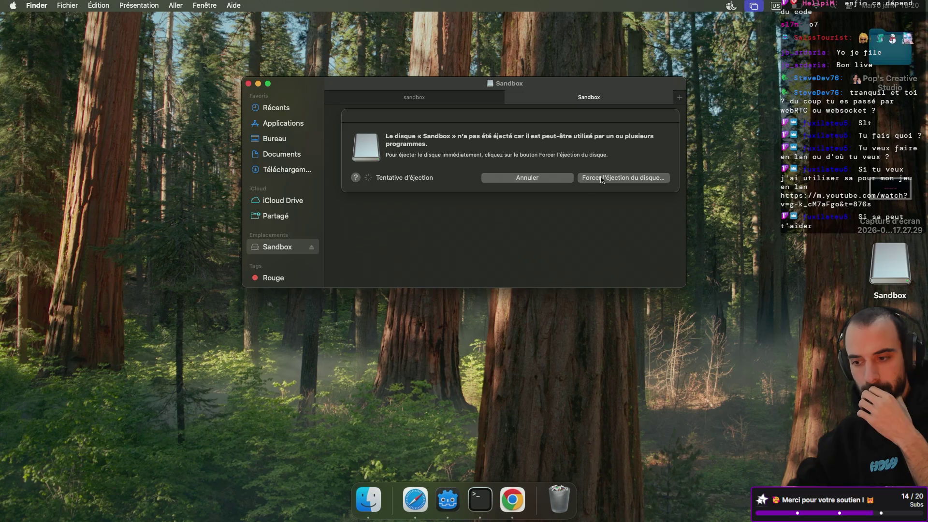
left_click(602, 179)
left_click(509, 222)
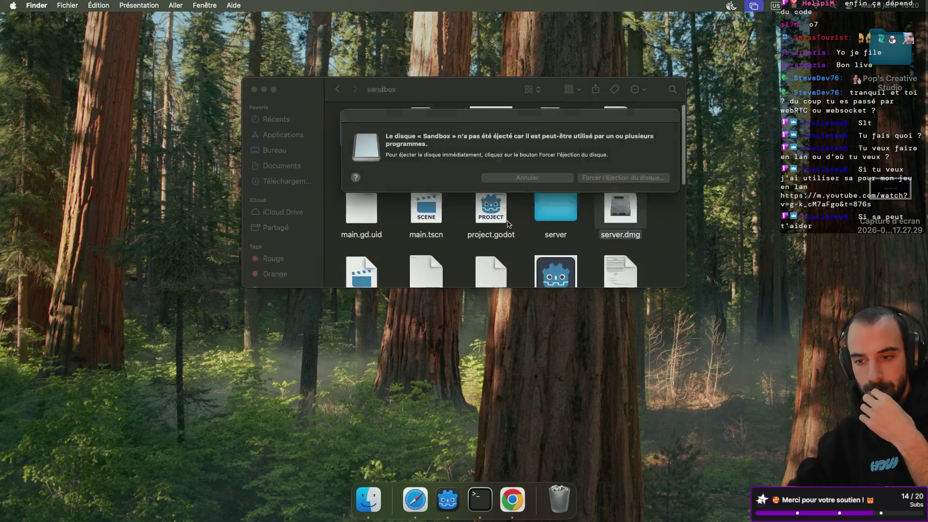
Remount server.dmg, run Sandbox.command until 'Server is started on port %s' prints, then terminate it
double_click(622, 207)
double_click(486, 138)
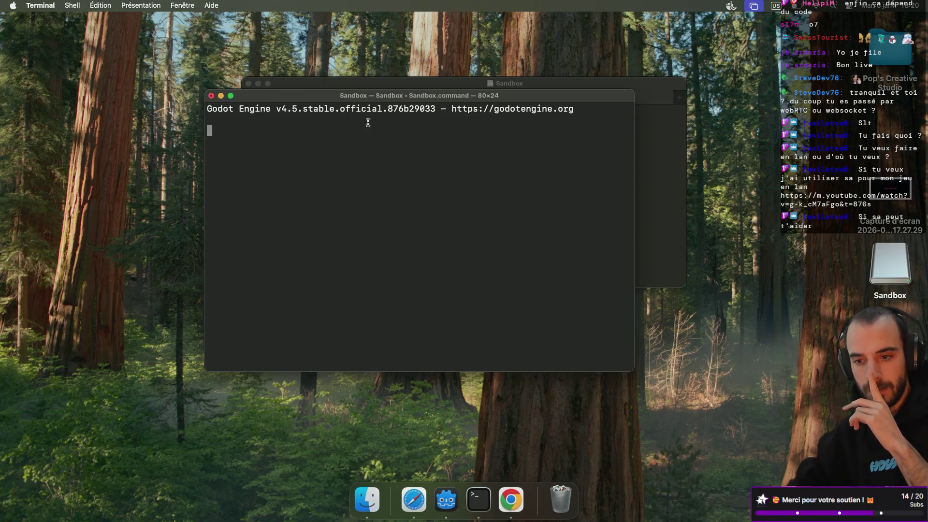
left_click(211, 95)
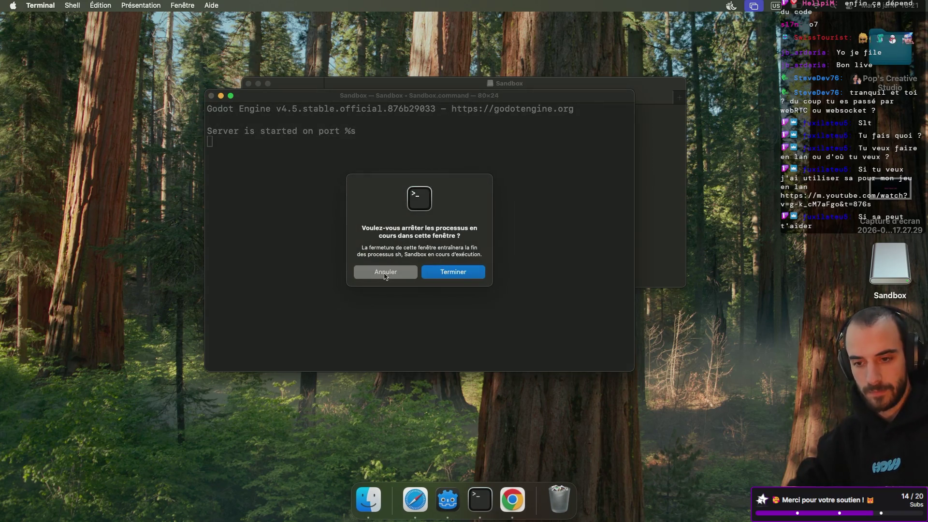
left_click(443, 271)
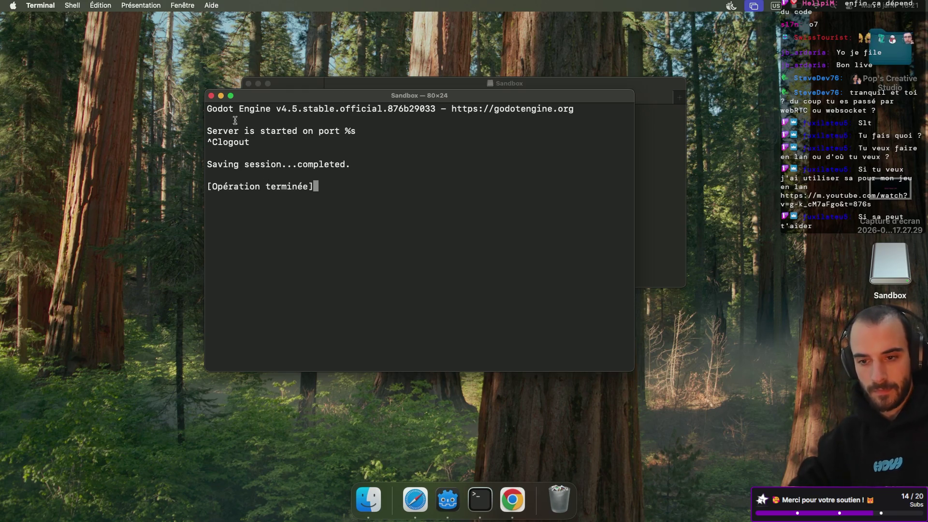
left_click(211, 95)
key("super+Tab")
key("super+Tab")
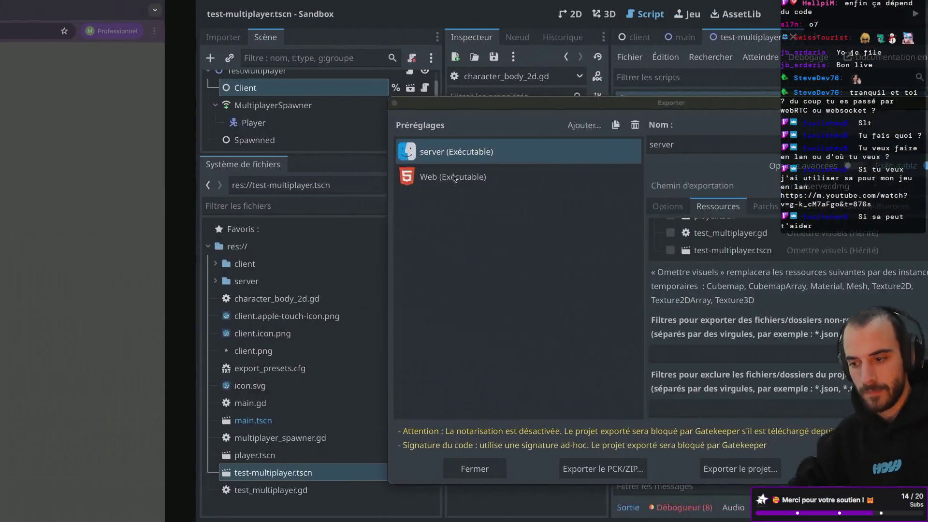
Append % PORT to the print statement on line 10 of server.gd
left_click(199, 105)
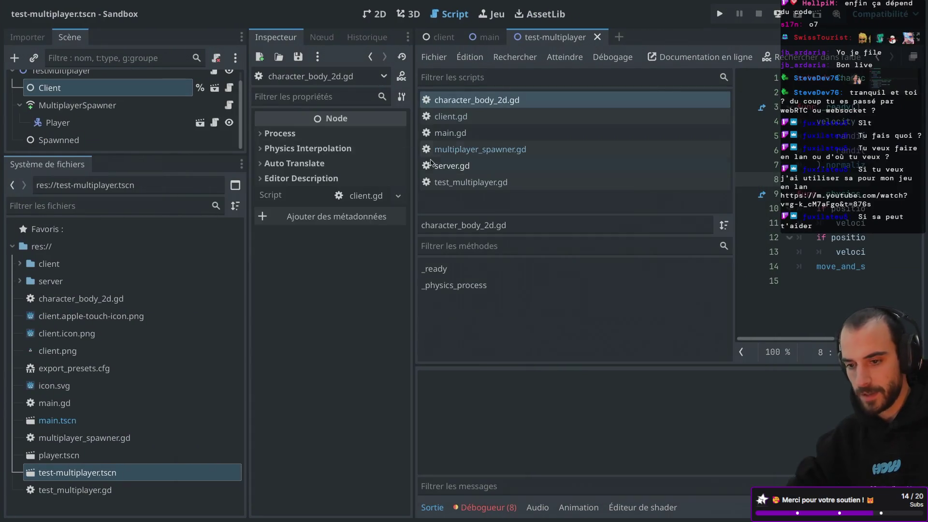
left_click(471, 165)
key("ctrl+shift+F11")
left_click(647, 207)
type("% P")
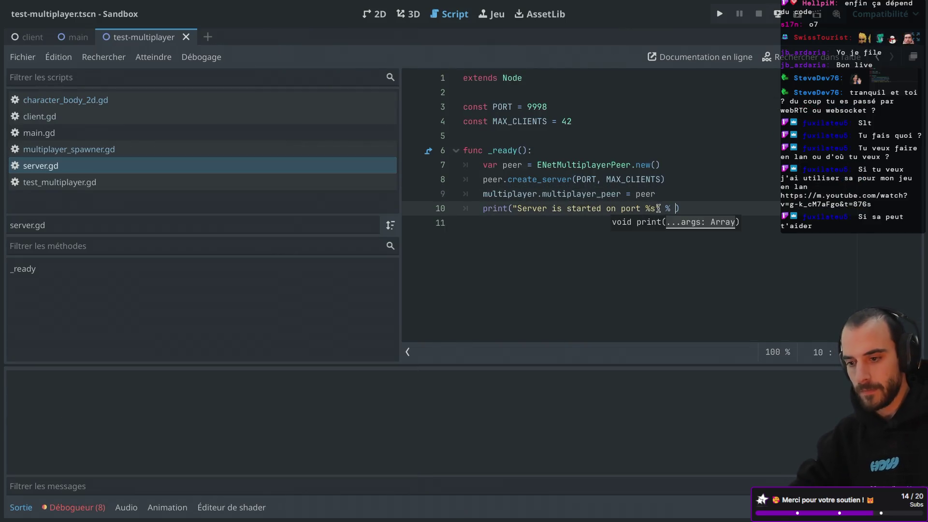
type("ORT")
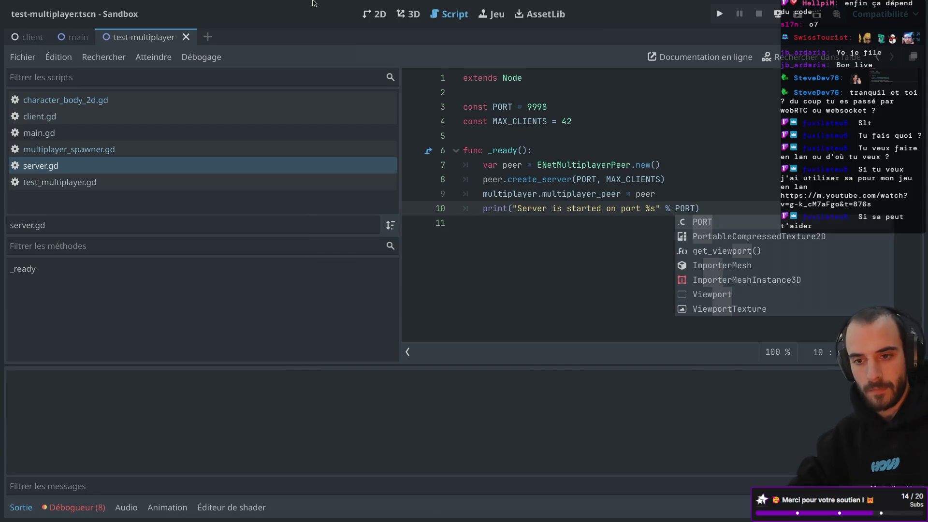
Re-export the server preset, overwriting server.dmg
mouse_move(312, 4)
left_click(94, 5)
left_click(103, 17)
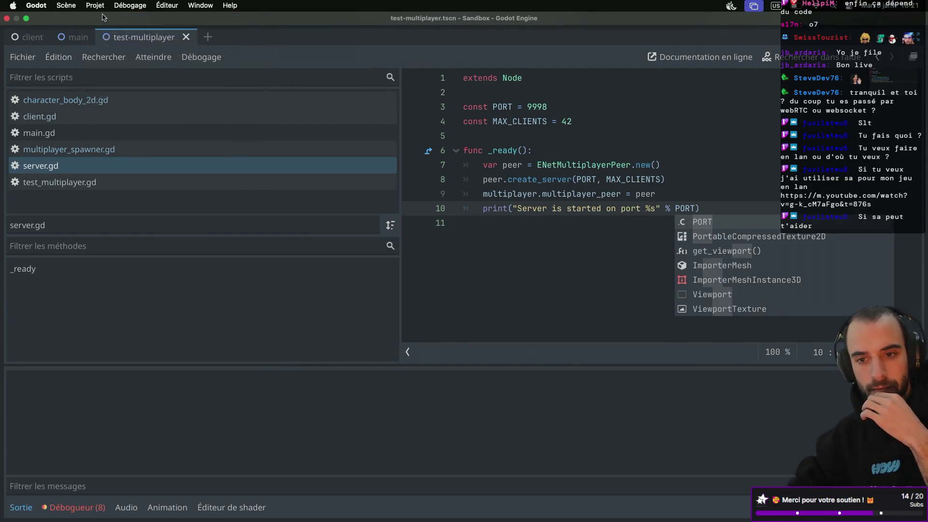
left_click(96, 8)
key("Escape")
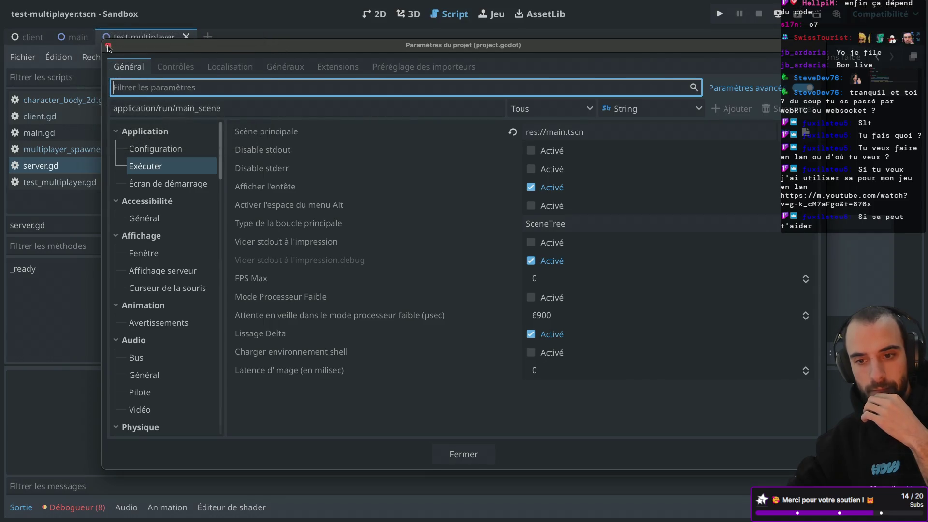
key("Escape")
left_click(95, 5)
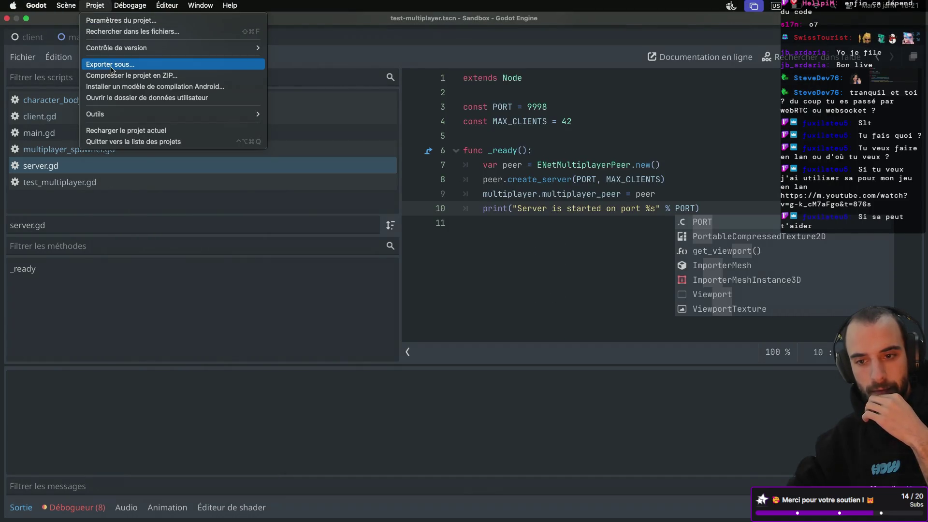
left_click(270, 144)
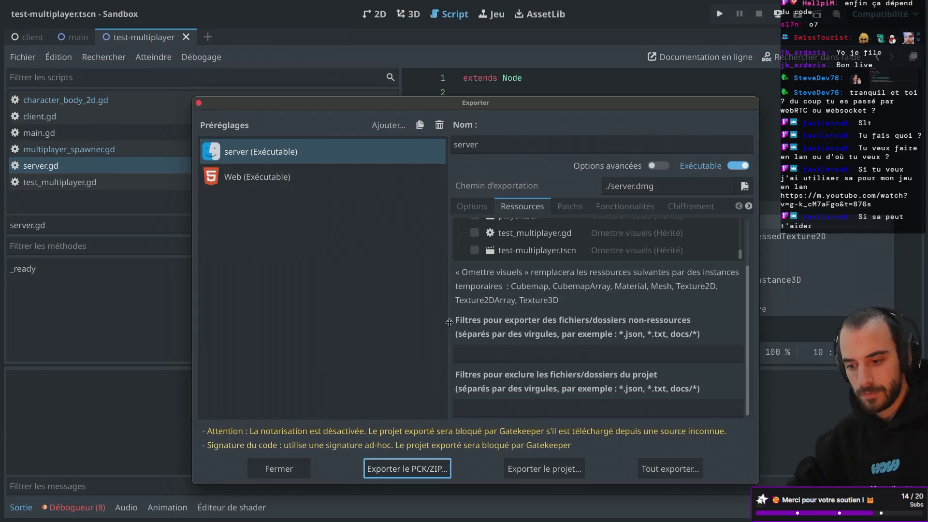
left_click(543, 468)
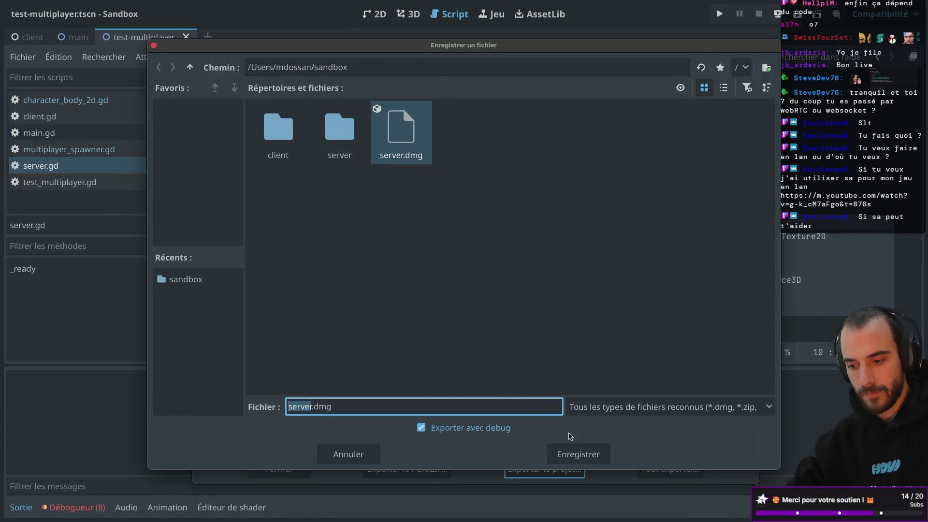
left_click(575, 454)
key("Return")
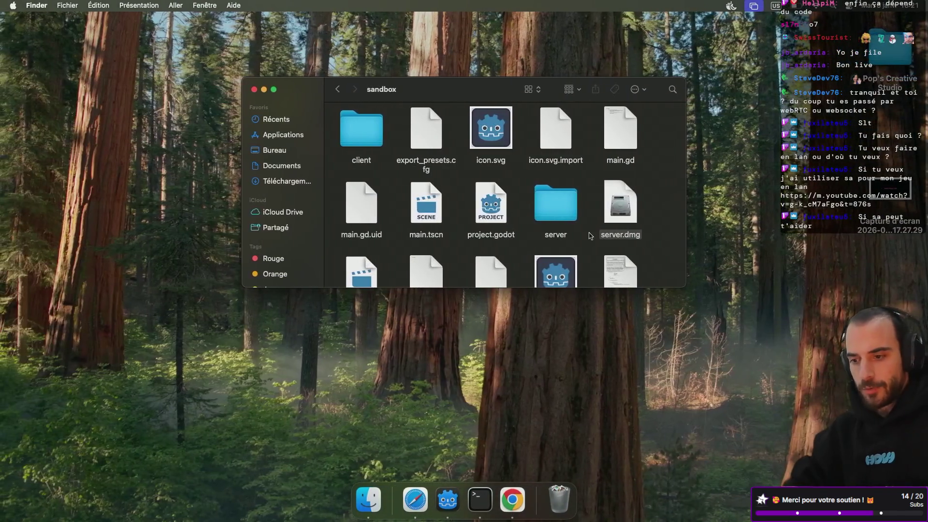
Mount the rebuilt server.dmg and run Sandbox.command, which prints 'Server is started on port 9998'
double_click(612, 211)
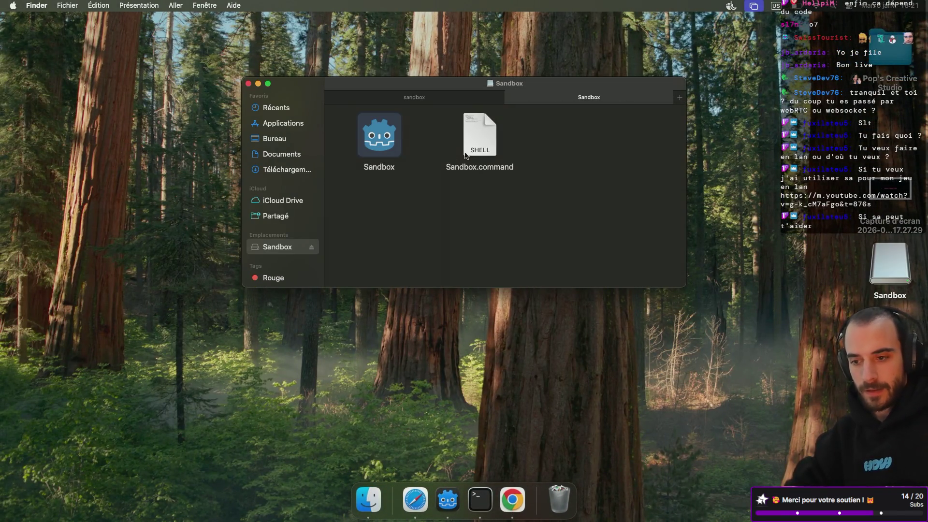
double_click(465, 154)
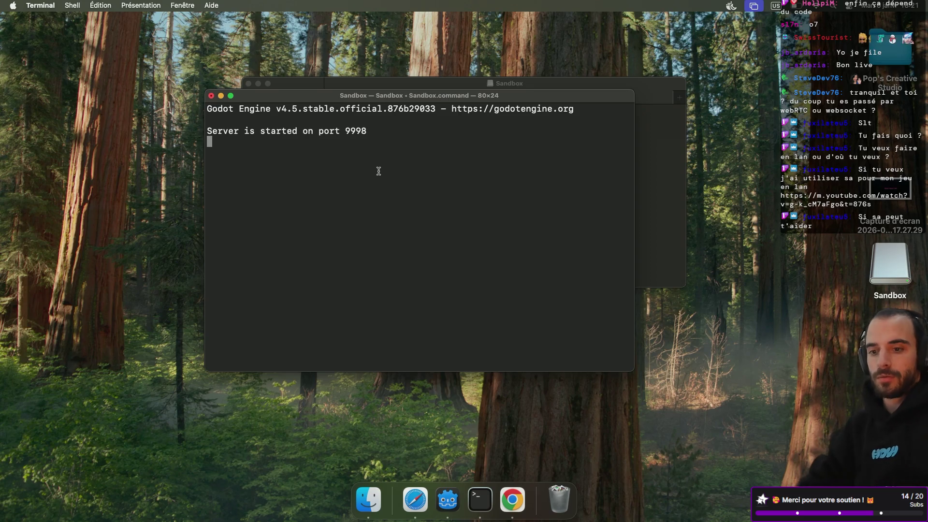
key("ctrl+Right")
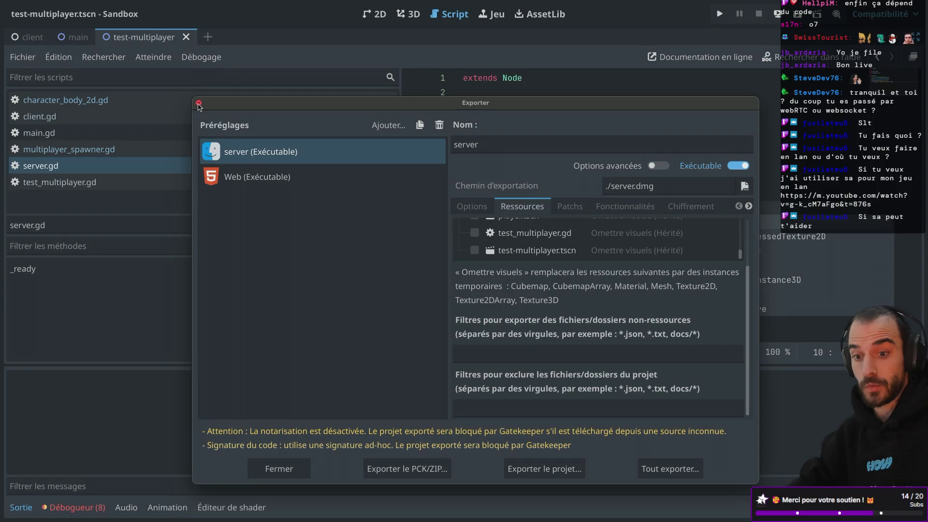
Close the export settings, then test-run the project and stop it
left_click(198, 104)
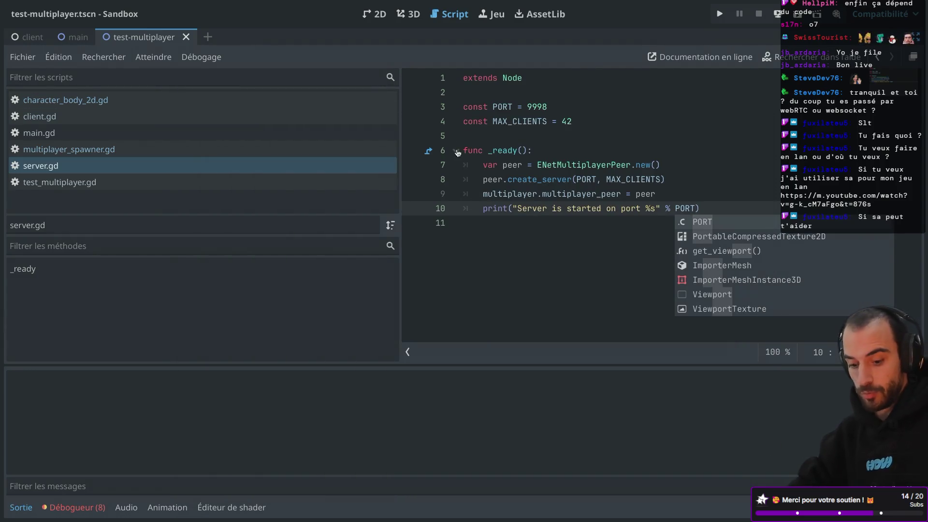
left_click(719, 13)
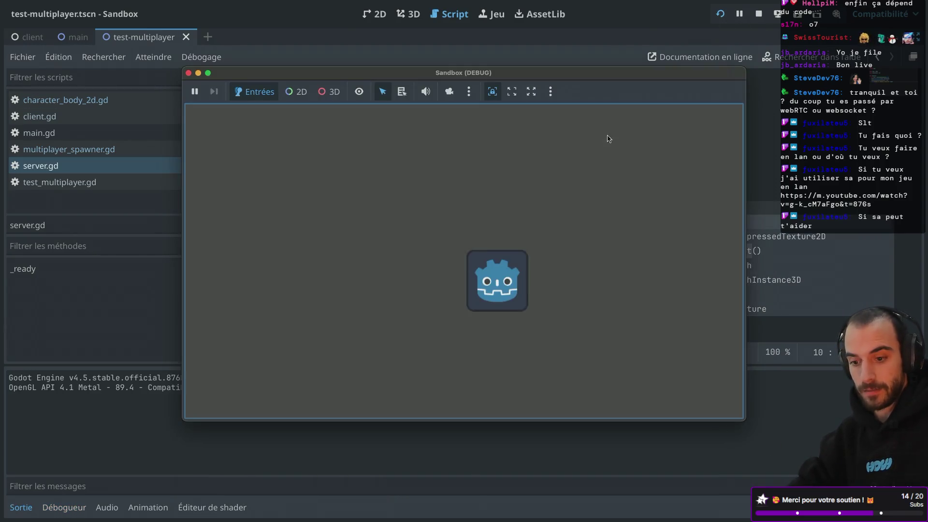
left_click_drag(360, 73, 386, 74)
left_click(214, 74)
key("ctrl+shift+F11")
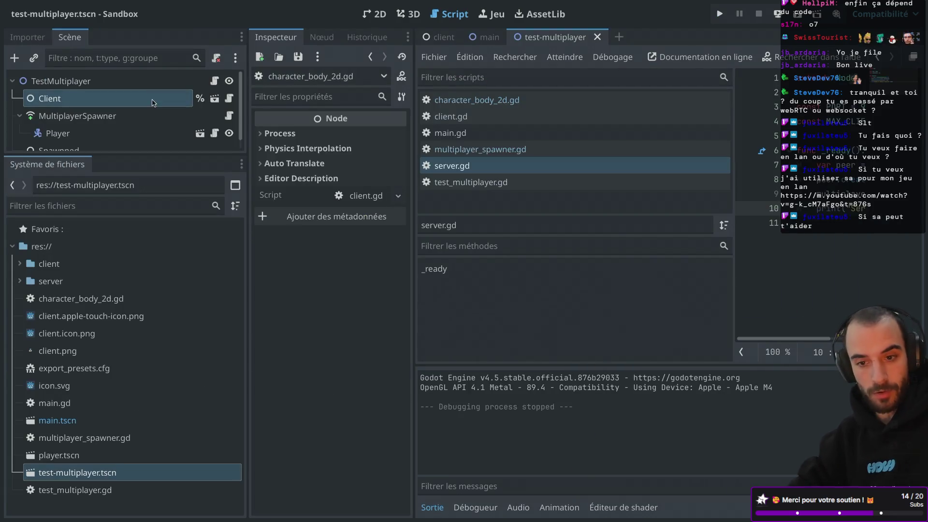
Add print("Connected to %s on port %s" % [IP_ADDRESS, PORT]) as line 10 of client.gd
left_click(230, 99)
key("ctrl+shift+F11")
left_click(670, 191)
key("Return")
type("print()")
key("Left")
type("Connec")
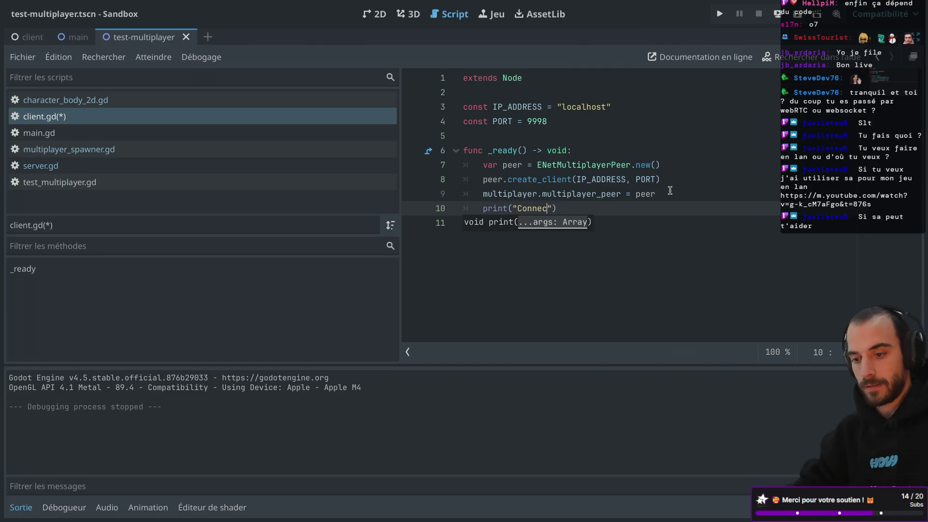
key("BackSpace")
type("to %s")
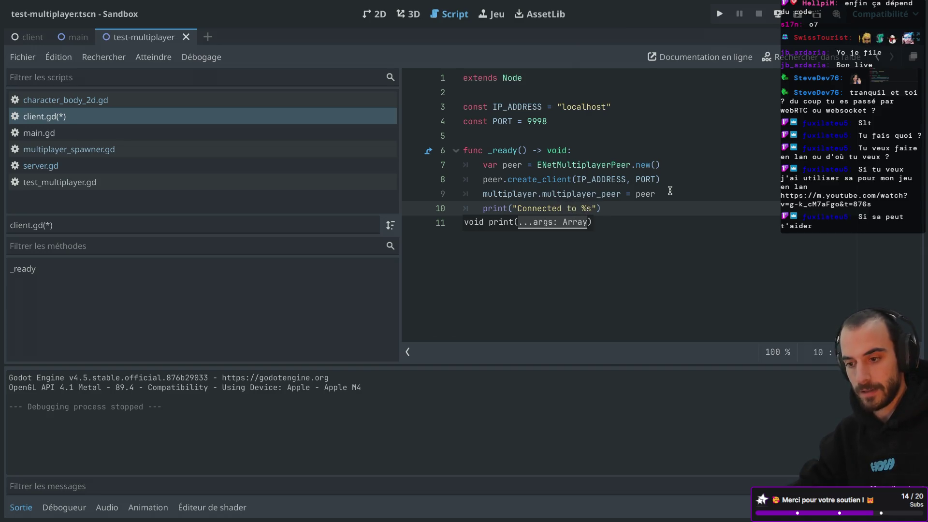
type(" on port ")
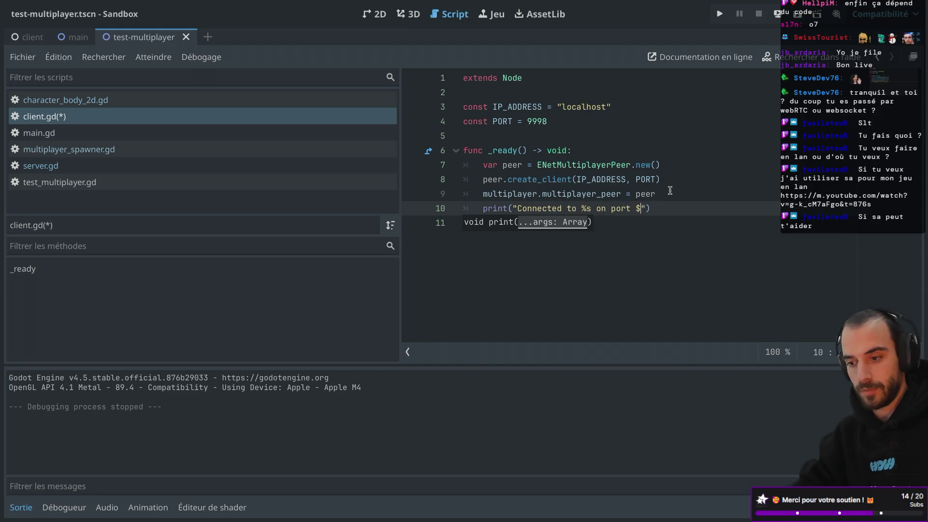
type("%s\" % ")
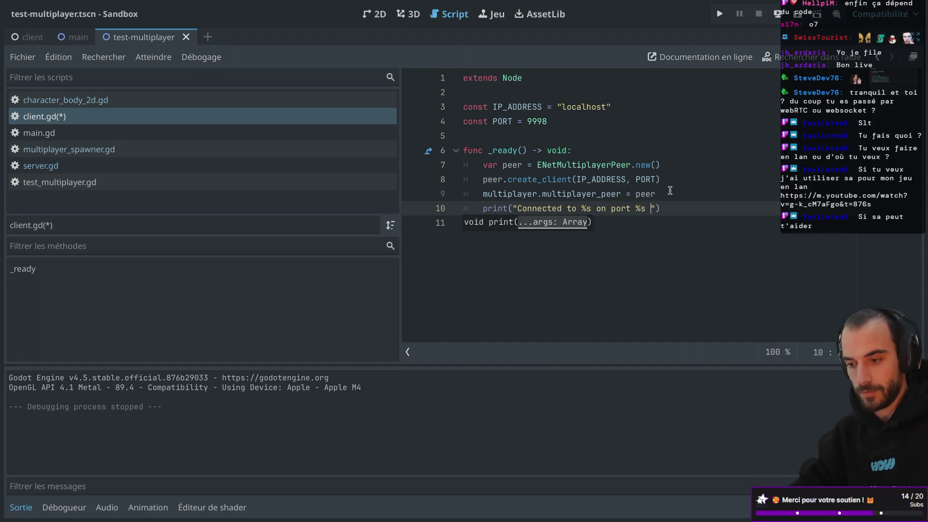
type("[")
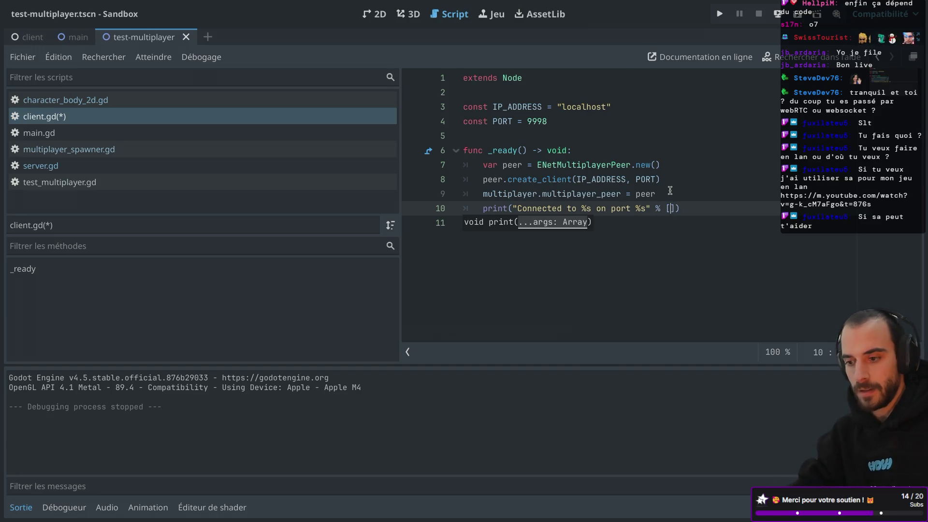
type("IP")
key("Return")
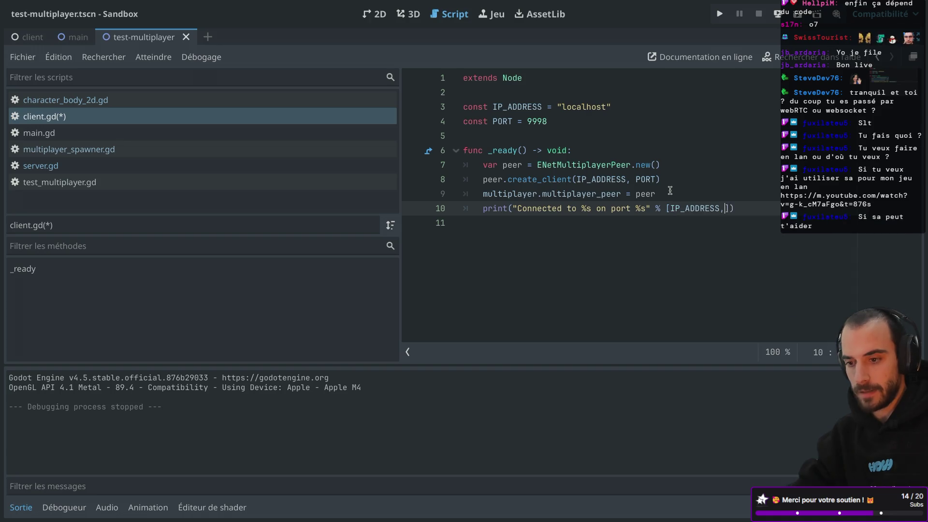
type("PORT")
Run the project, check it logs 'Connected to localhost on port 9998', then stop it
left_click(728, 192)
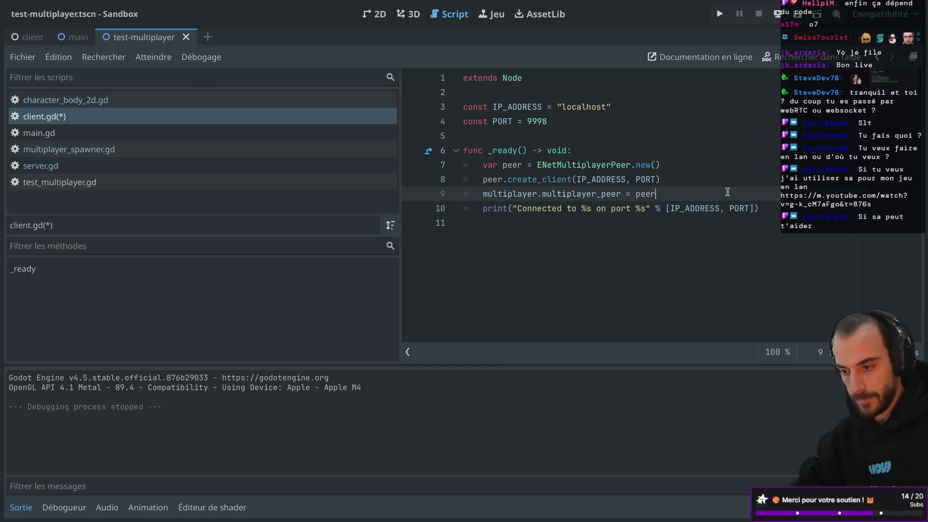
left_click(719, 14)
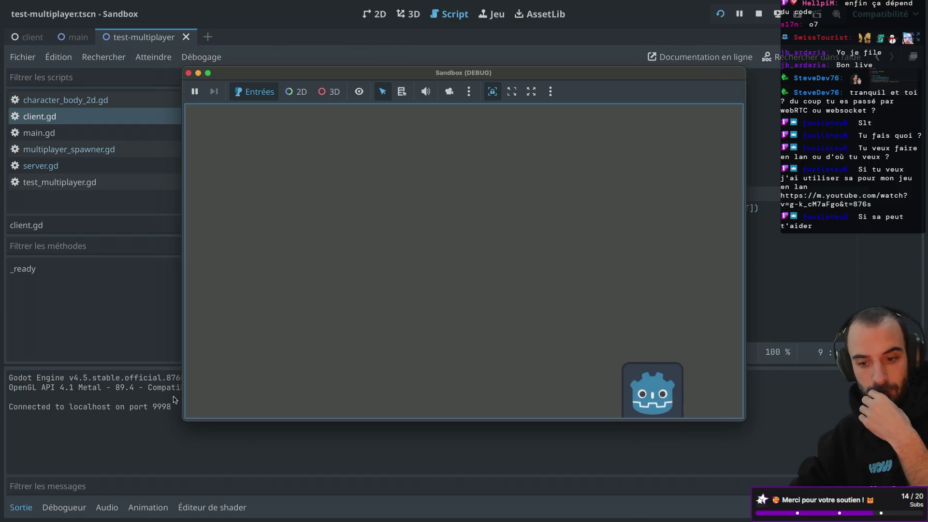
left_click(189, 74)
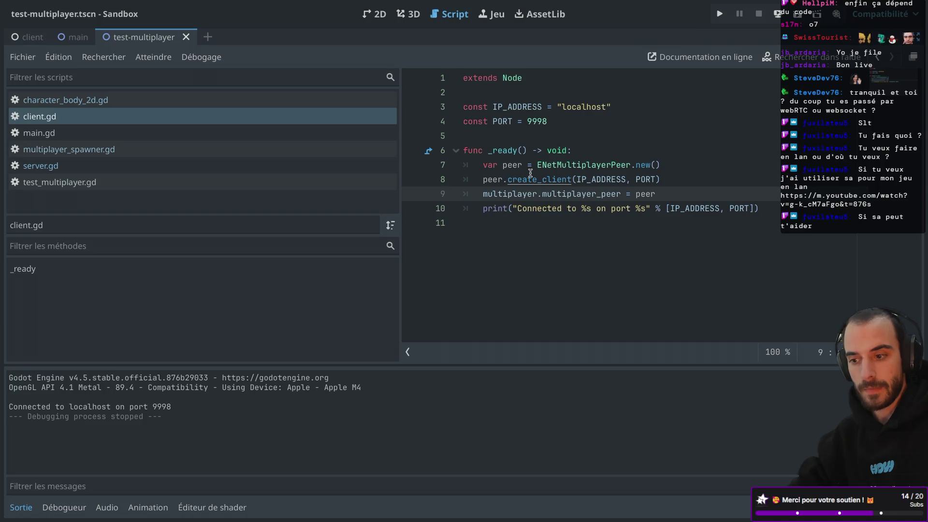
Add a new macOS preset in Project > Export
mouse_move(191, 3)
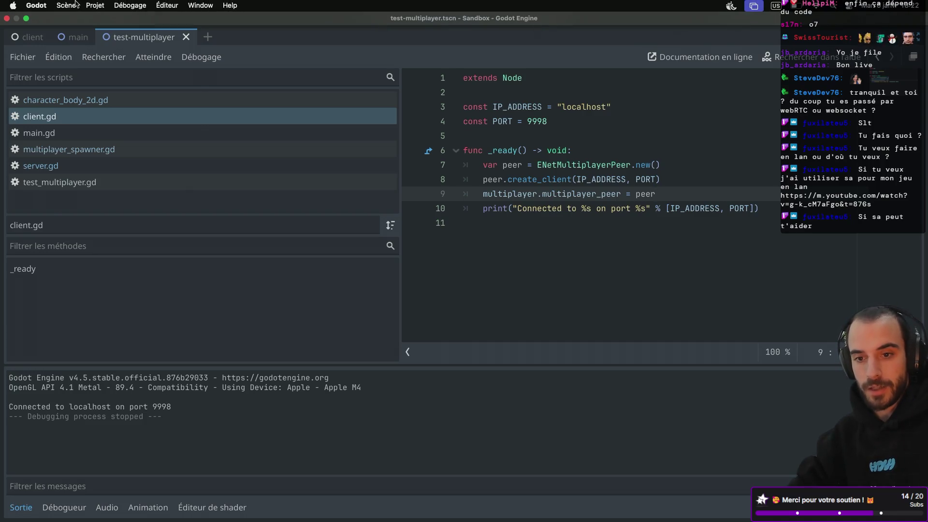
left_click(76, 5)
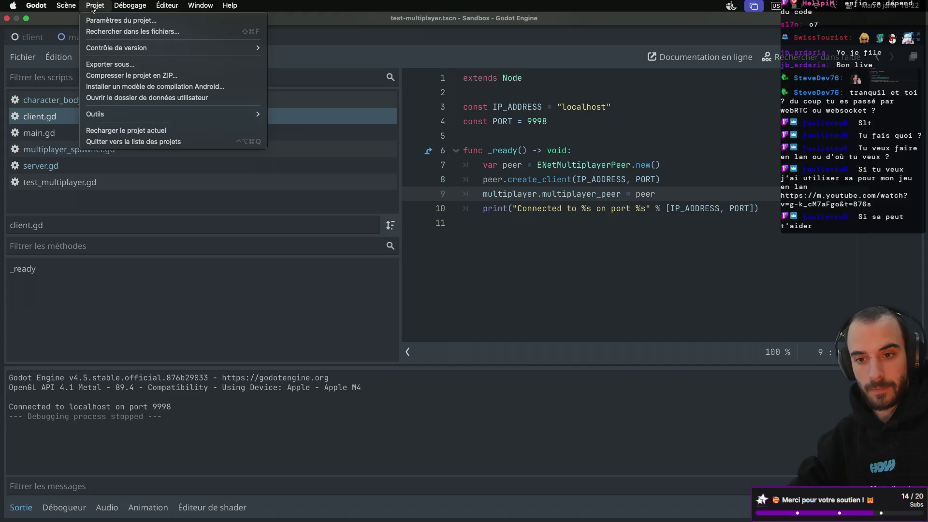
mouse_move(117, 11)
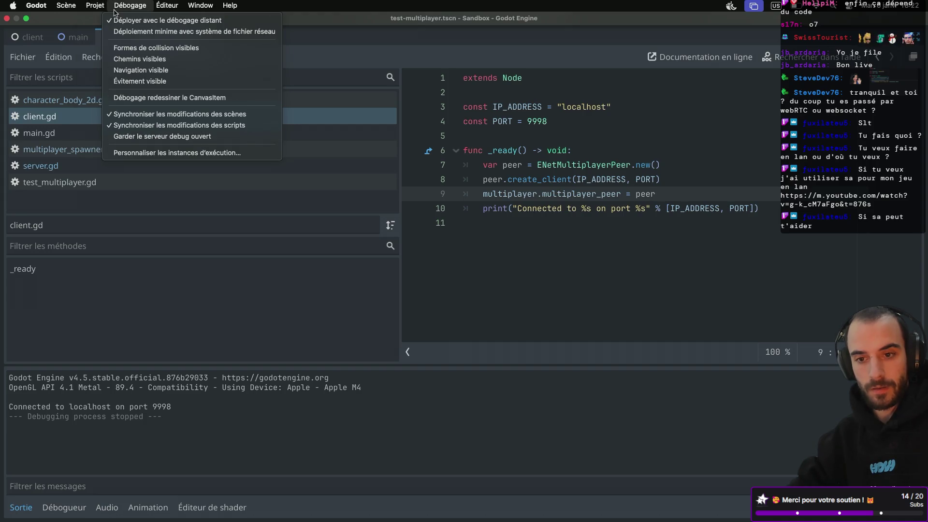
left_click(111, 64)
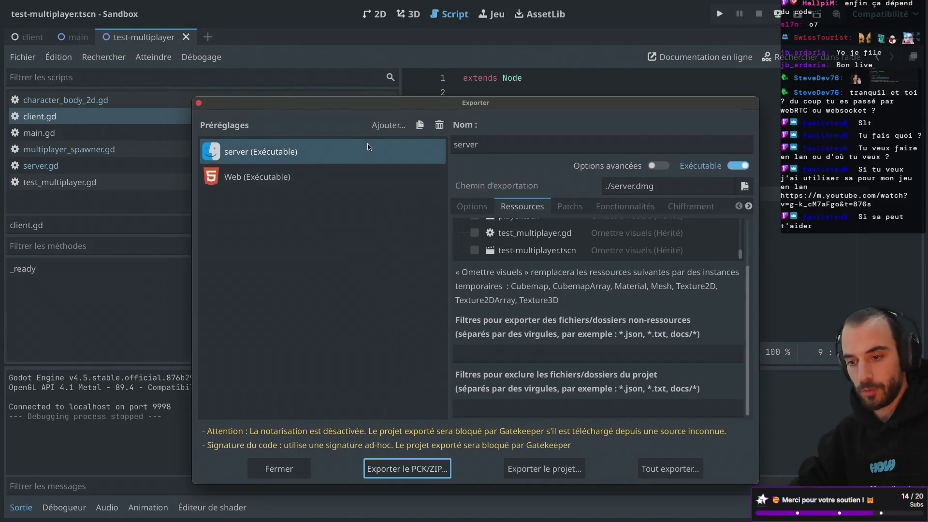
left_click(394, 127)
left_click(410, 226)
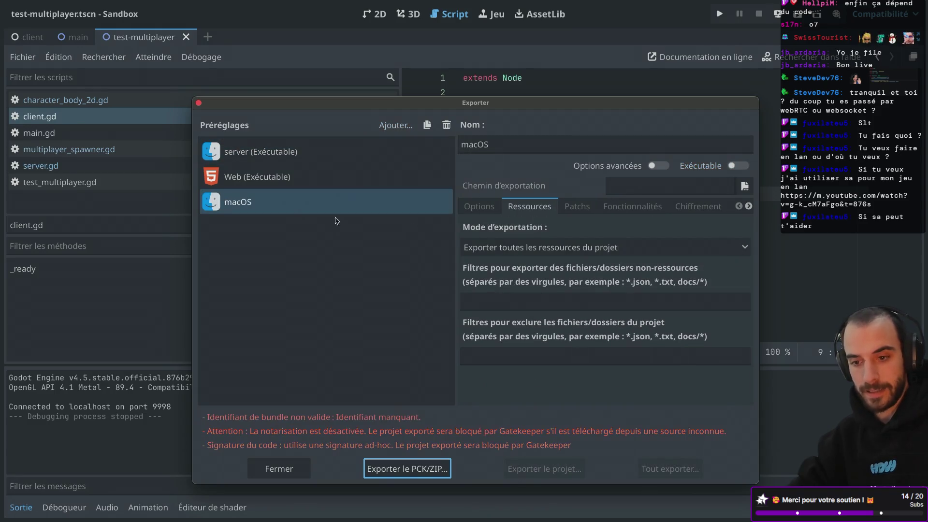
Rename the new preset to 'client' and mark it as the executable preset
left_click(523, 151)
double_click(524, 150)
type("client")
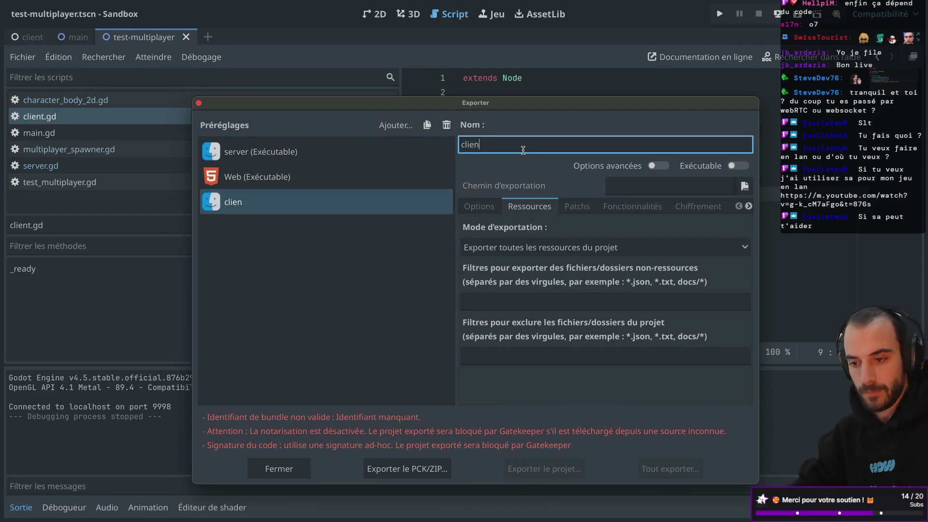
left_click(738, 166)
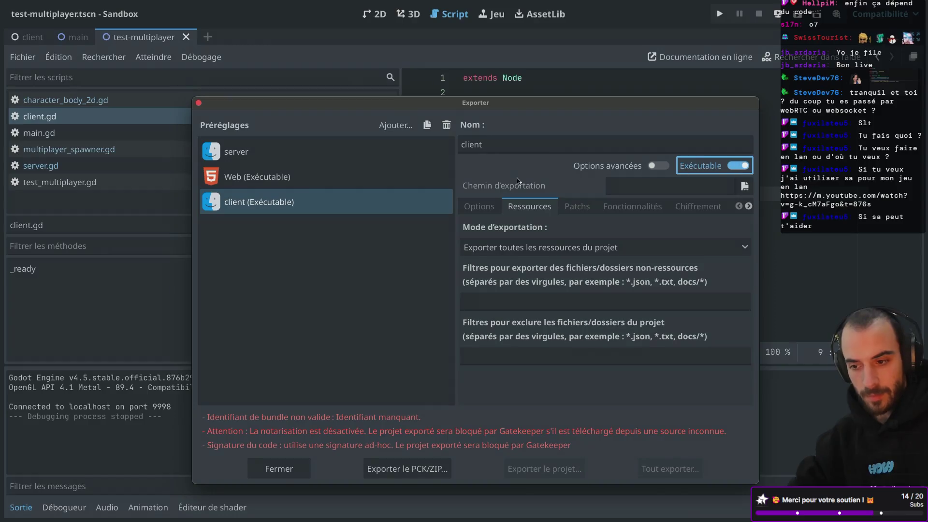
Set the client preset's bundle identifier to test-an.dev
left_click(486, 204)
scroll(587, 292, "down", 2)
left_click(655, 284)
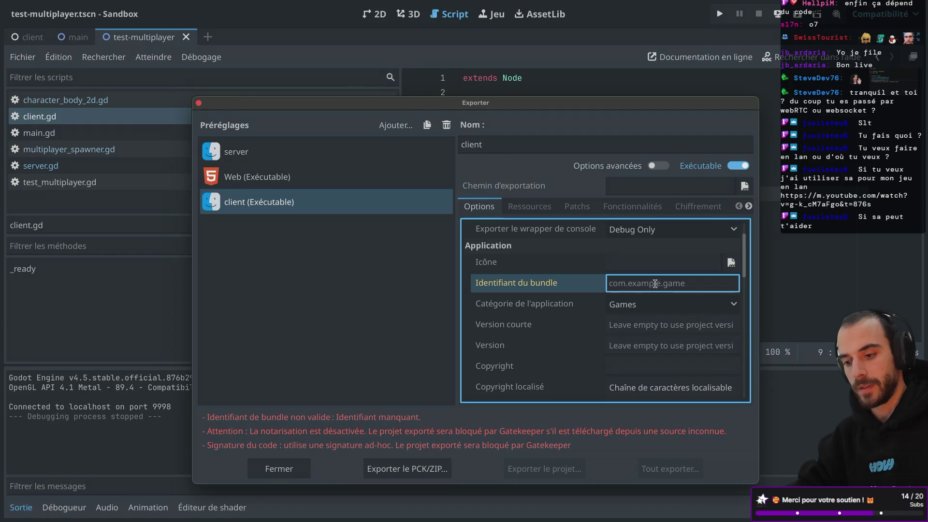
type("test-clien")
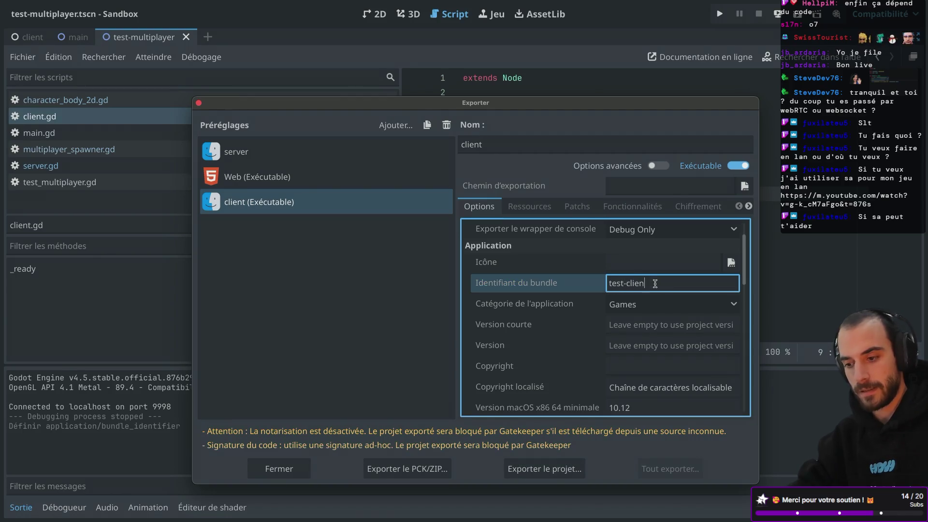
type("an.dev")
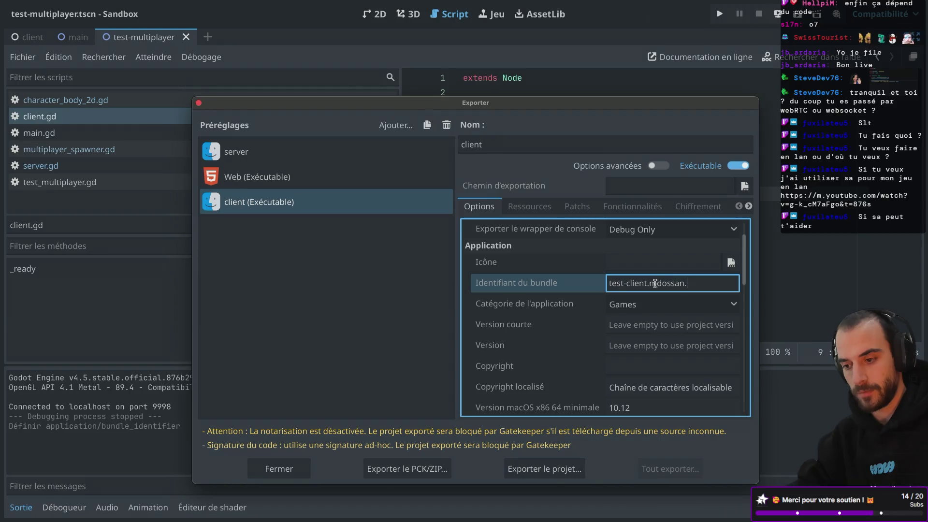
Look through the preset's other settings pages, then return to the general options
scroll(620, 297, "up", 1)
scroll(621, 297, "up", 1)
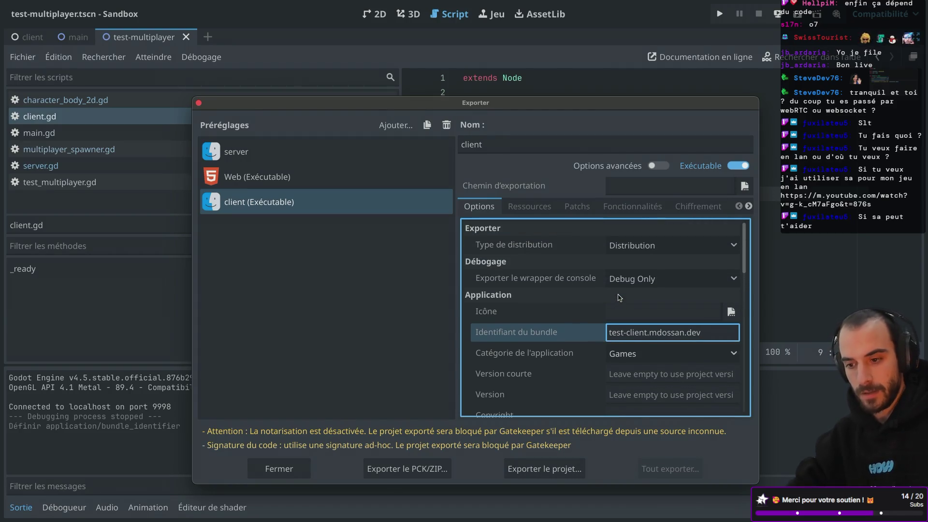
left_click(530, 207)
left_click(577, 207)
left_click(635, 211)
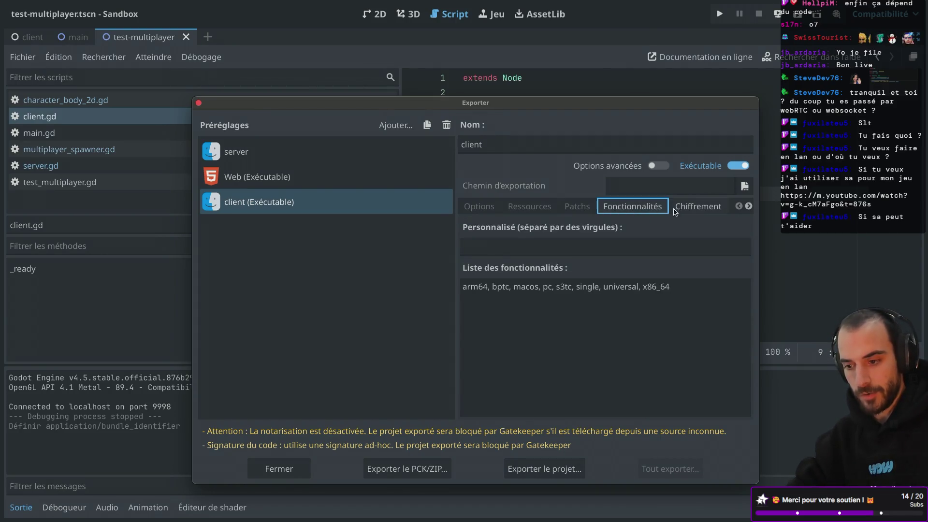
left_click(683, 210)
left_click(480, 207)
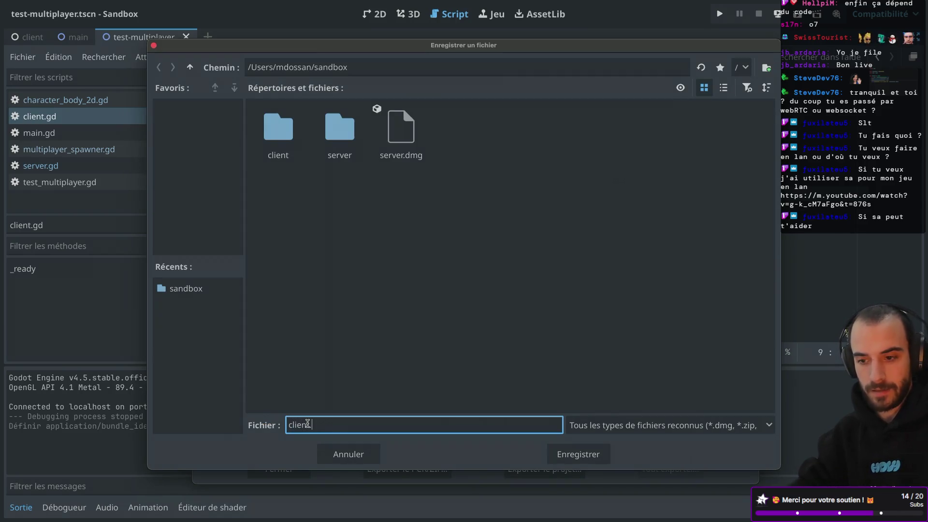
Export the client preset as client.dmg into the sandbox folder and check progress
left_click(585, 455)
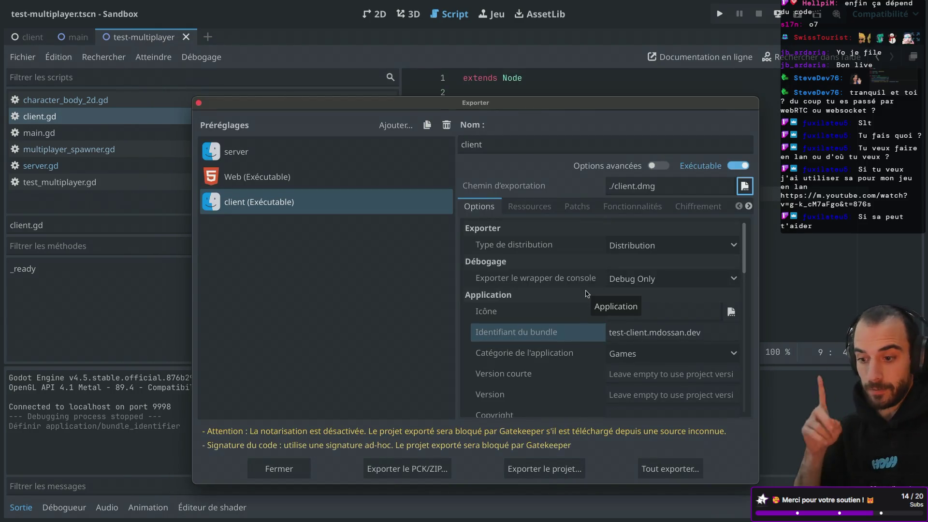
left_click(541, 467)
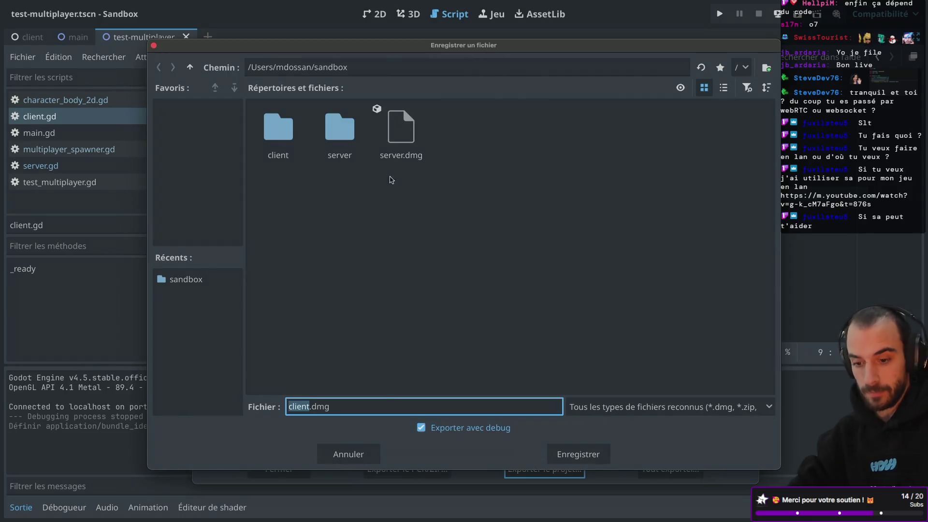
left_click(587, 454)
key("ctrl+Left")
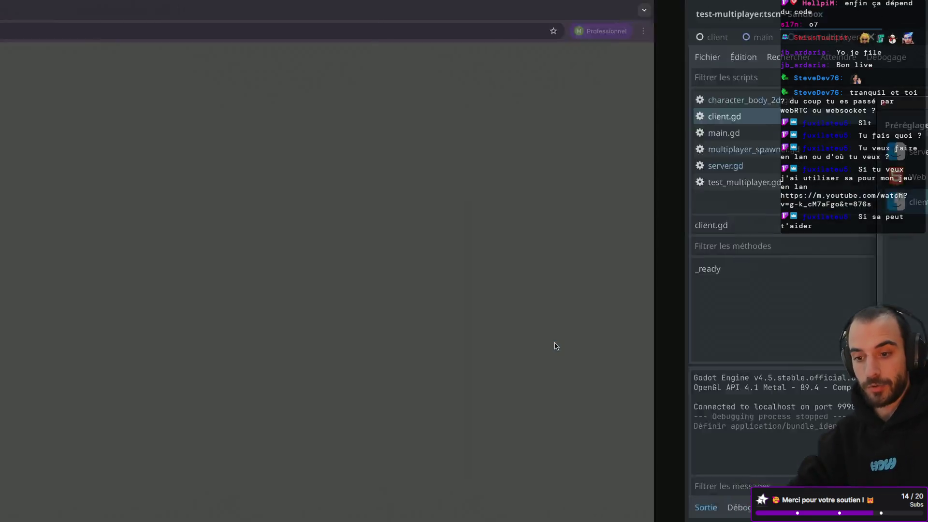
key("ctrl+Right")
key("ctrl+Right")
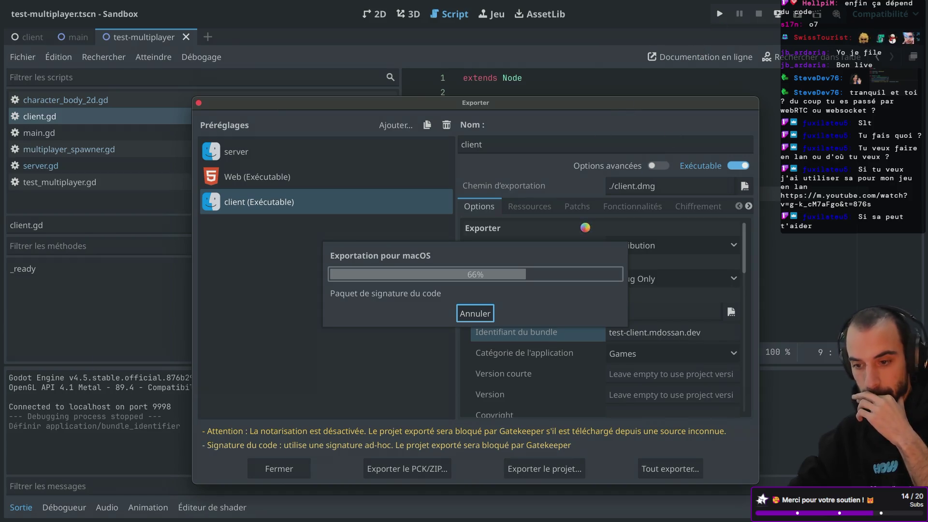
key("ctrl+Left")
key("ctrl+Left")
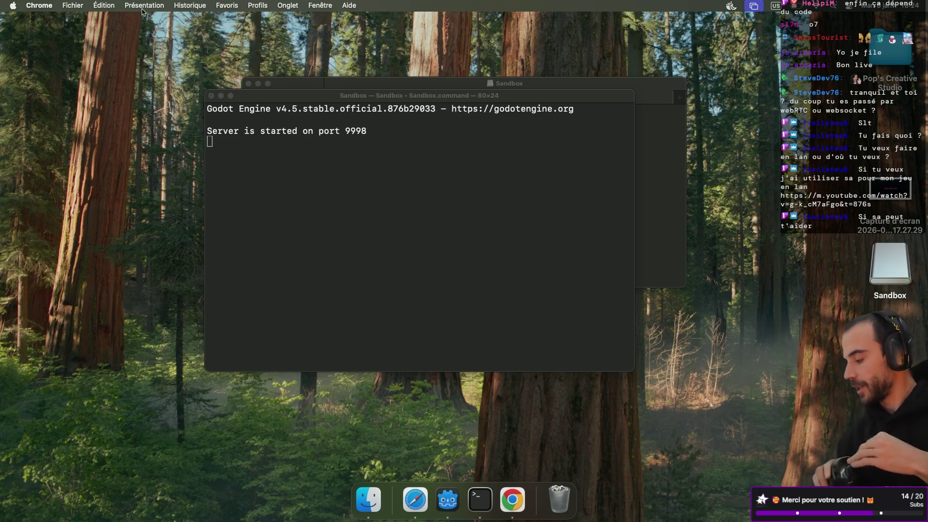
Show the sandbox project folder in Finder and scroll down to client.dmg
key("ctrl+Right")
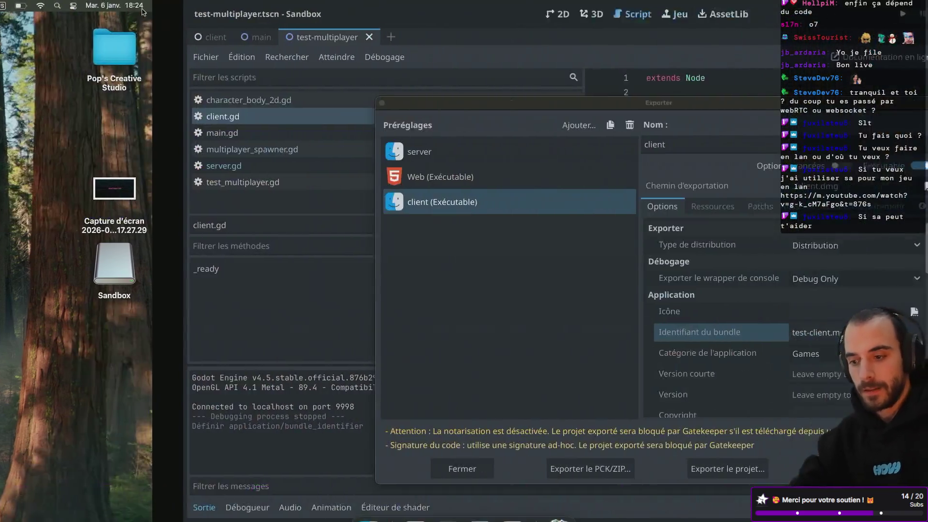
key("ctrl+Left")
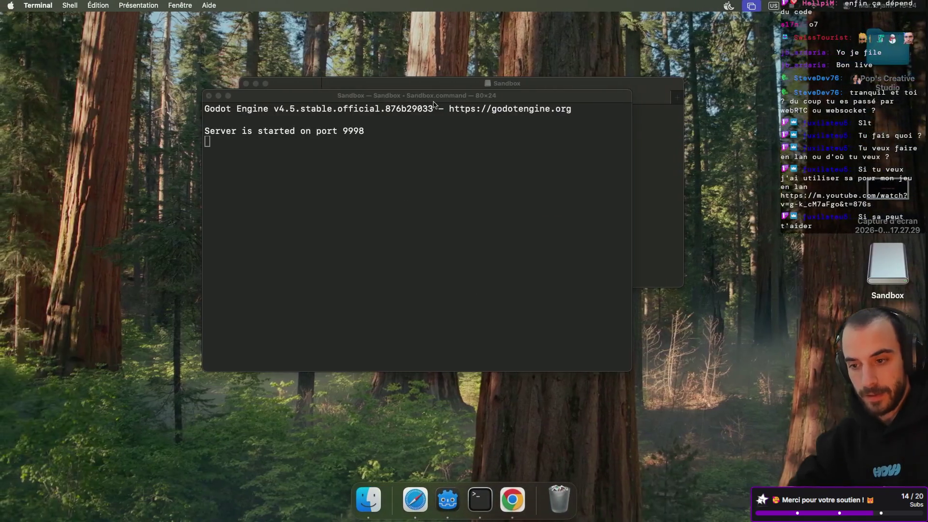
left_click_drag(427, 87, 478, 84)
left_click(474, 94)
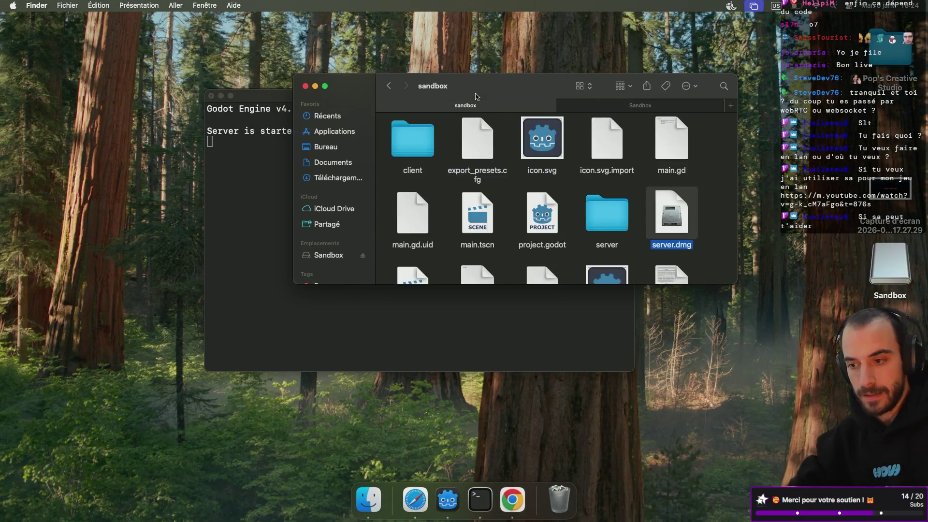
scroll(556, 198, "down", 5)
scroll(558, 198, "down", 3)
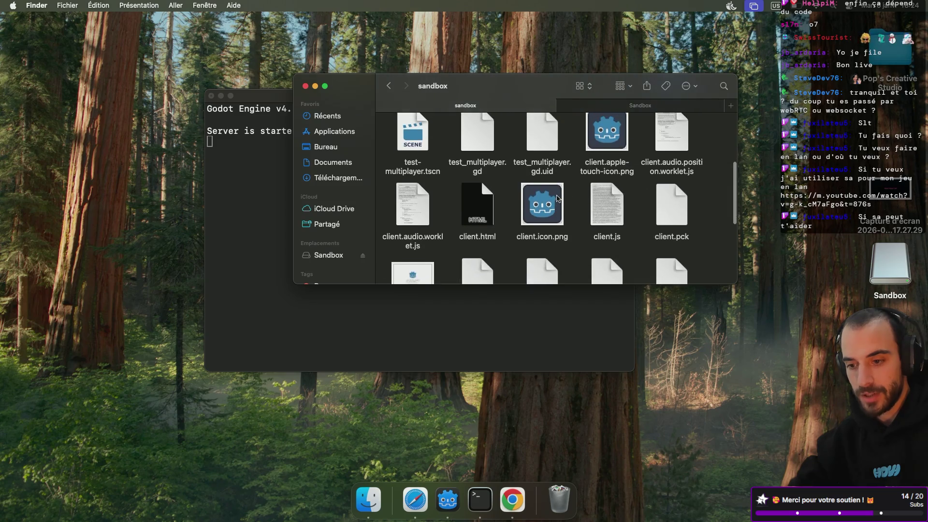
scroll(558, 198, "down", 1)
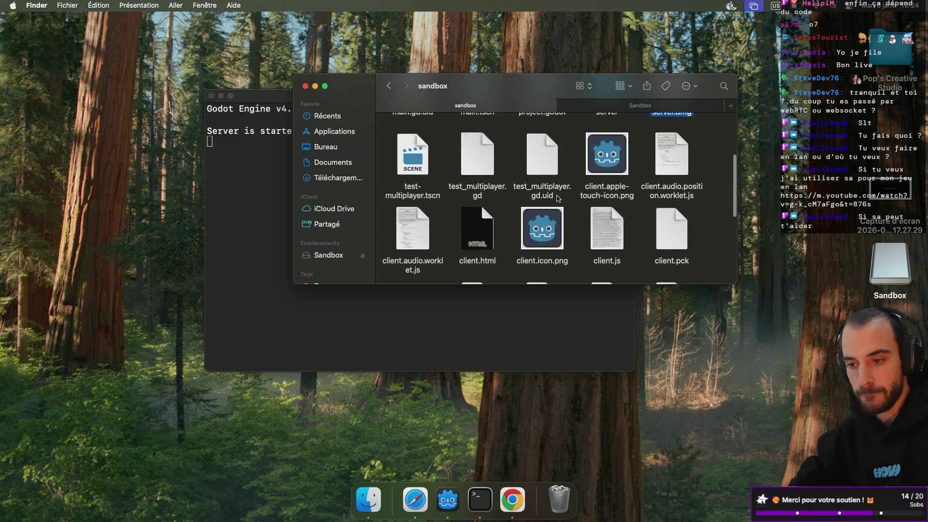
scroll(557, 198, "down", 6)
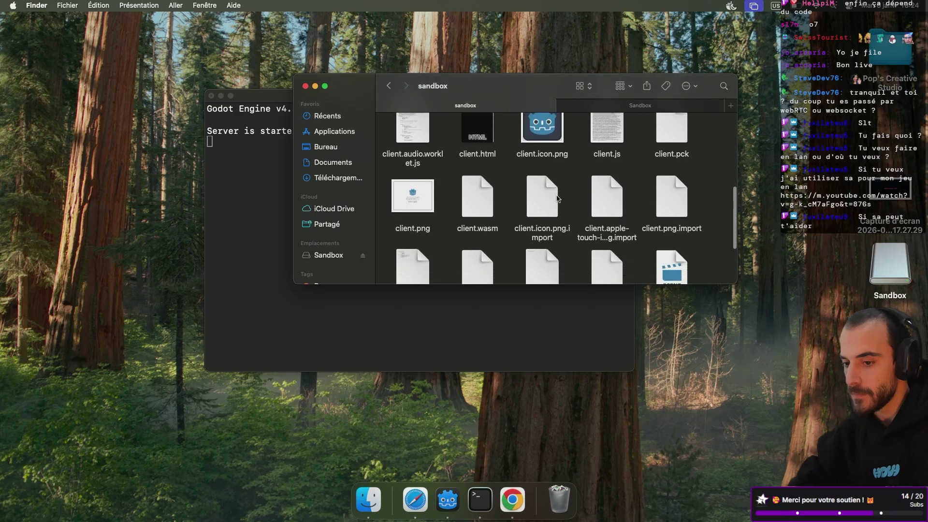
scroll(645, 264, "down", 1)
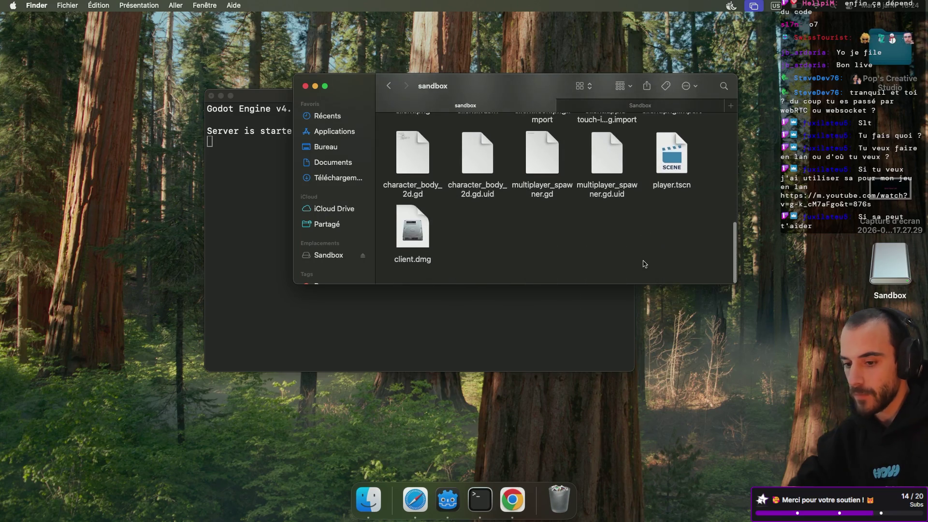
Mount client.dmg and launch the Sandbox client app from it
left_click(417, 244)
double_click(417, 244)
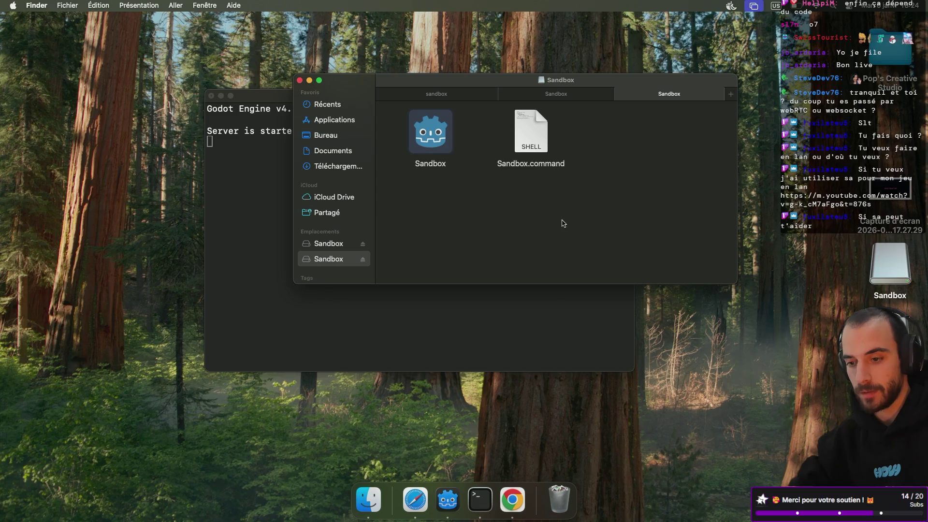
mouse_move(540, 85)
left_mouse_down()
mouse_move(640, 112)
mouse_move(633, 126)
left_mouse_up()
double_click(531, 175)
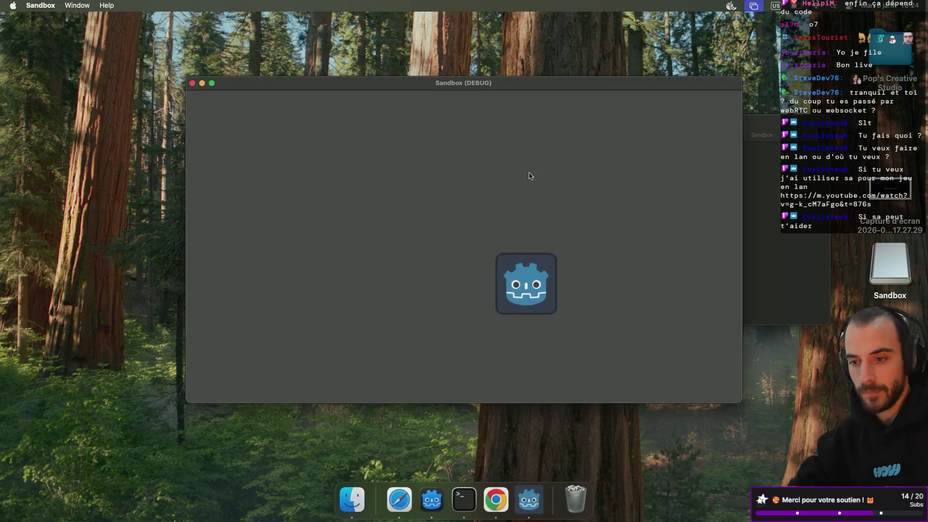
Relaunch the Sandbox client app from the mounted volume through its context menu
mouse_move(549, 85)
left_mouse_down()
mouse_move(352, 133)
mouse_move(347, 96)
mouse_move(369, 93)
mouse_move(353, 228)
mouse_move(383, 62)
left_mouse_up()
left_click(574, 128)
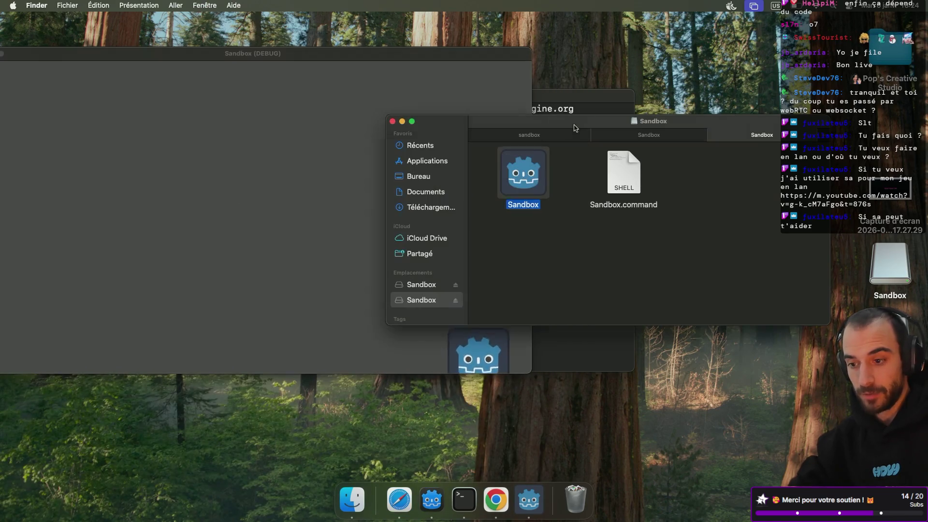
left_click_drag(621, 125, 689, 117)
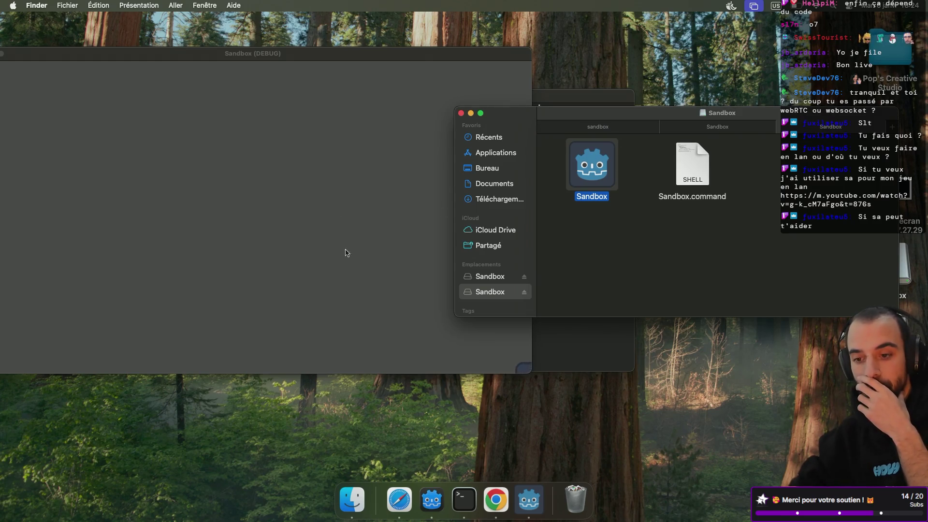
double_click(608, 165)
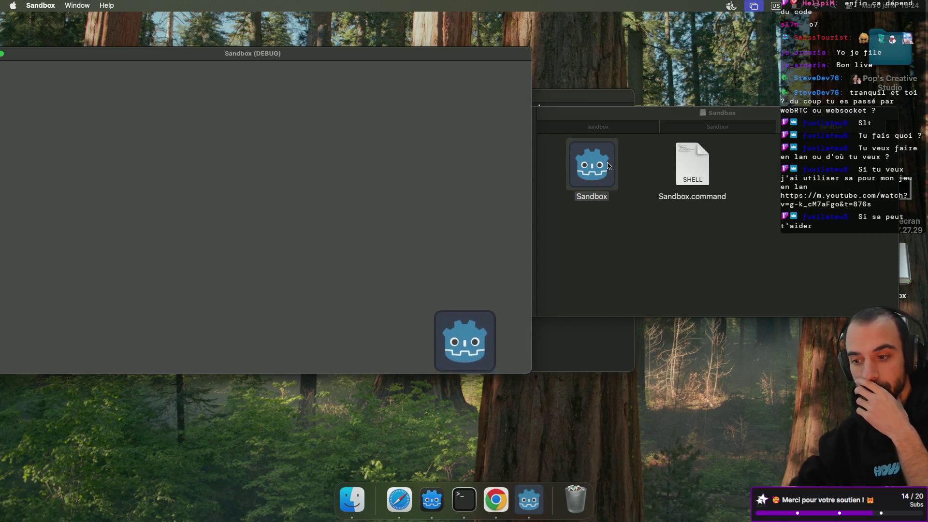
left_click(587, 186)
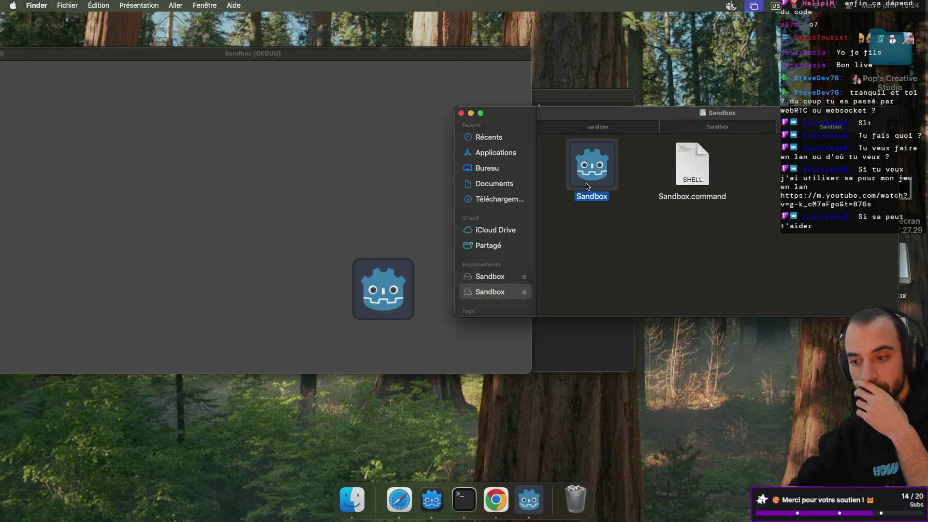
right_click(587, 186)
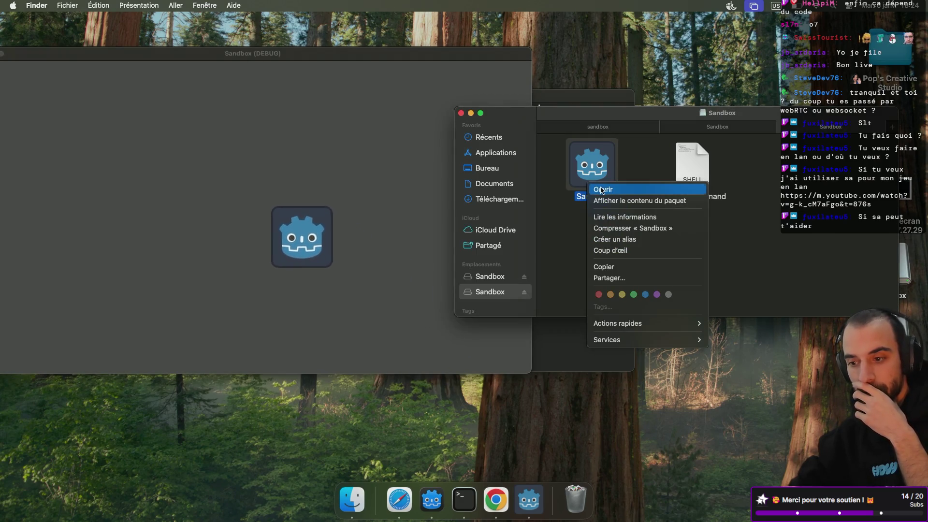
left_click(601, 190)
Move the game window aside and open the Sandbox app once more
mouse_move(458, 57)
left_mouse_down()
mouse_move(512, 161)
mouse_move(483, 45)
left_mouse_up()
left_click(602, 162)
right_click(605, 159)
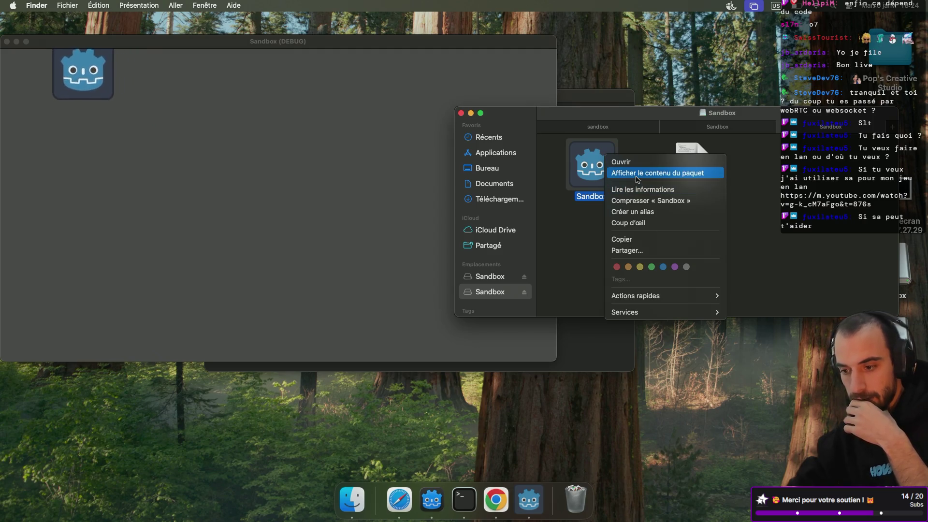
left_click(661, 161)
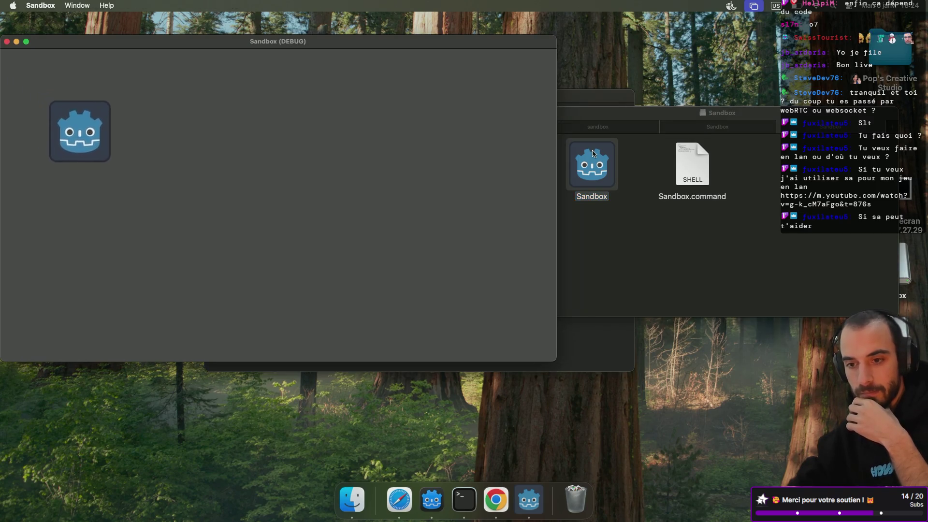
Run the project from the editor alongside the exported client, then stop it
key("ctrl+Right")
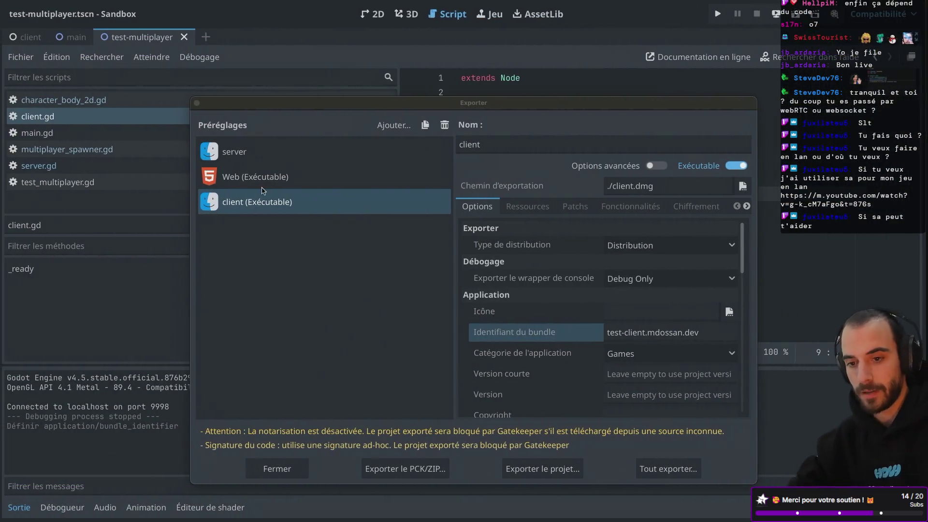
left_click(197, 103)
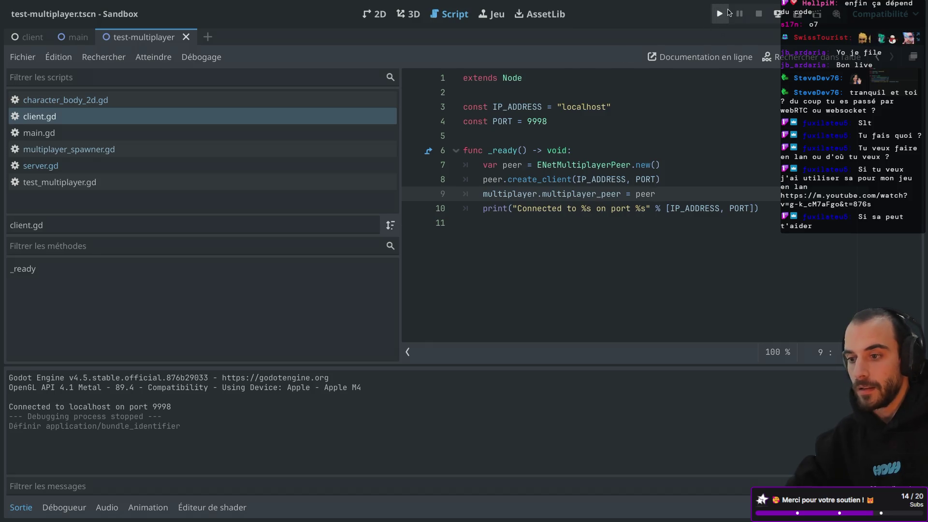
left_click(728, 12)
key("ctrl+Left")
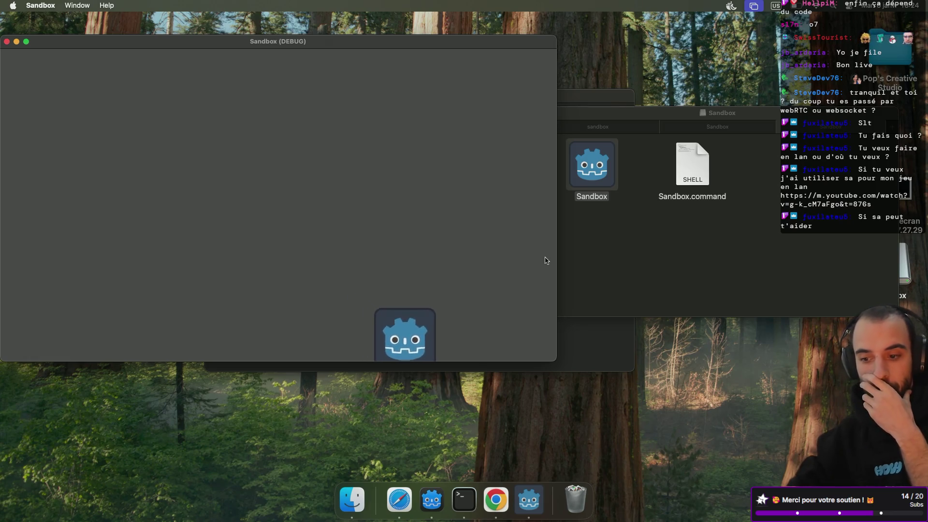
key("ctrl+Right")
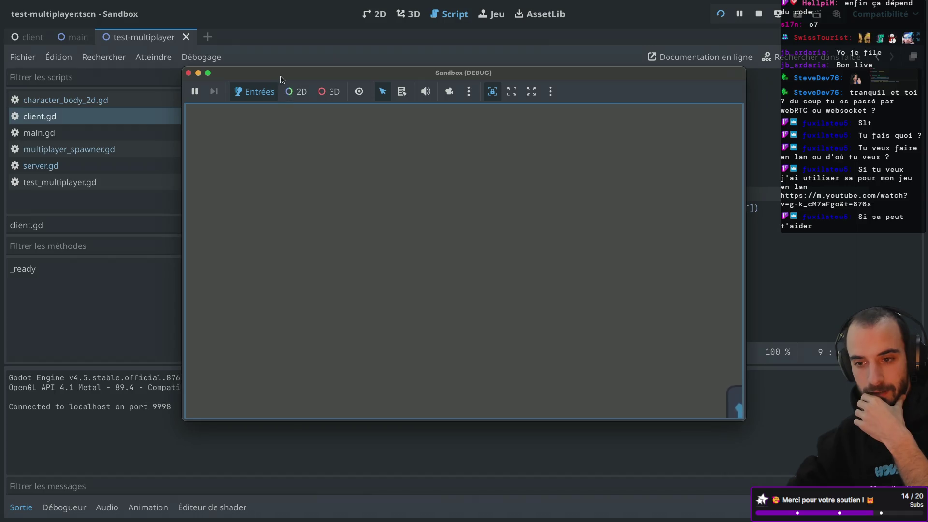
left_click_drag(281, 79, 355, 90)
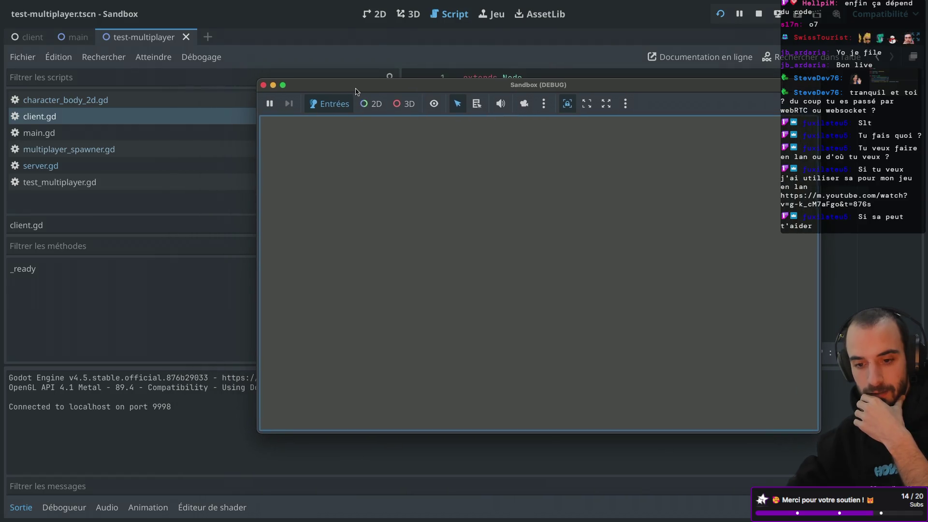
left_click(263, 86)
Quit the exported Sandbox client and move the server terminal to the left
key("ctrl+Right")
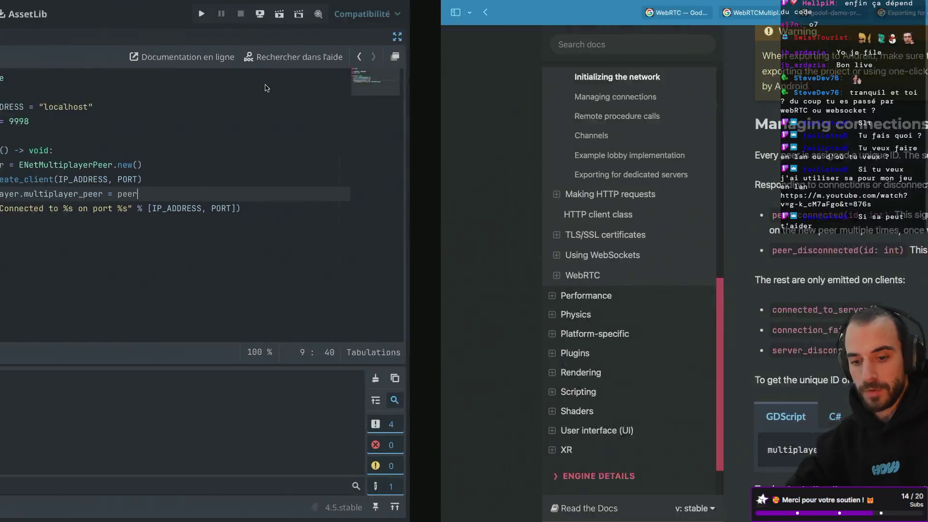
key("ctrl+Left")
key("ctrl+Left")
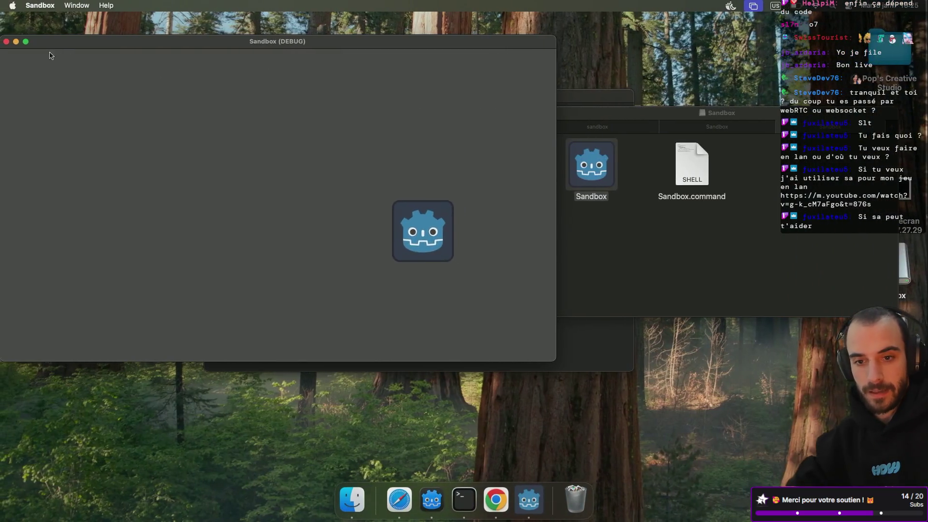
left_click(9, 42)
left_click(348, 112)
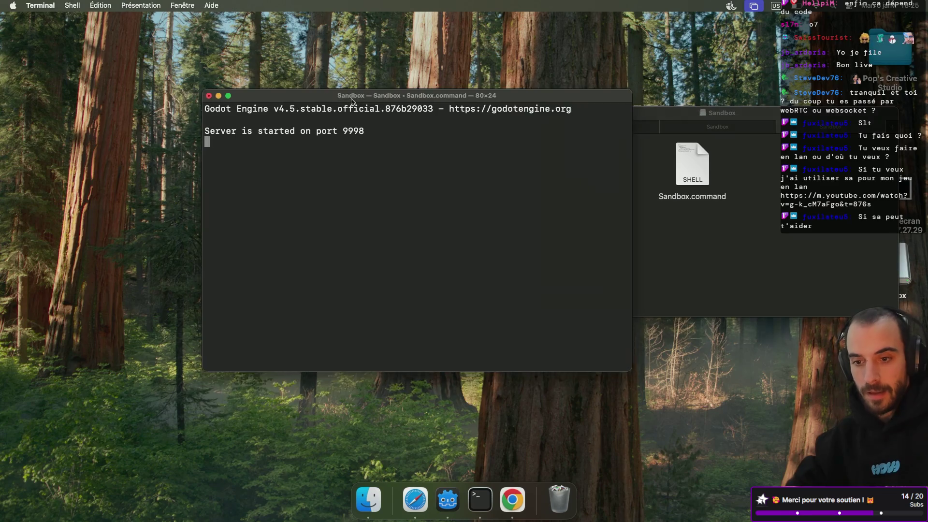
left_click_drag(348, 96, 230, 132)
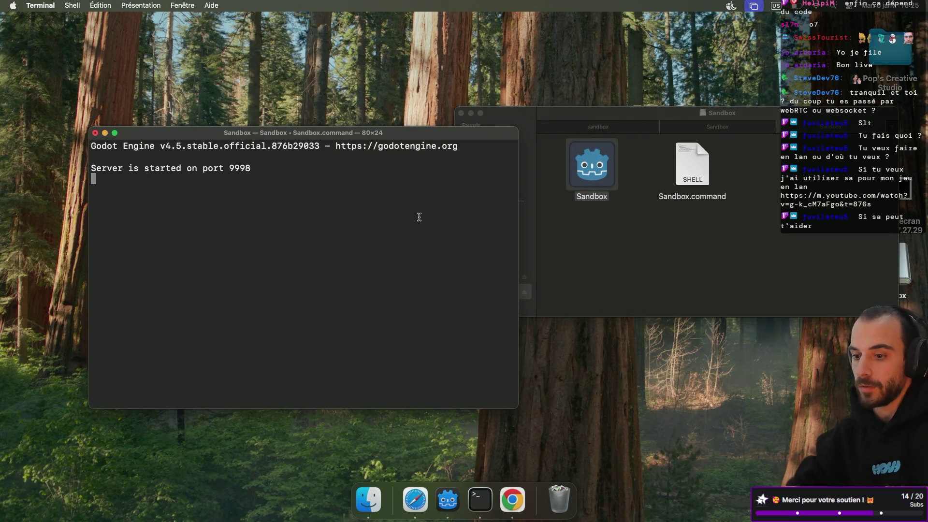
key("ctrl+Right")
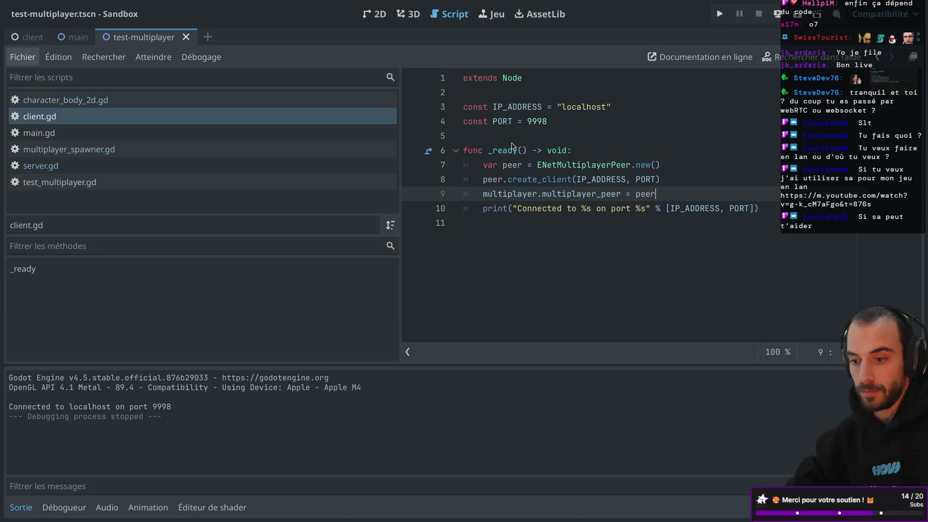
key("ctrl+Right")
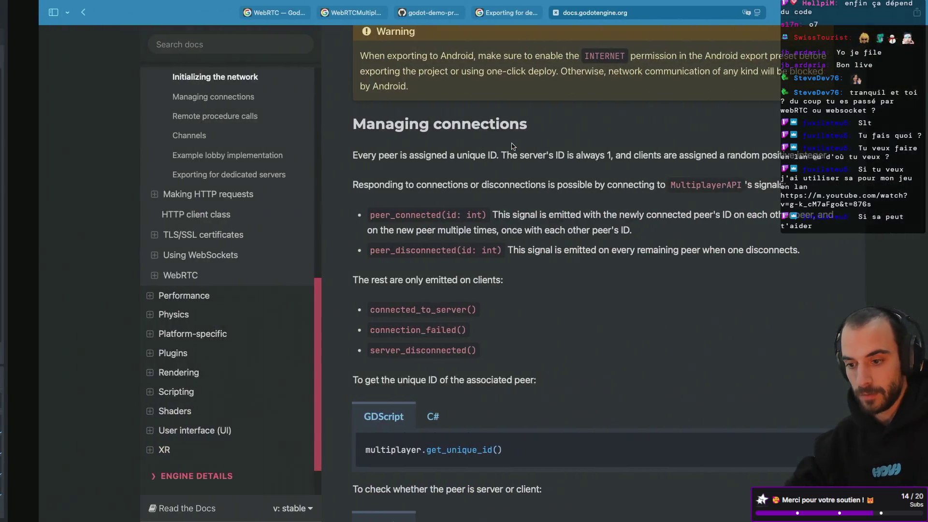
Scroll to Managing connections, select peer_connected, and switch back to the Godot editor
scroll(522, 269, "down", 5)
scroll(522, 269, "down", 3)
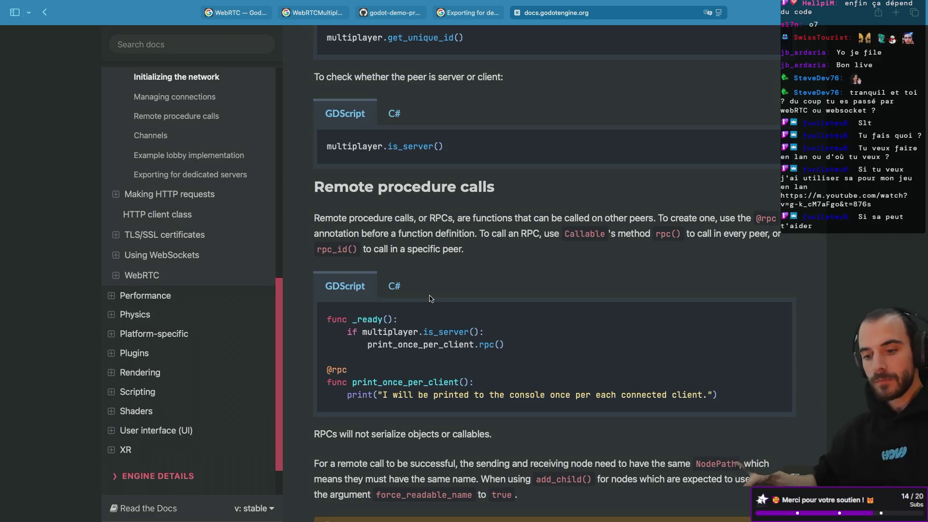
scroll(431, 298, "down", 1)
scroll(431, 299, "down", 2)
scroll(431, 298, "up", 9)
scroll(431, 298, "up", 3)
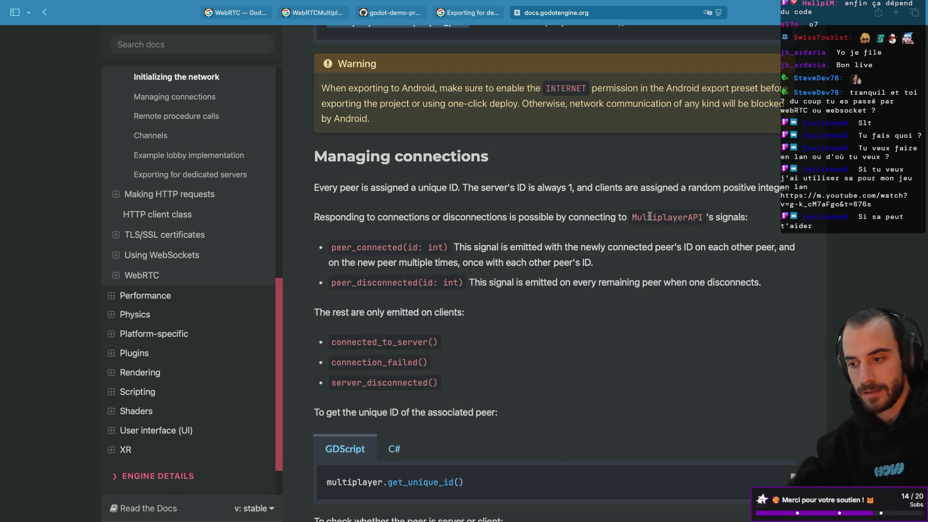
double_click(373, 249)
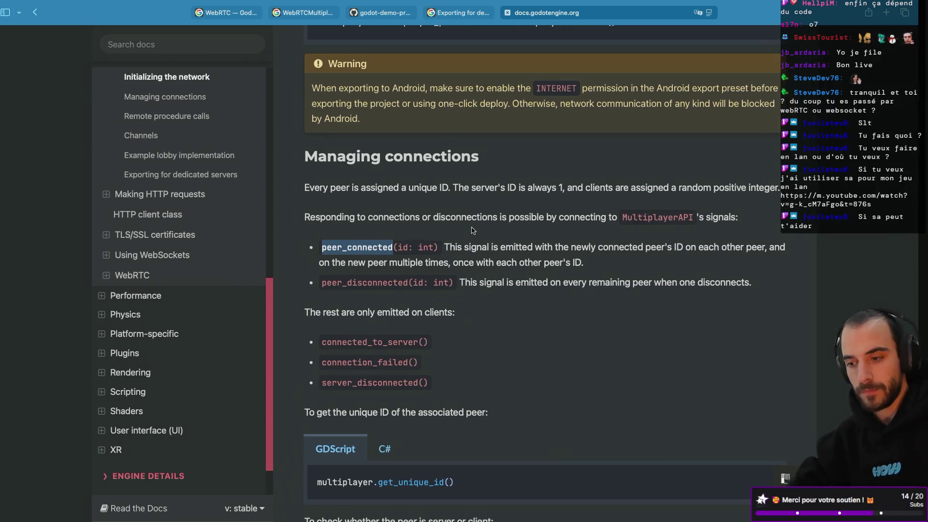
key("super+Tab")
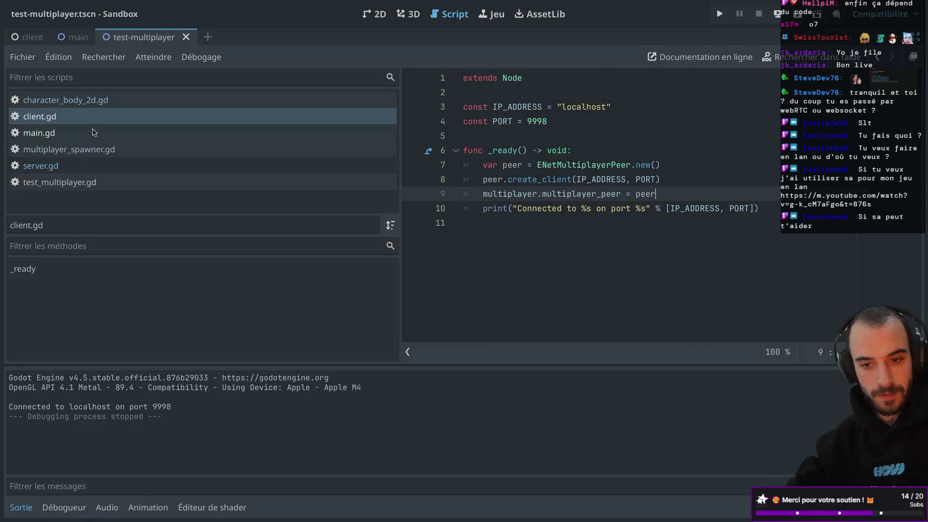
In server.gd's _ready, add multiplayer.peer_connected.connect(_peer_connected)
left_click(68, 166)
left_click(608, 133)
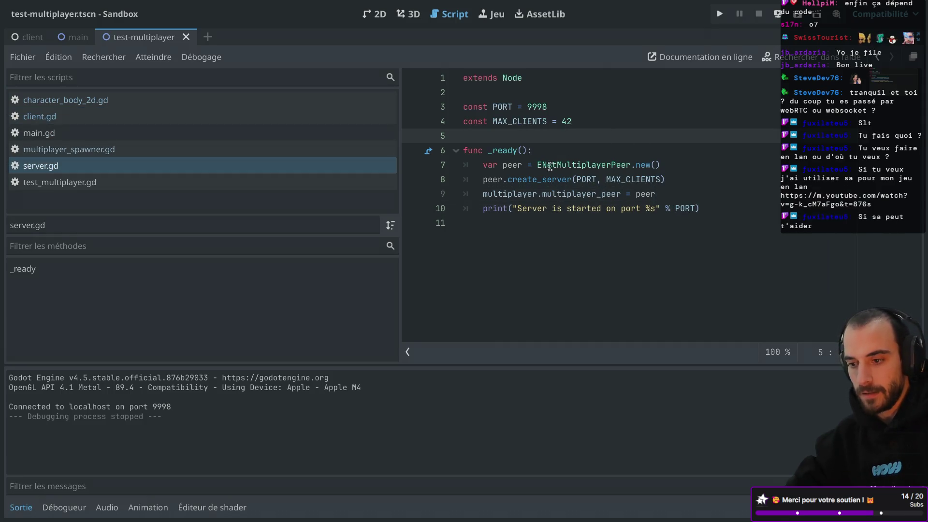
left_click(738, 212)
key("Return")
key("Return")
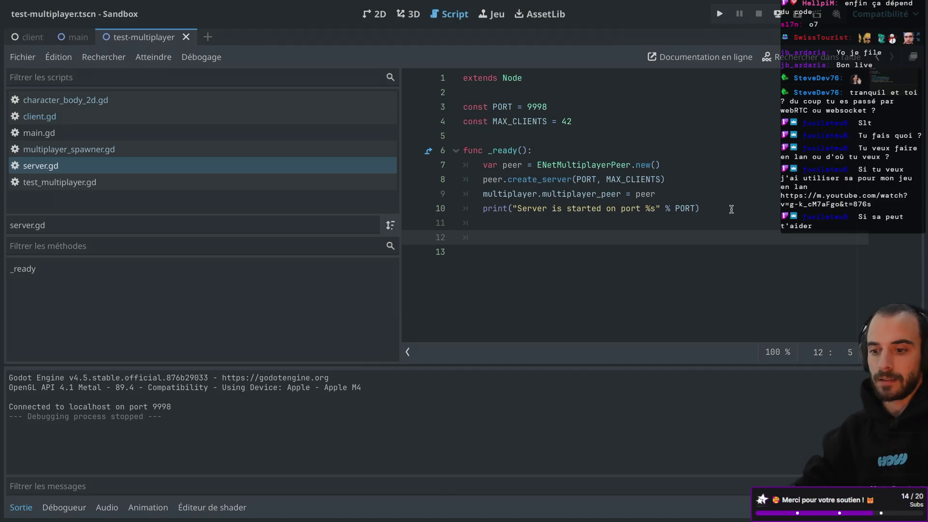
key("Return")
type(".")
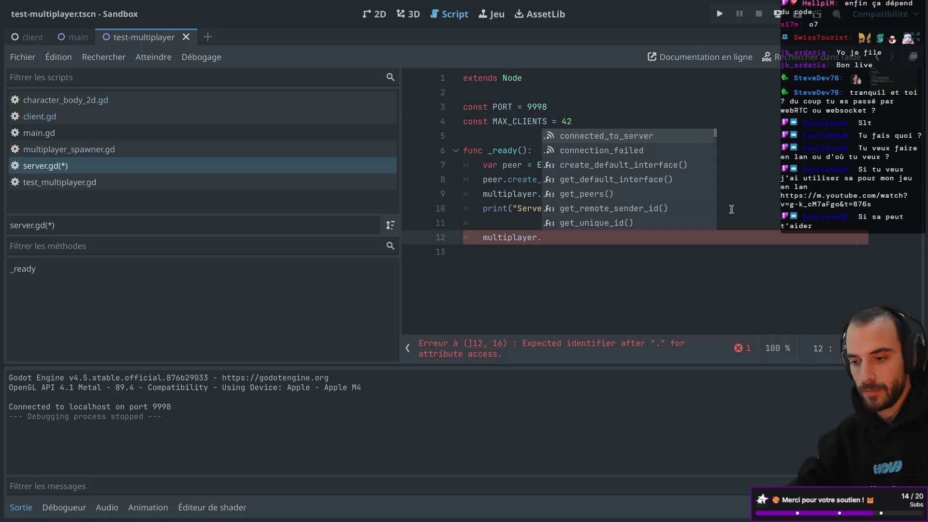
type("p")
key("Return")
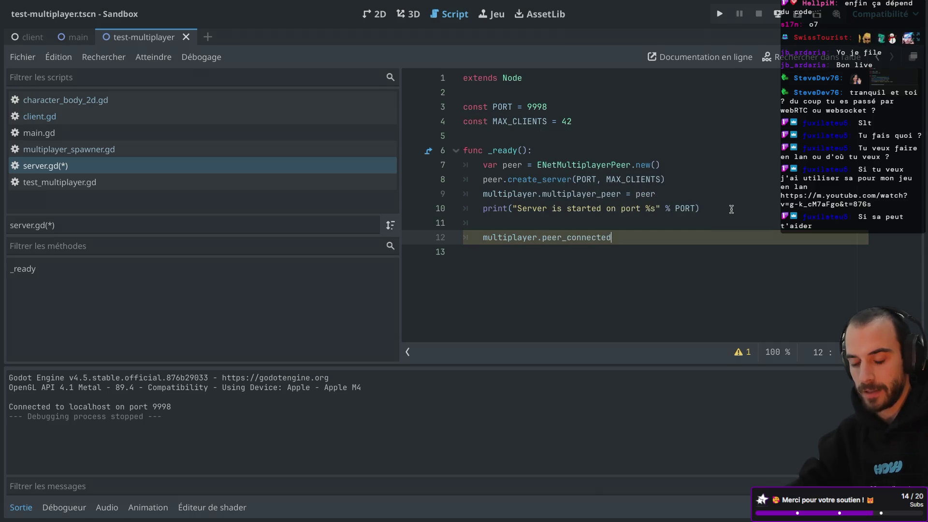
type(".")
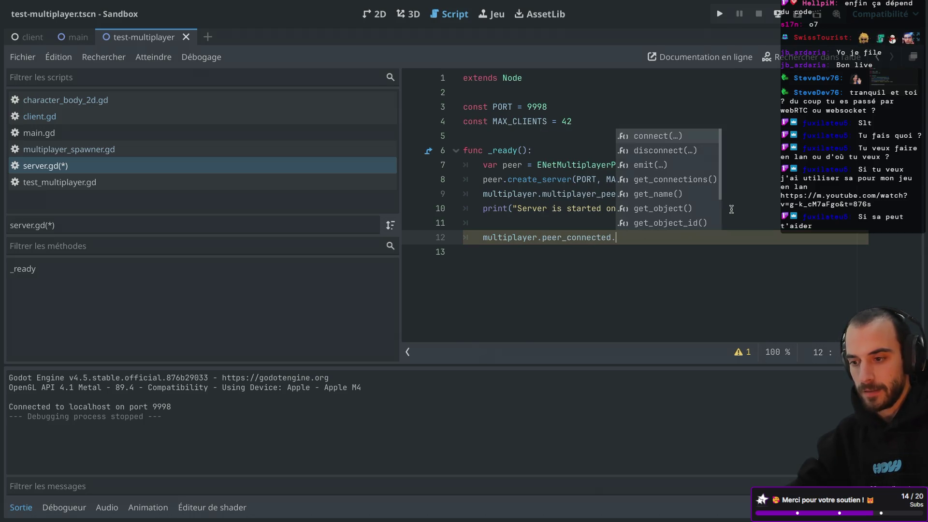
key("Return")
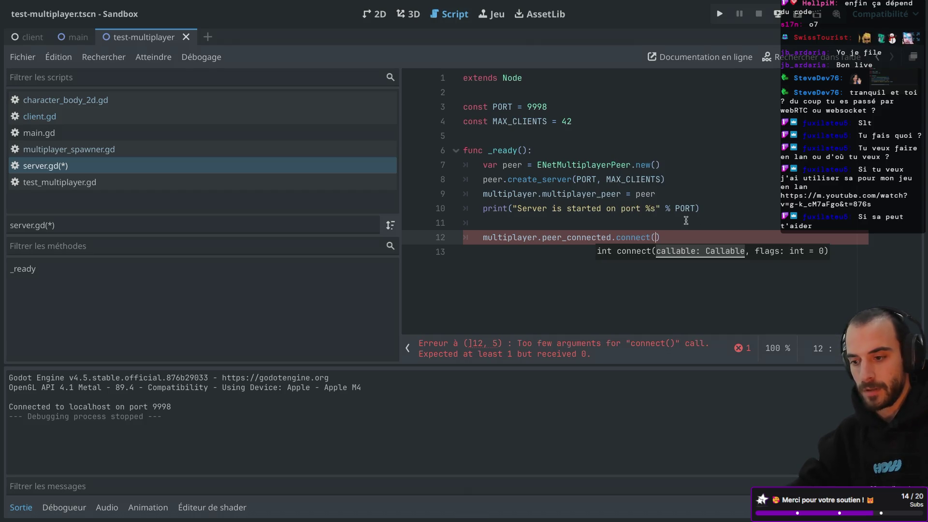
type("pee")
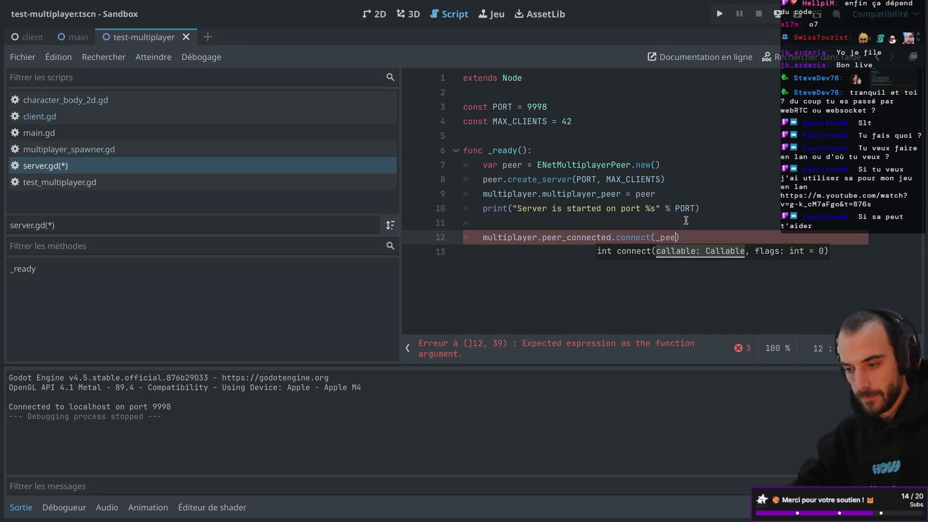
type("r_connected")
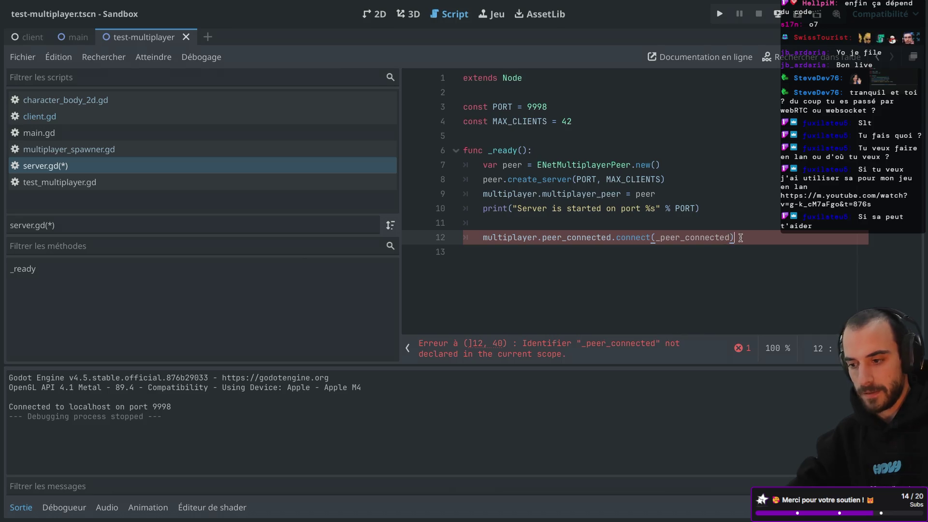
key("Return")
key("Return")
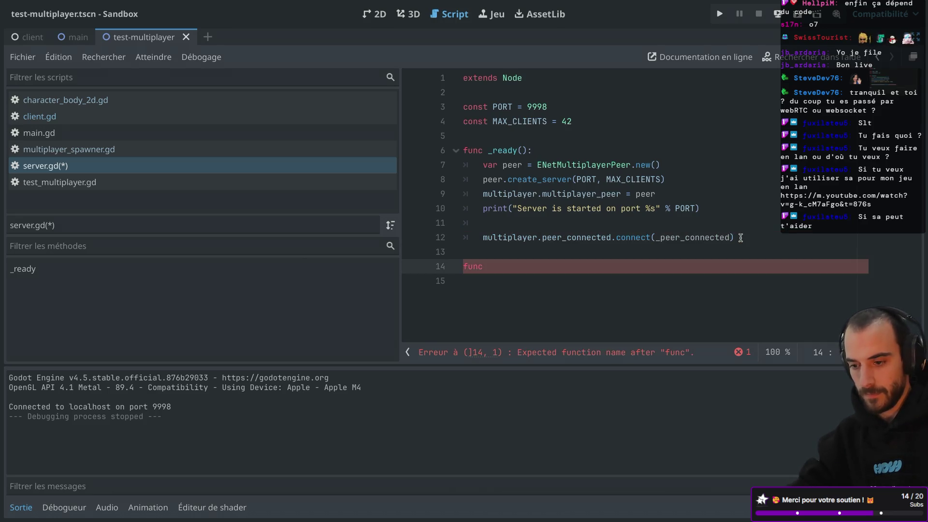
Define func _peer_connected(id: int) that prints the peer id, then save server.gd
type("ee")
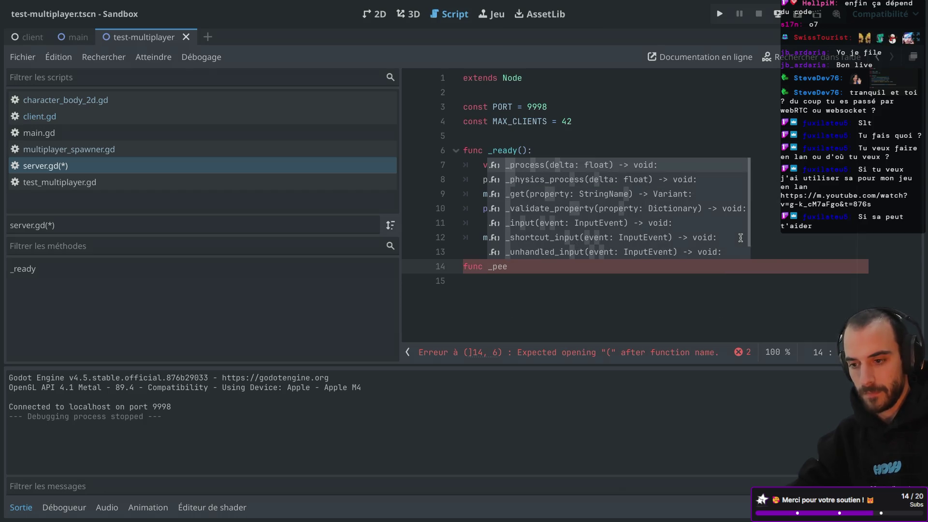
type("r_connected(")
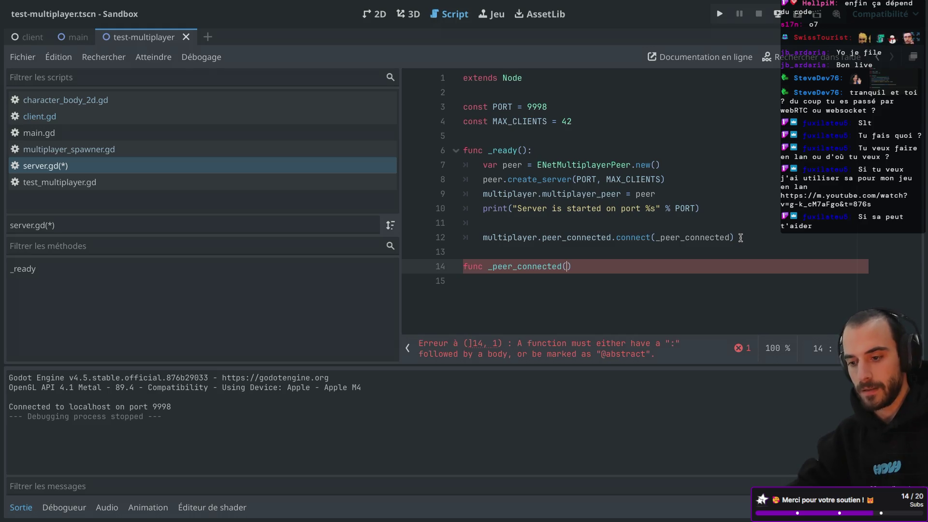
type("nt)")
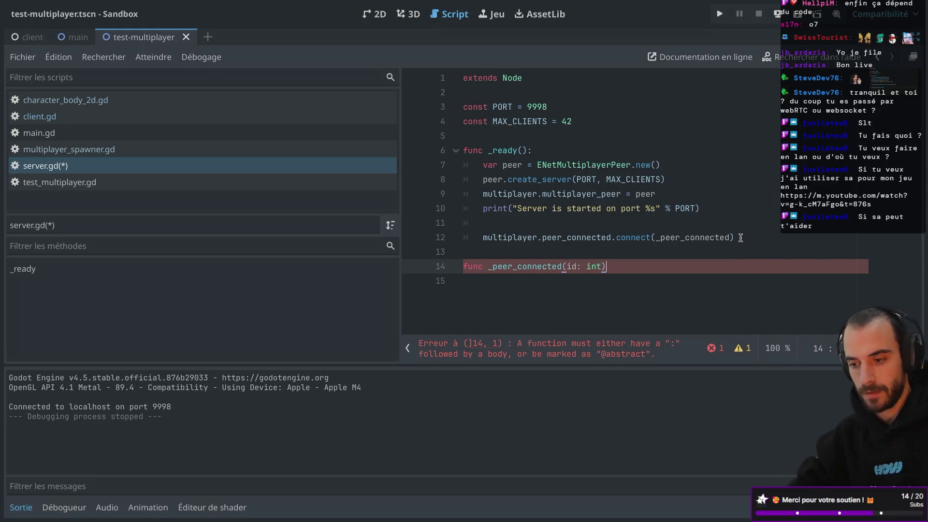
key("Return")
type("print(\"Peer connected %s")
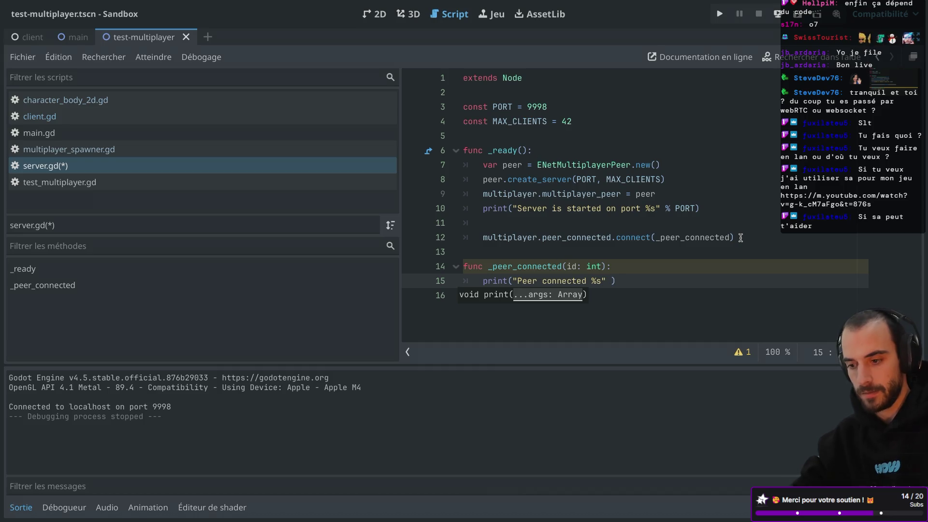
type("id")
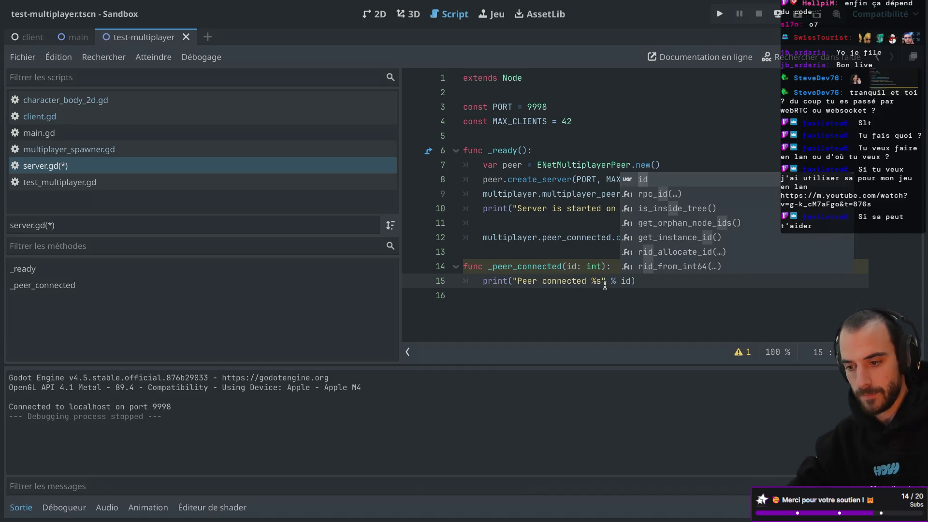
key("ctrl+s")
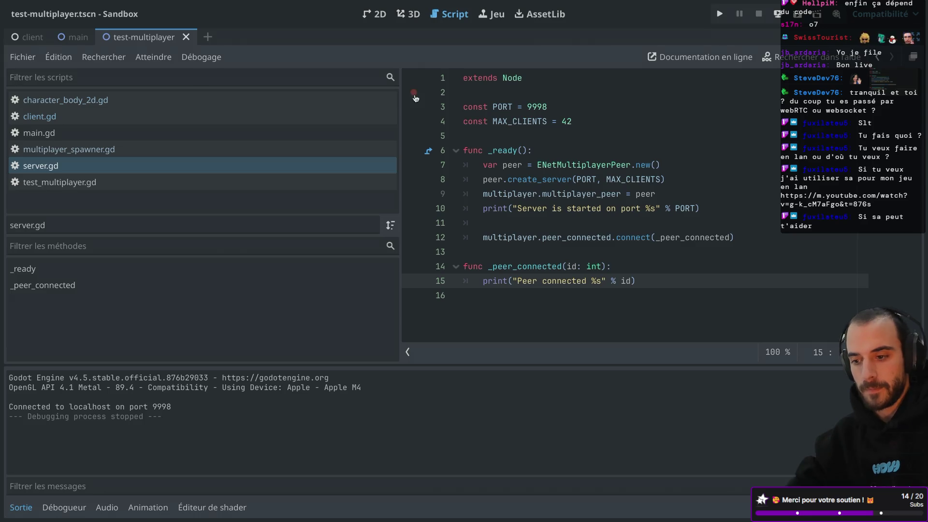
Export the server preset to server.dmg in the sandbox folder, overwriting the old file
left_click(75, 5)
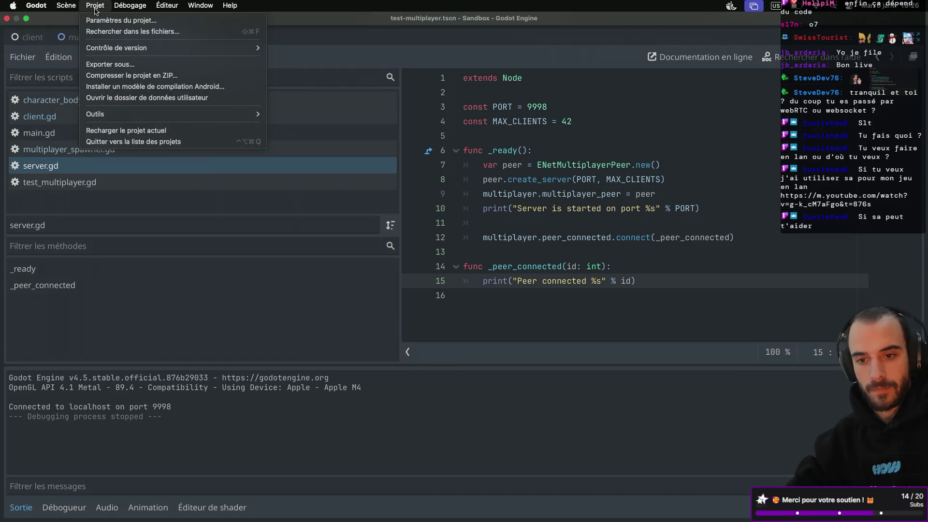
left_click(116, 65)
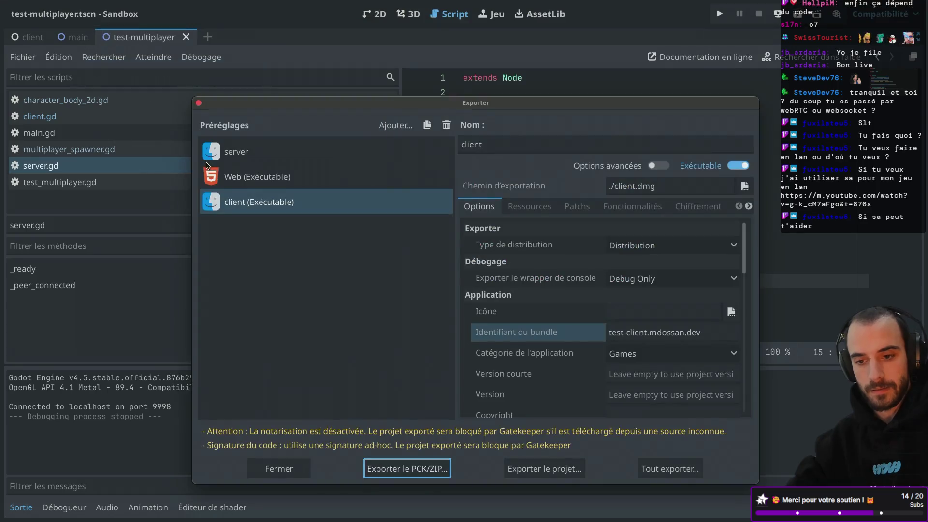
left_click(268, 158)
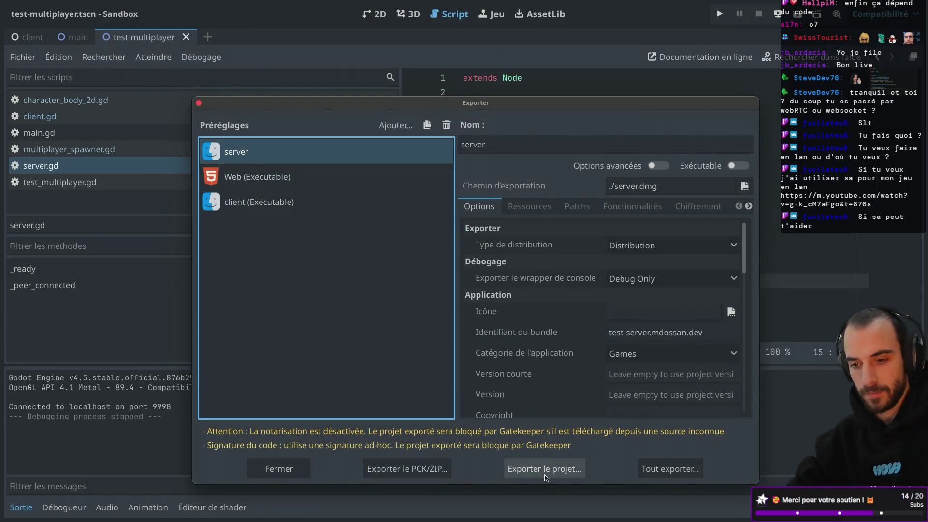
left_click(546, 468)
left_click(577, 452)
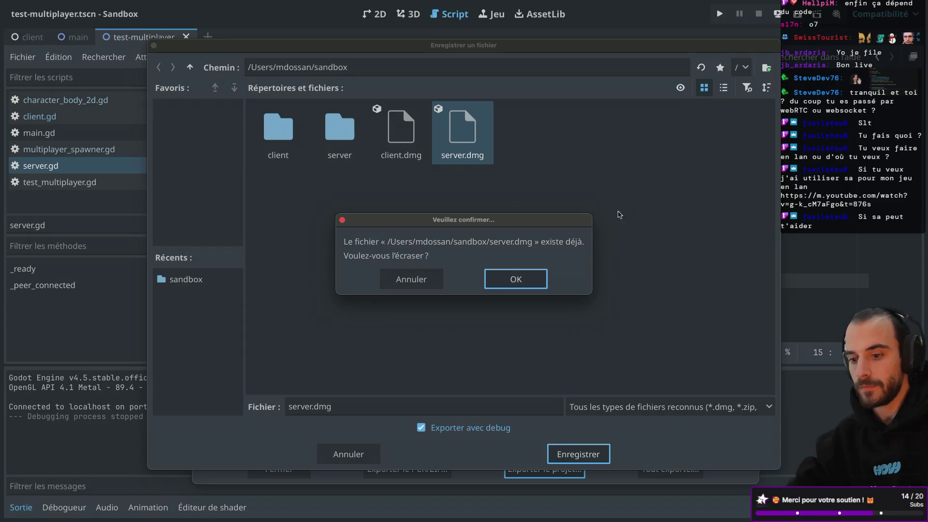
left_click(519, 278)
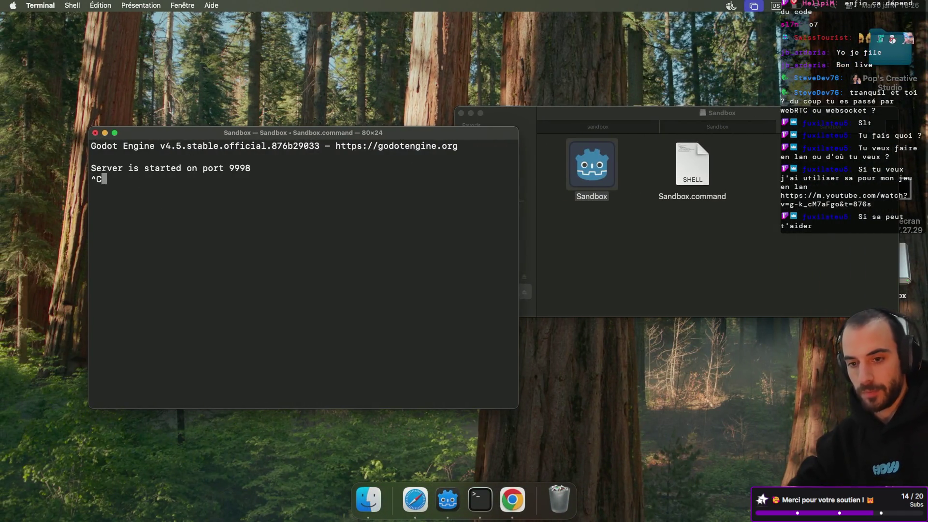
Close the finished Terminal and extra Sandbox tabs, and eject the old volume
left_click(95, 133)
left_click_drag(584, 132, 498, 126)
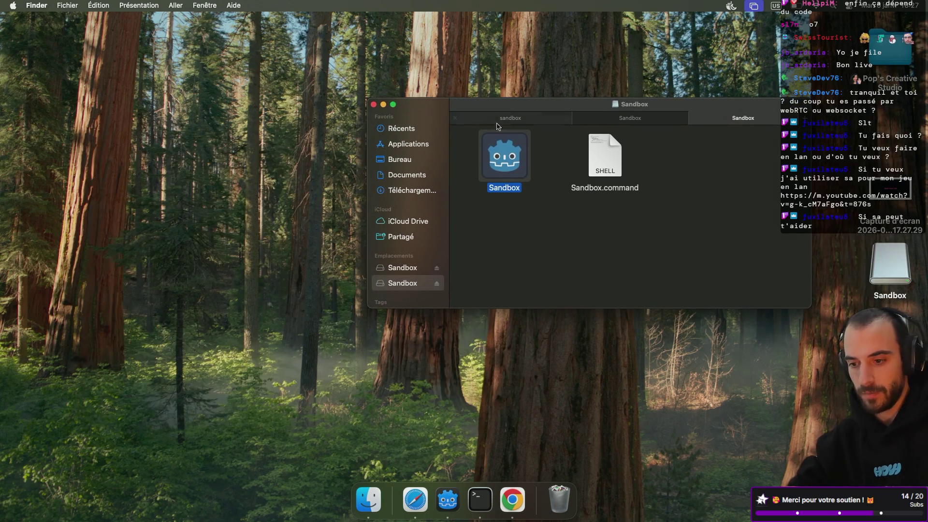
left_click(695, 120)
left_click(636, 119)
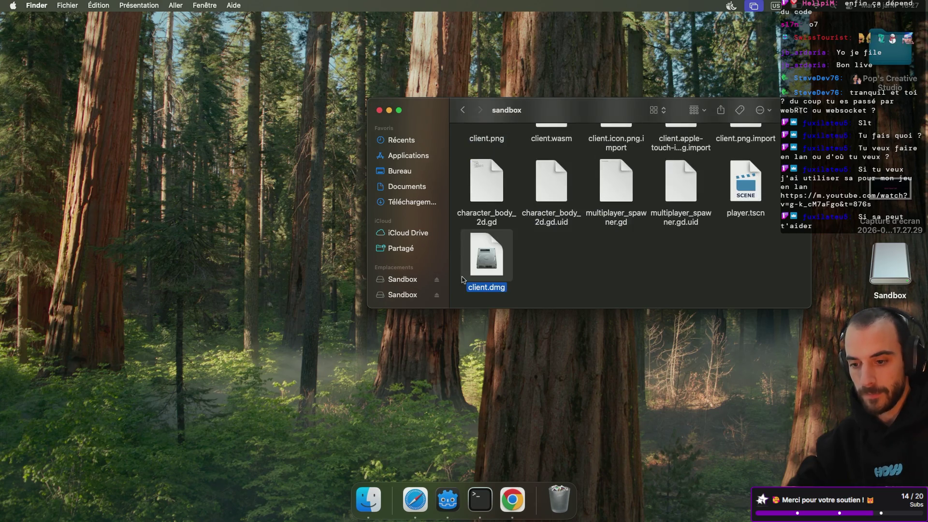
left_click(436, 280)
Mount the new server.dmg, launch its Sandbox.command server, and return to Godot
scroll(587, 249, "up", 5)
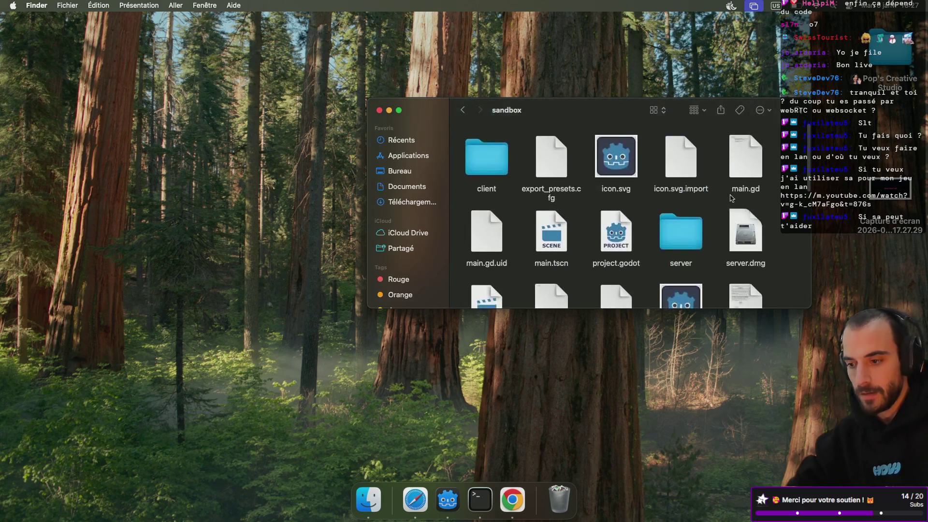
left_click(744, 239)
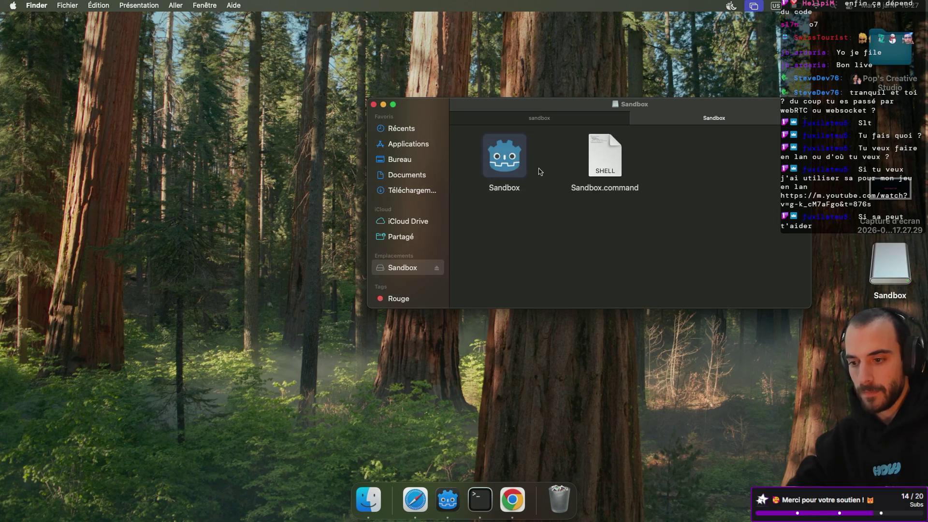
double_click(601, 166)
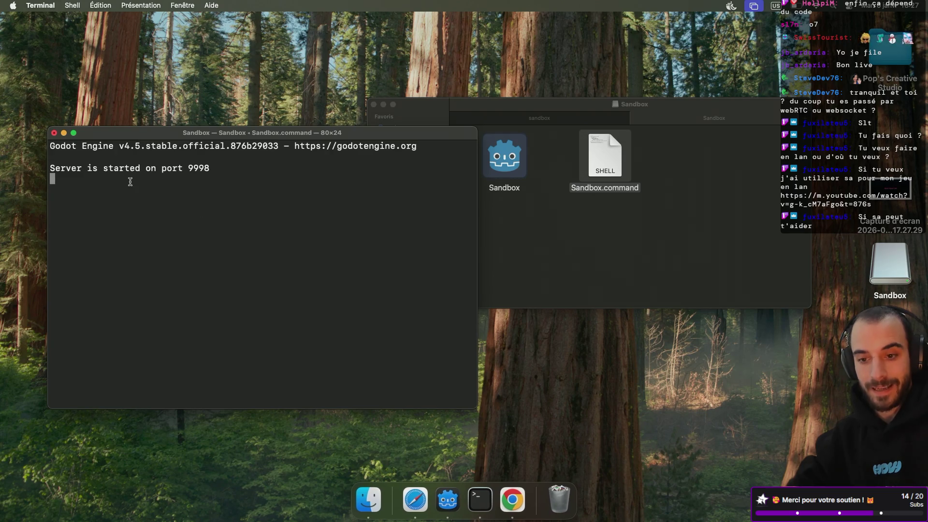
key("super+Tab")
left_click(200, 103)
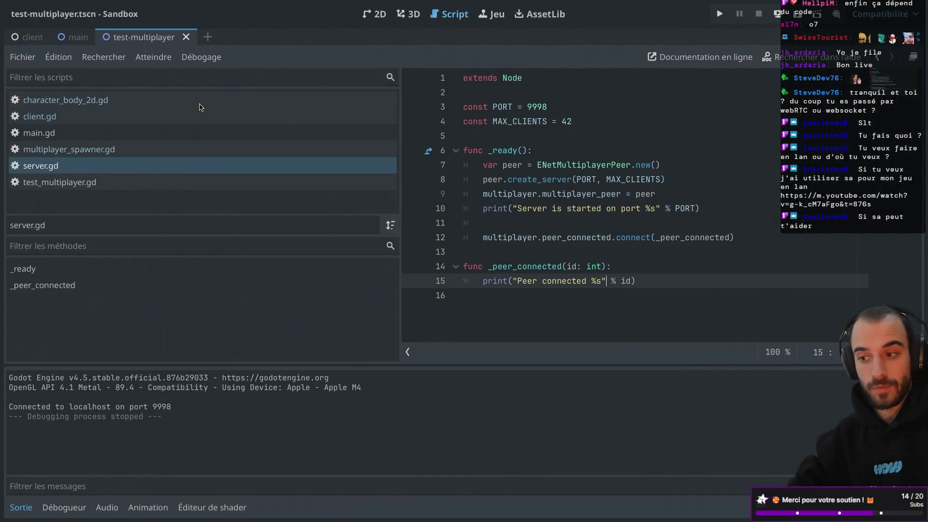
Test-run the project, confirm the terminal logs 'Peer connected' with an ID, then stop and restore docks
left_click(720, 14)
key("super+Tab")
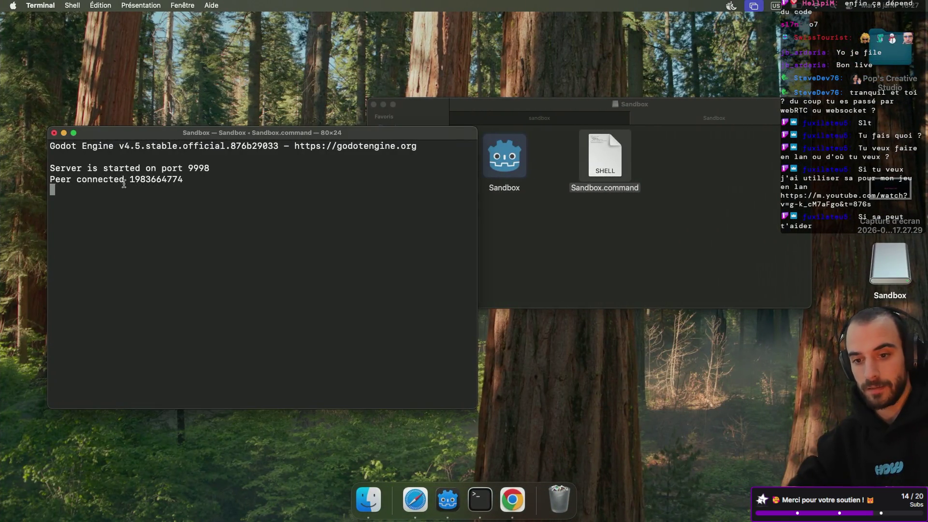
double_click(129, 181)
left_click(220, 190)
key("super+Tab")
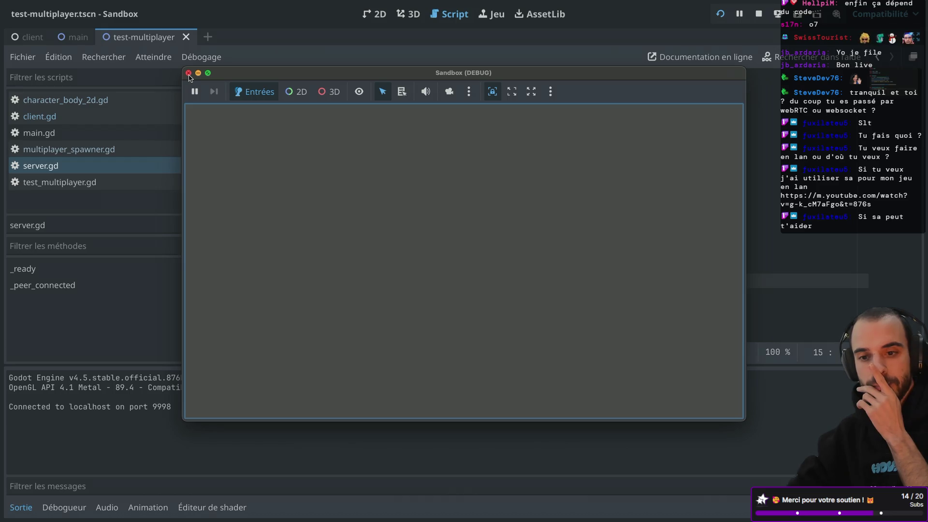
left_click(188, 74)
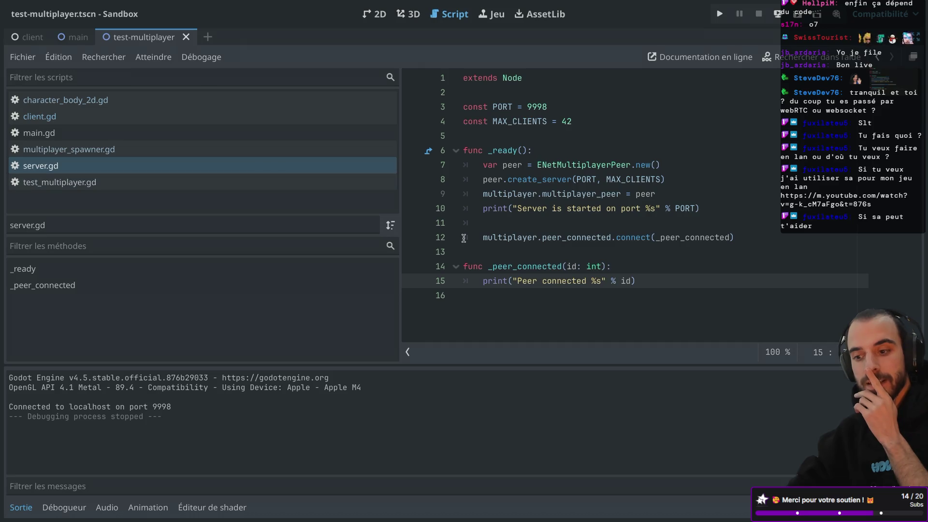
key("ctrl+super+d")
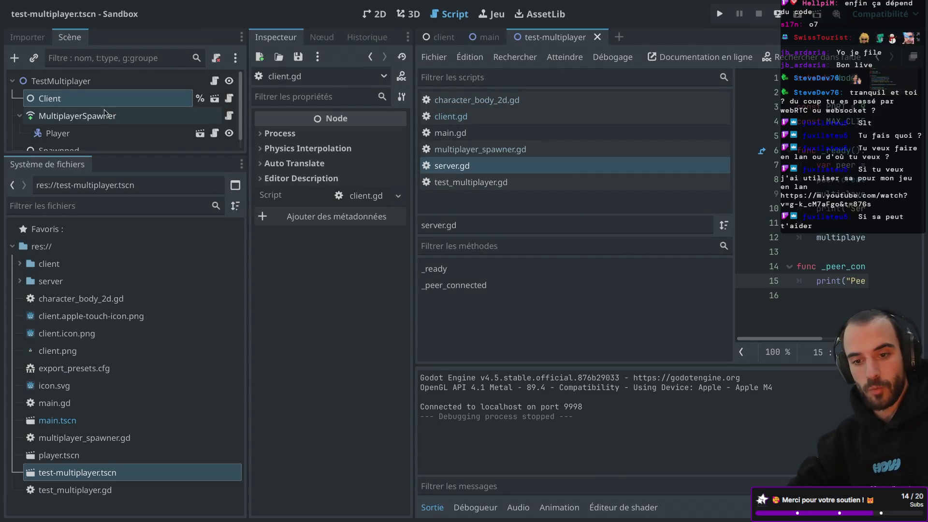
Select the Player CharacterBody2D node, run and close the game, then return to the Managing connections docs
scroll(71, 112, "down", 1)
left_click(62, 127)
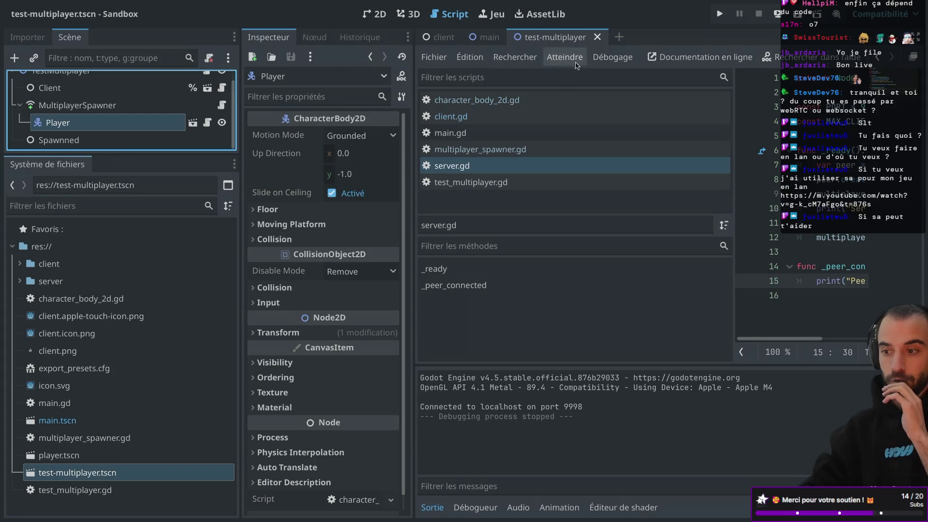
left_click(720, 14)
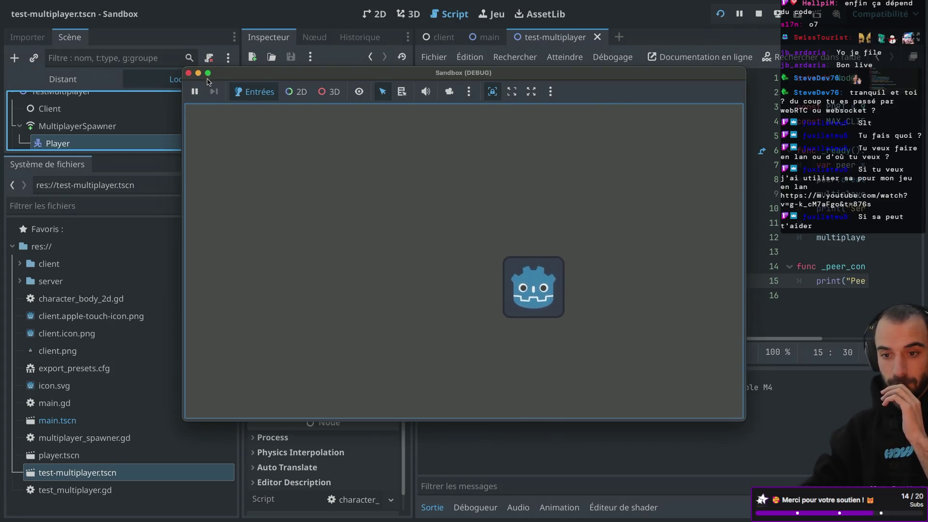
left_click(189, 74)
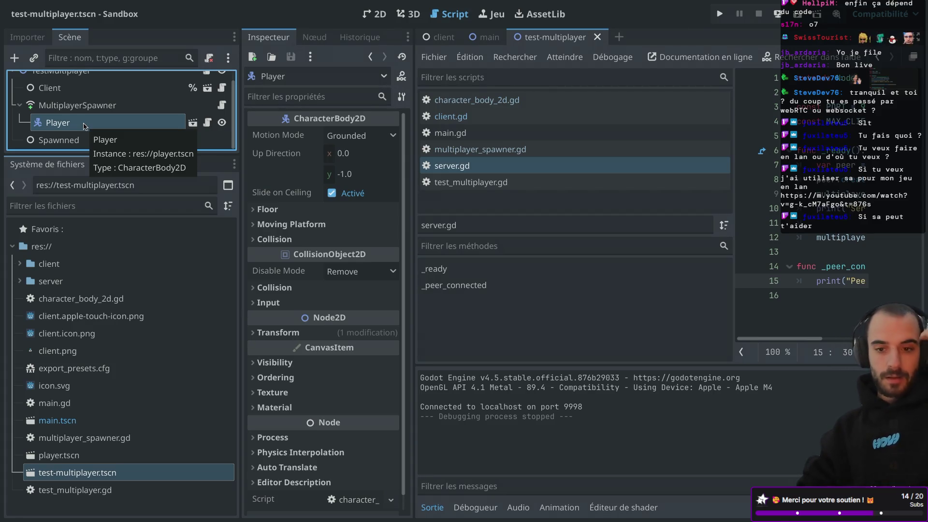
key("ctrl+Right")
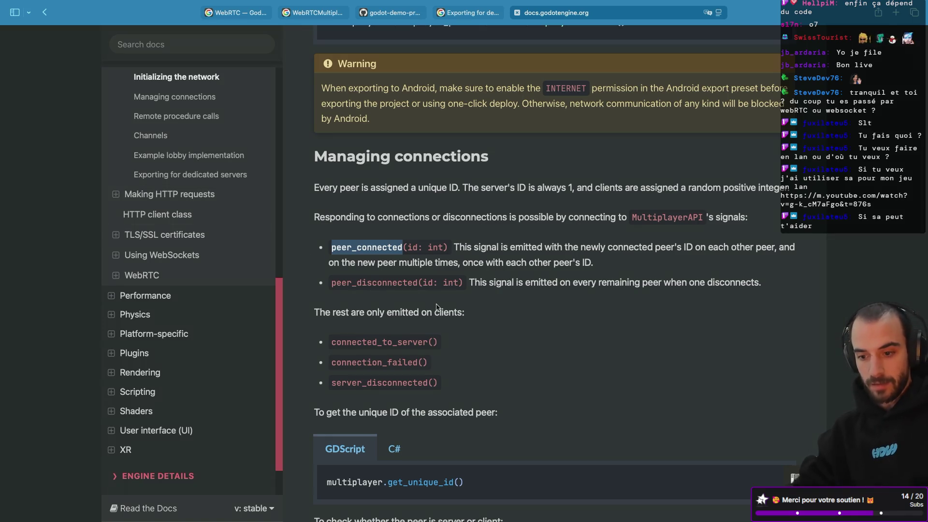
scroll(439, 251, "down", 8)
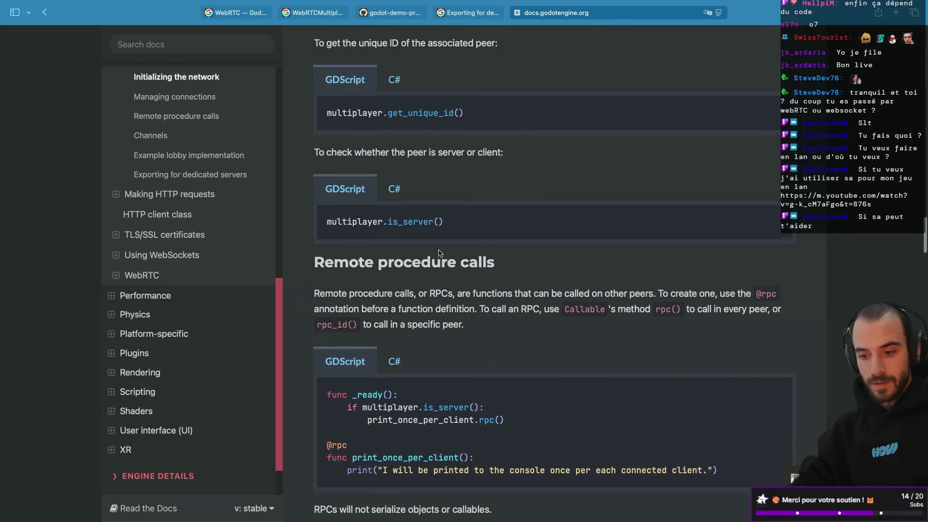
scroll(439, 252, "down", 3)
scroll(439, 253, "down", 12)
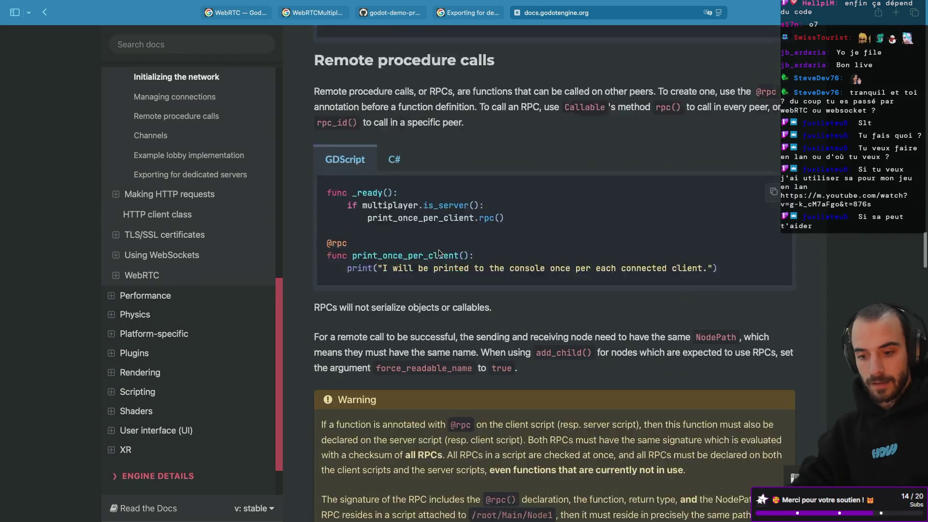
scroll(440, 253, "down", 3)
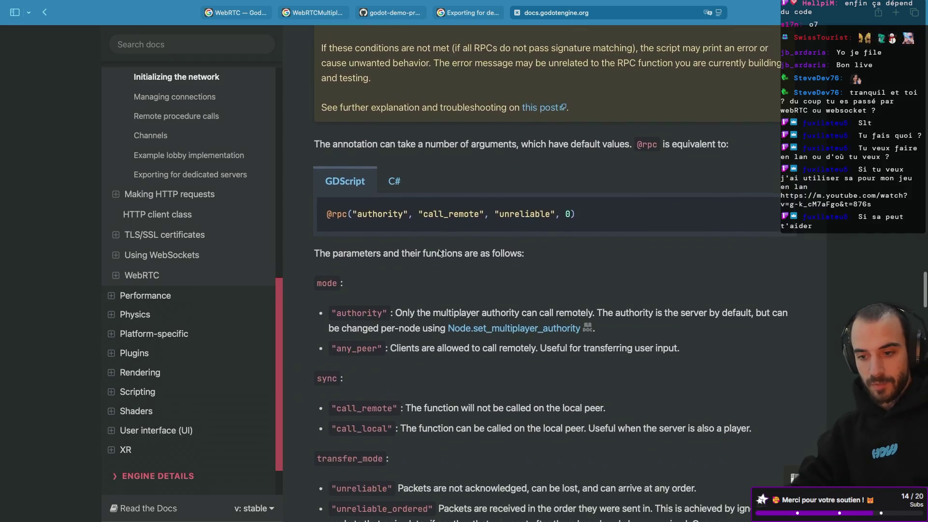
scroll(440, 253, "down", 10)
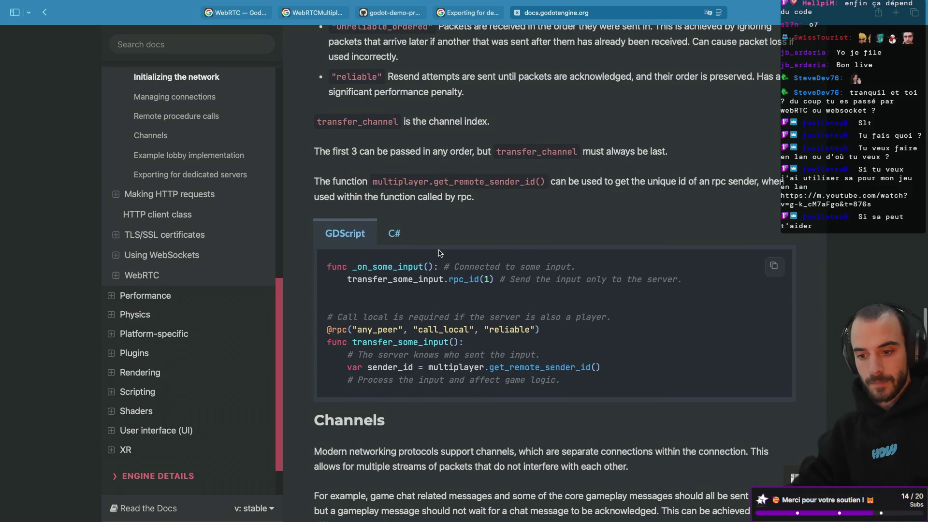
scroll(440, 252, "down", 9)
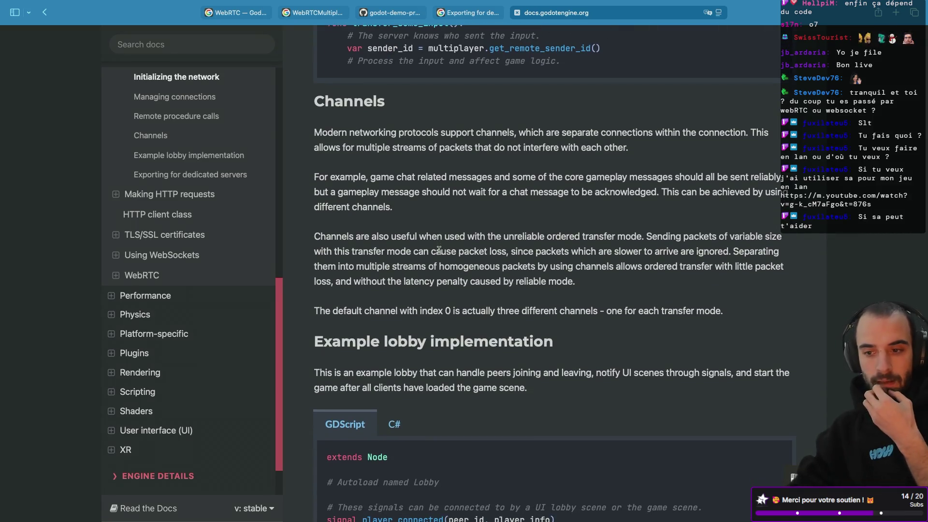
scroll(439, 250, "down", 8)
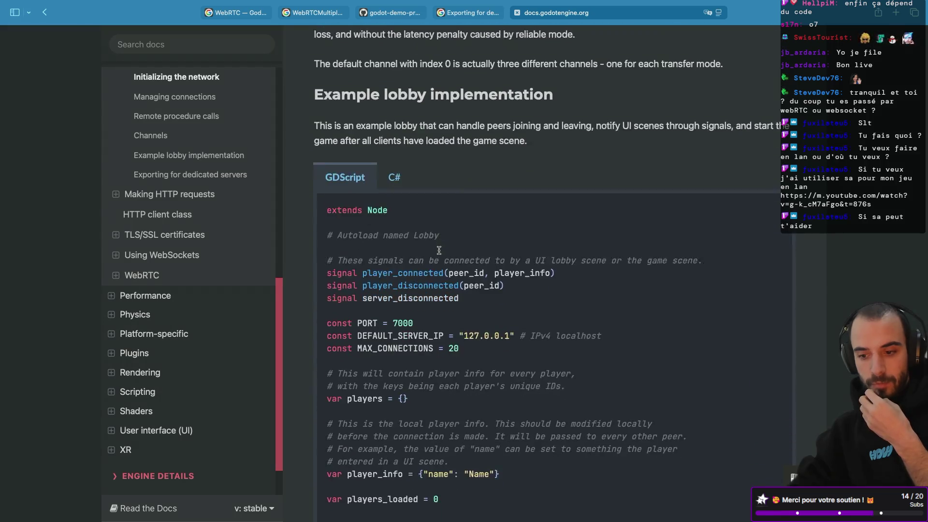
scroll(440, 251, "down", 4)
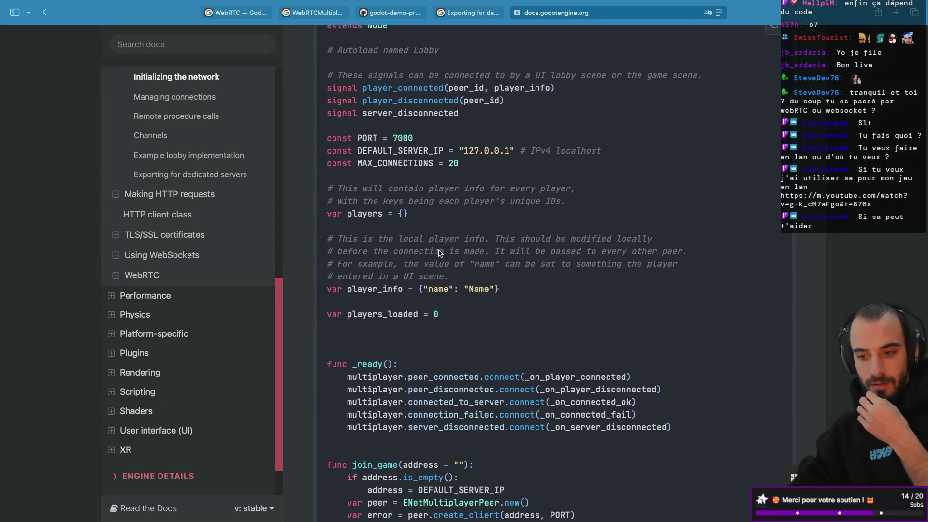
scroll(440, 252, "down", 20)
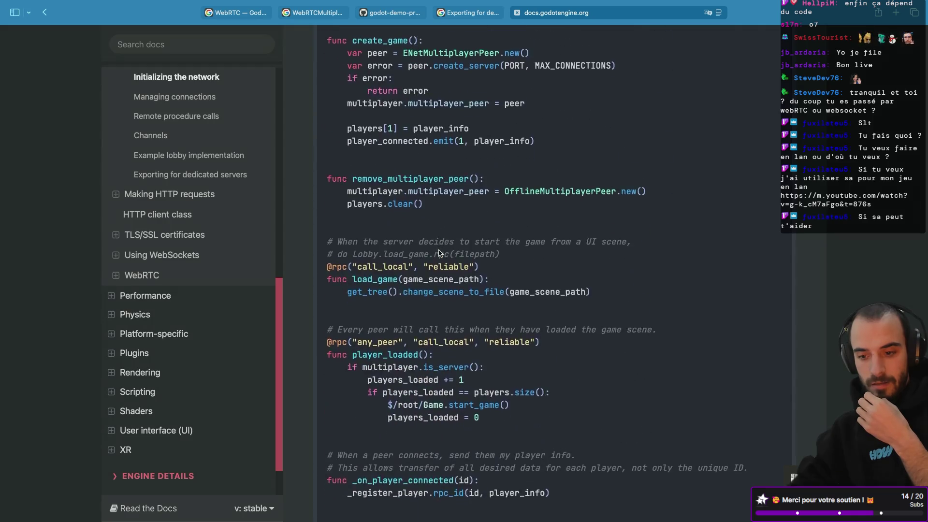
scroll(439, 252, "down", 5)
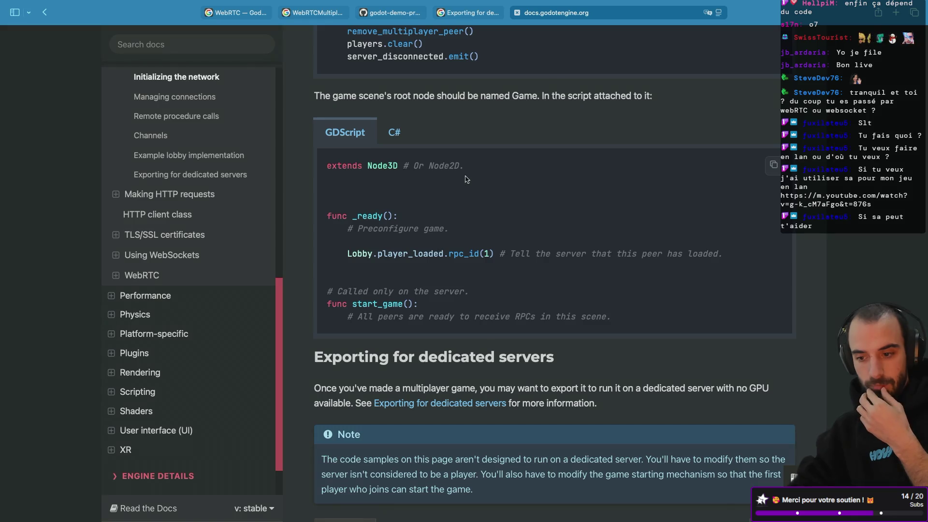
scroll(467, 179, "down", 3)
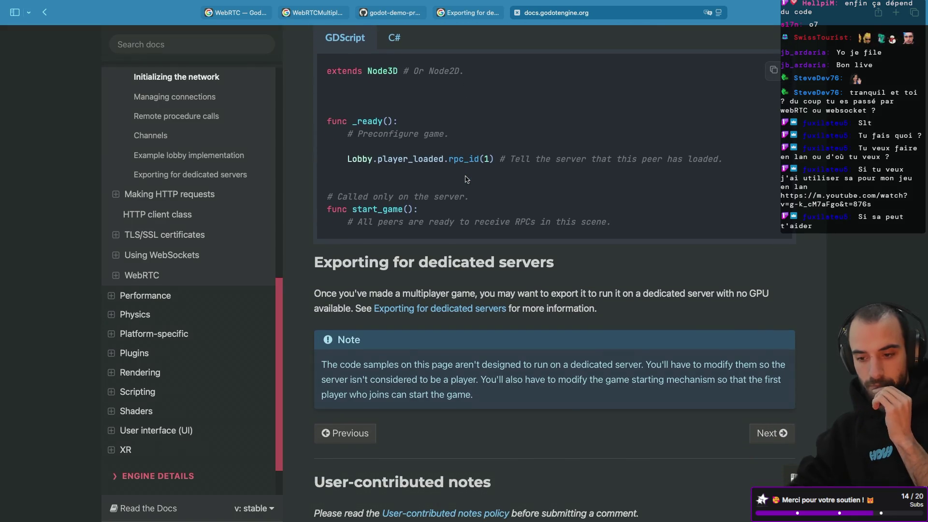
scroll(467, 180, "down", 5)
scroll(467, 180, "up", 20)
scroll(466, 180, "up", 15)
scroll(466, 179, "up", 14)
scroll(466, 177, "up", 7)
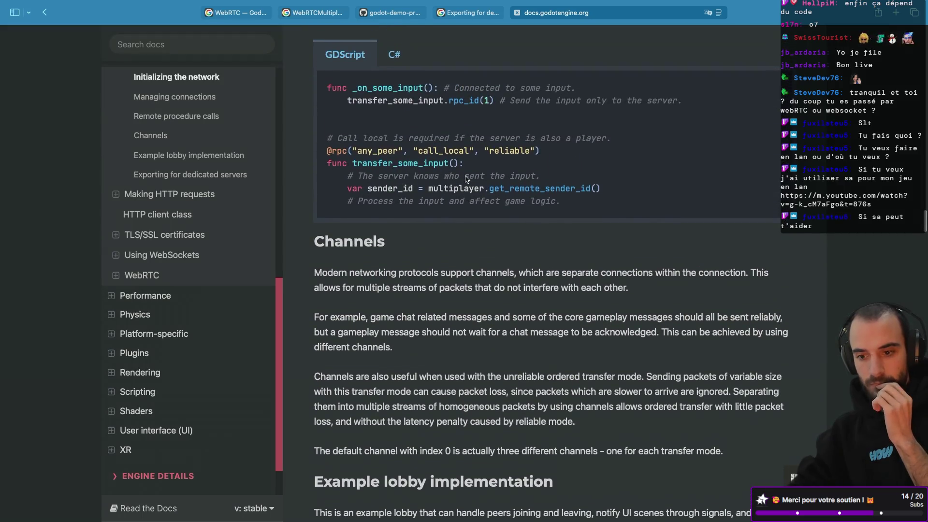
scroll(467, 179, "up", 4)
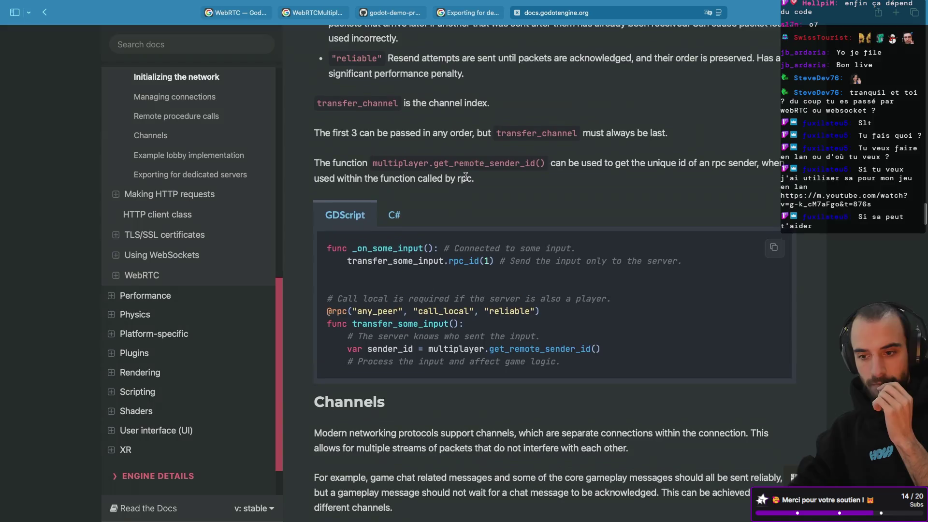
scroll(466, 177, "up", 3)
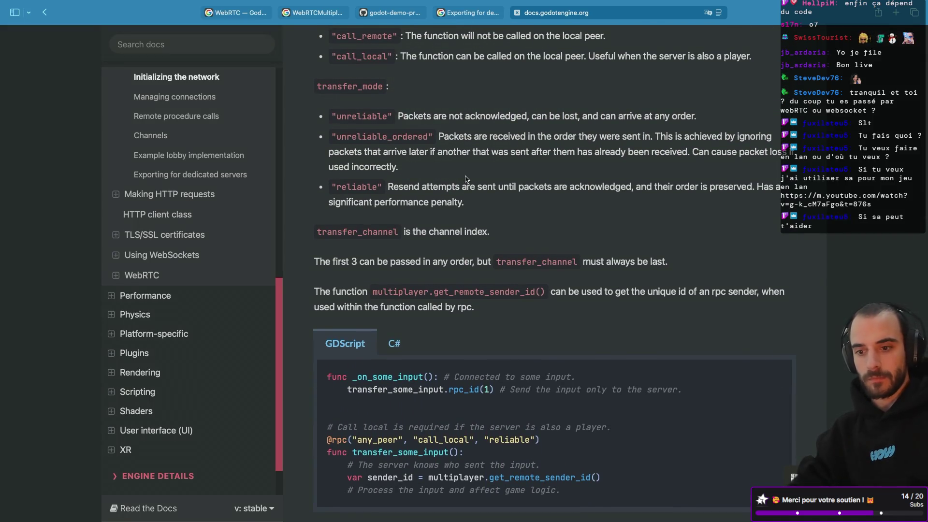
key("super+Tab")
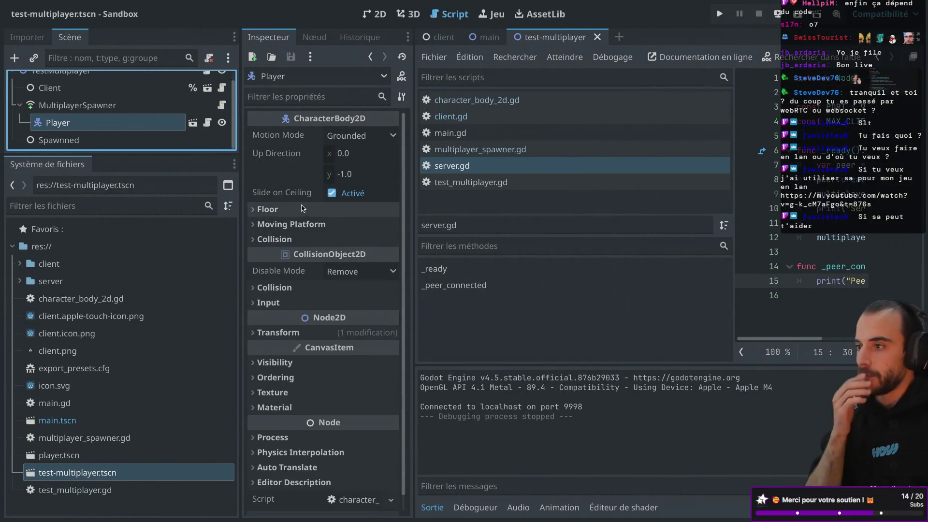
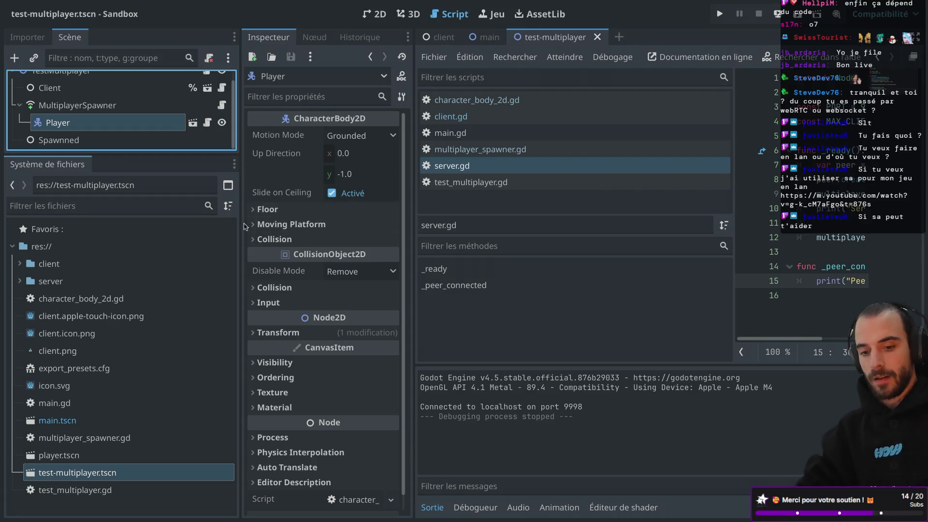
Open main.tscn and look over the create_server call in the script editor
double_click(81, 423)
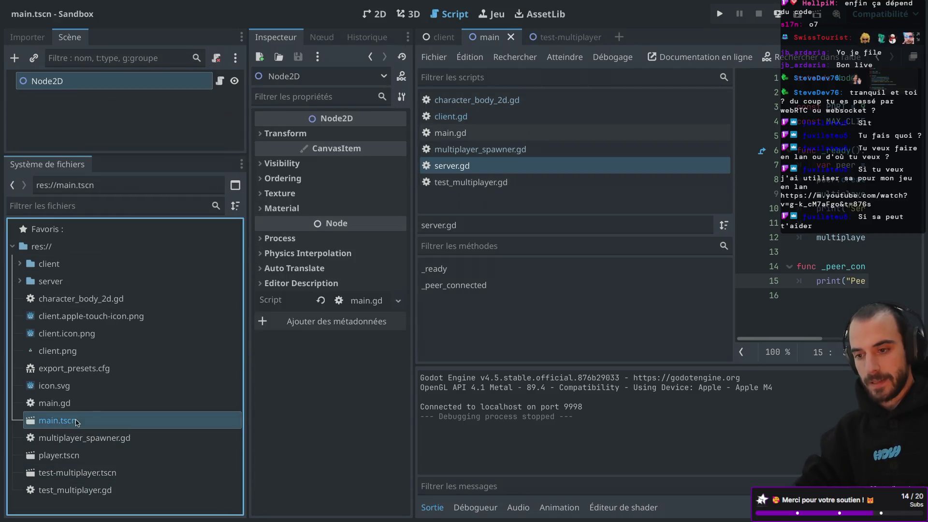
key("ctrl+super+d")
left_click(377, 14)
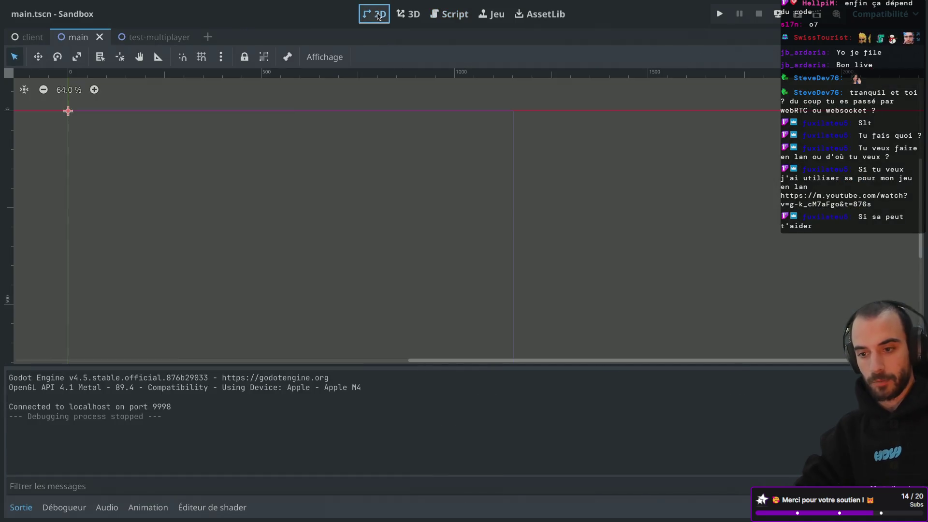
key("ctrl+super+d")
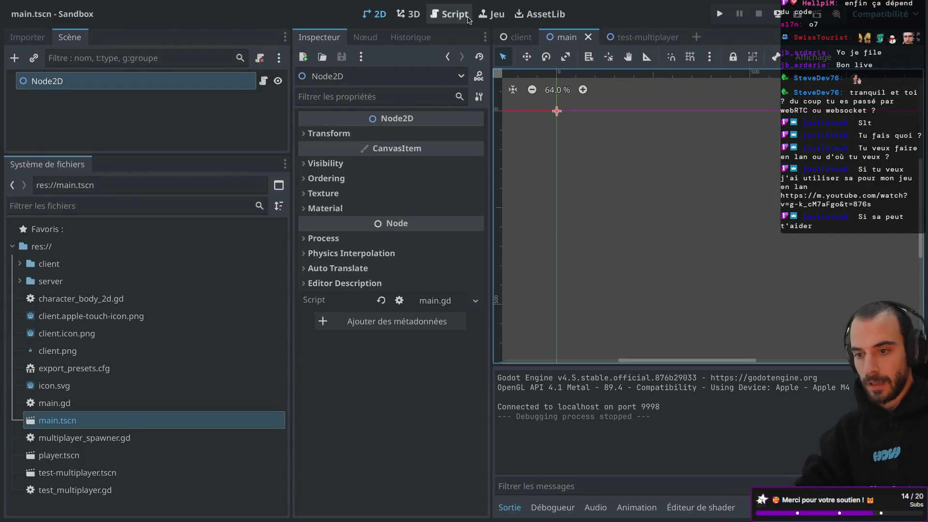
left_click(450, 14)
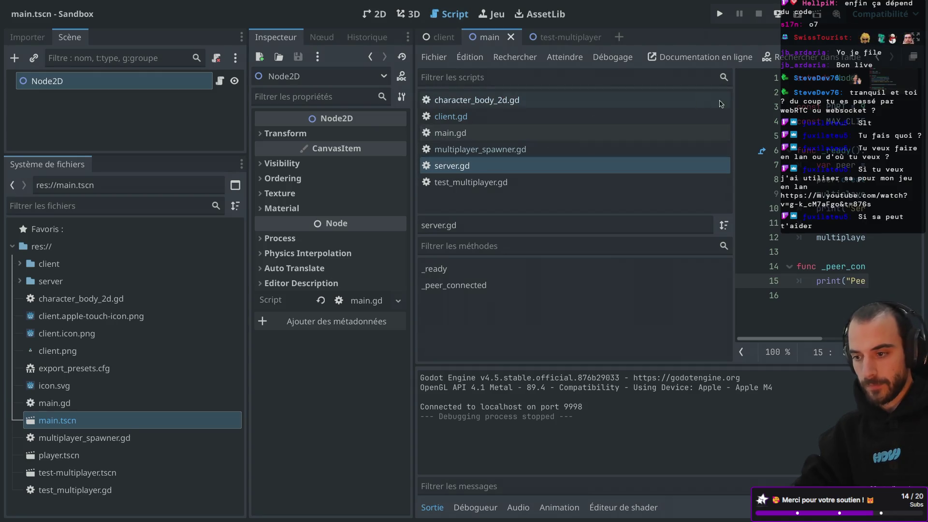
left_click(643, 180)
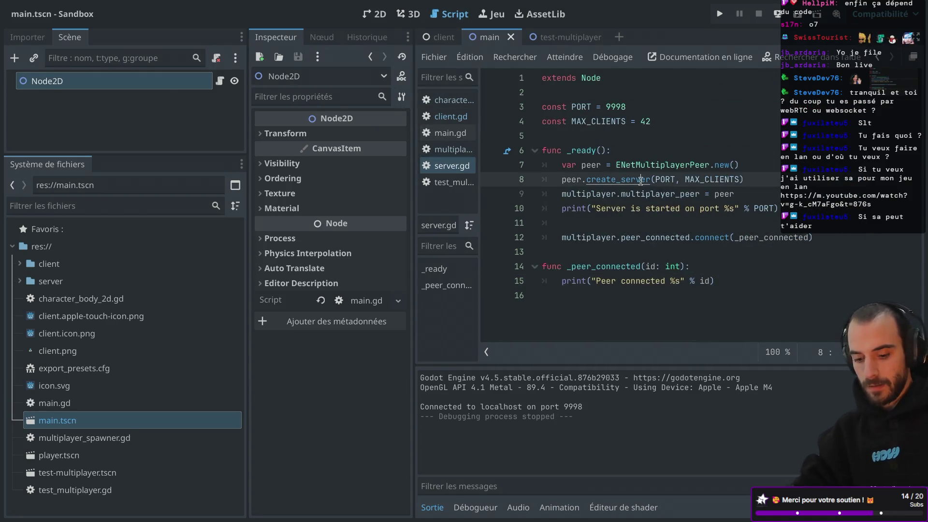
key("ctrl+super+d")
mouse_move(232, 179)
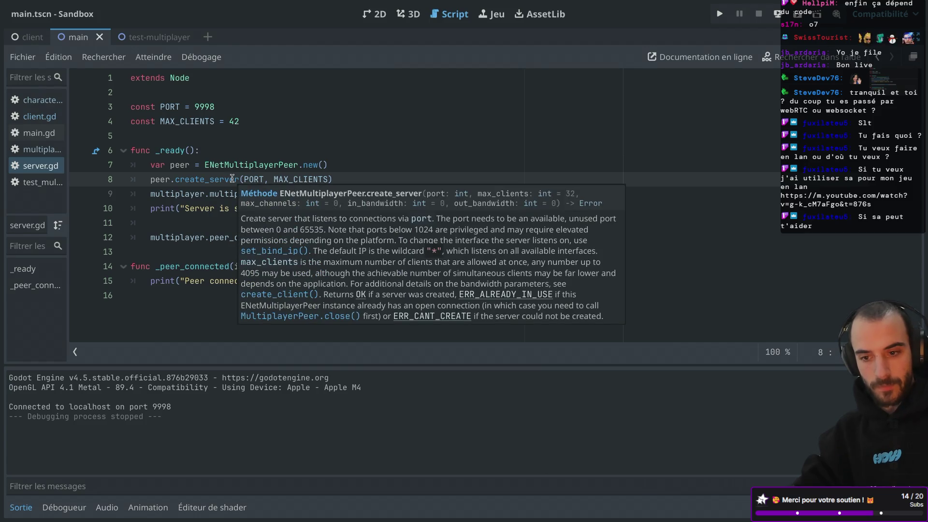
left_click(248, 133)
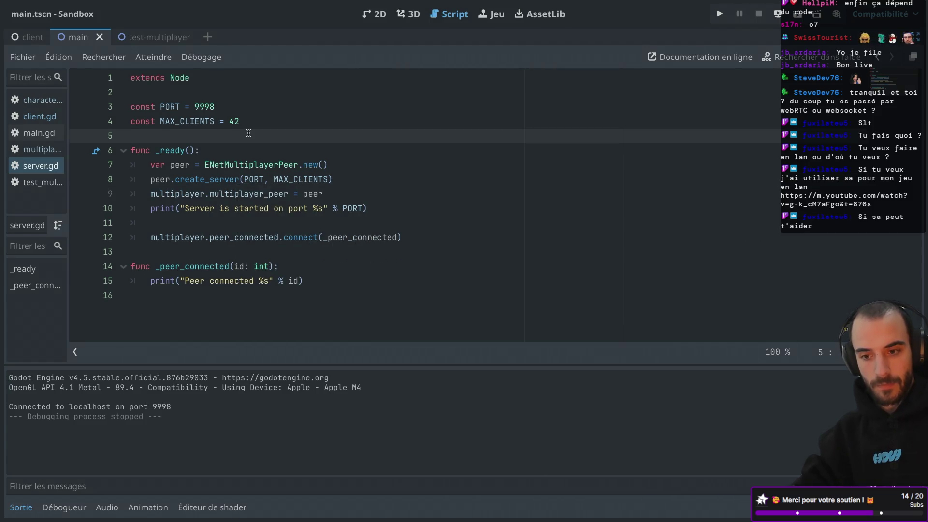
Open main.gd and review its dedicated_server check, server.tscn and test-multiplayer paths
left_click(37, 134)
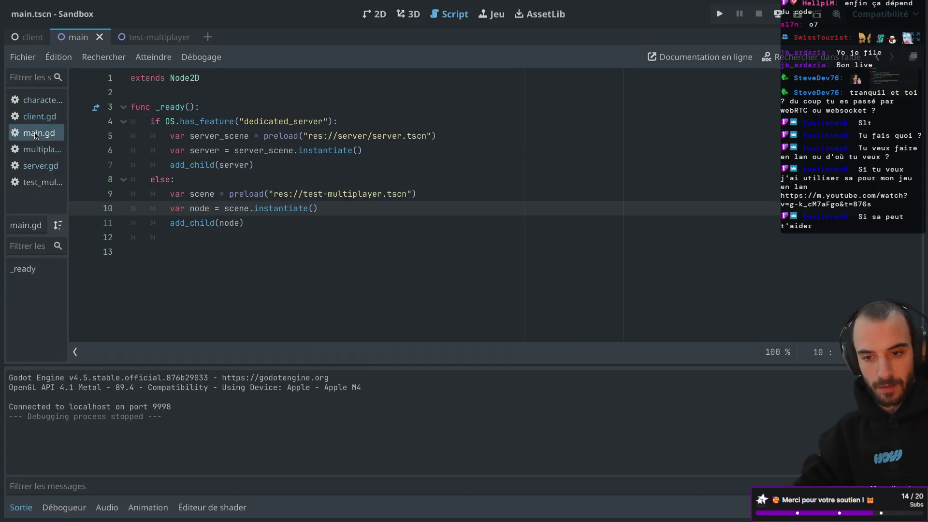
double_click(294, 121)
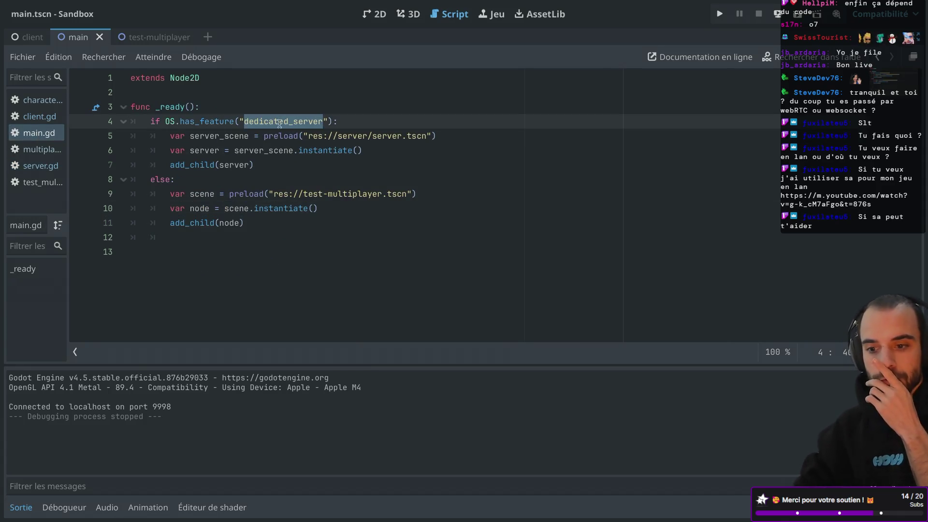
left_click_drag(372, 138, 429, 140)
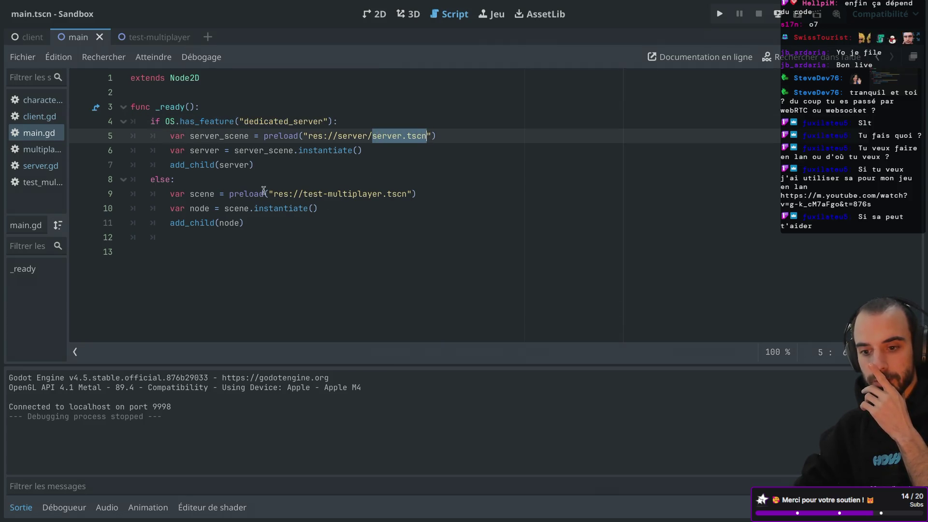
left_click_drag(306, 194, 384, 194)
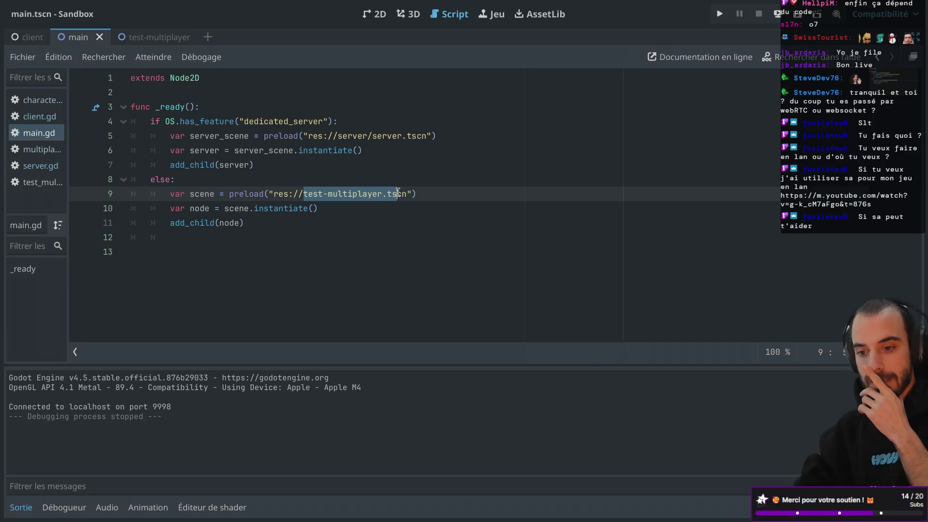
mouse_move(398, 191)
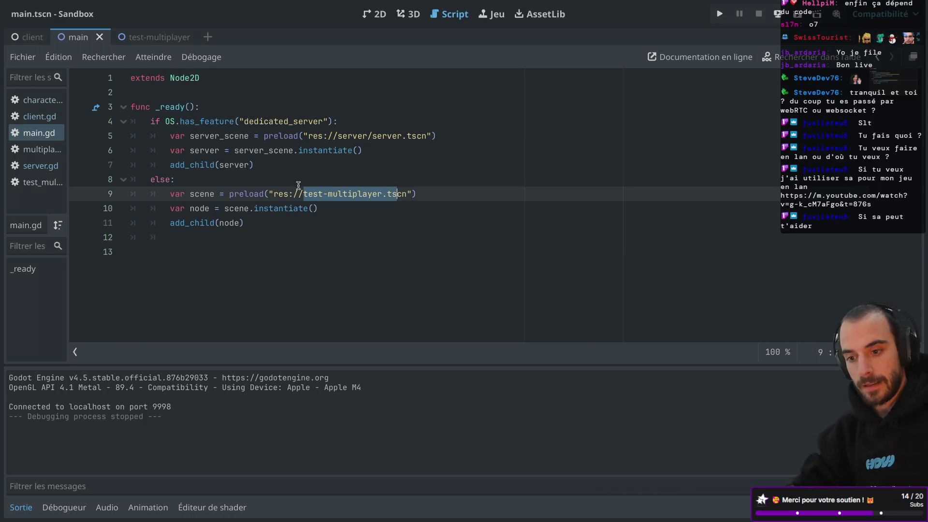
left_click(343, 194)
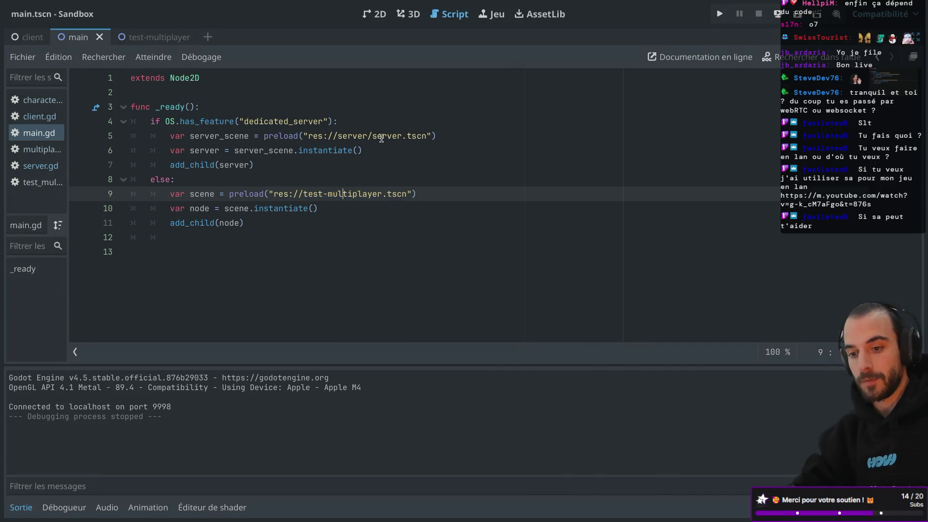
key("ctrl+shift+F11")
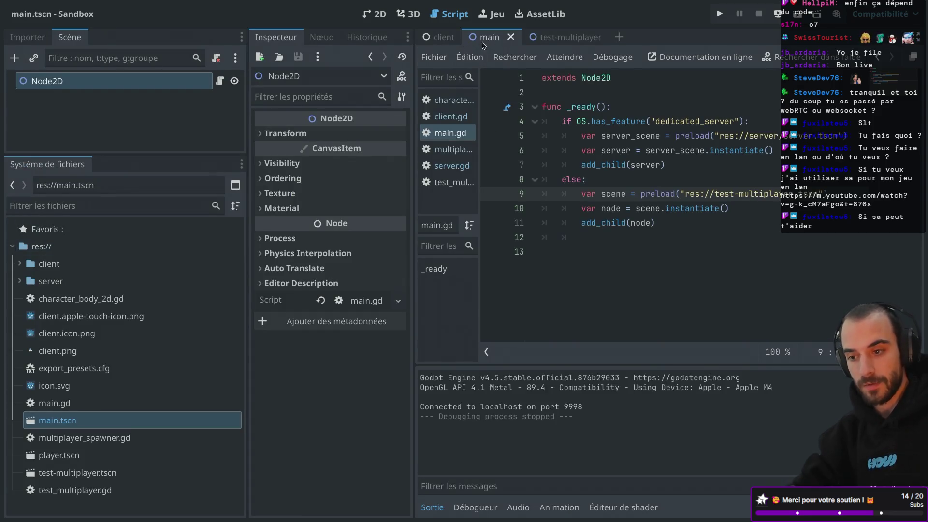
Check the test-multiplayer scene tree, then paste the three server lines under else: in main.gd
left_click(564, 39)
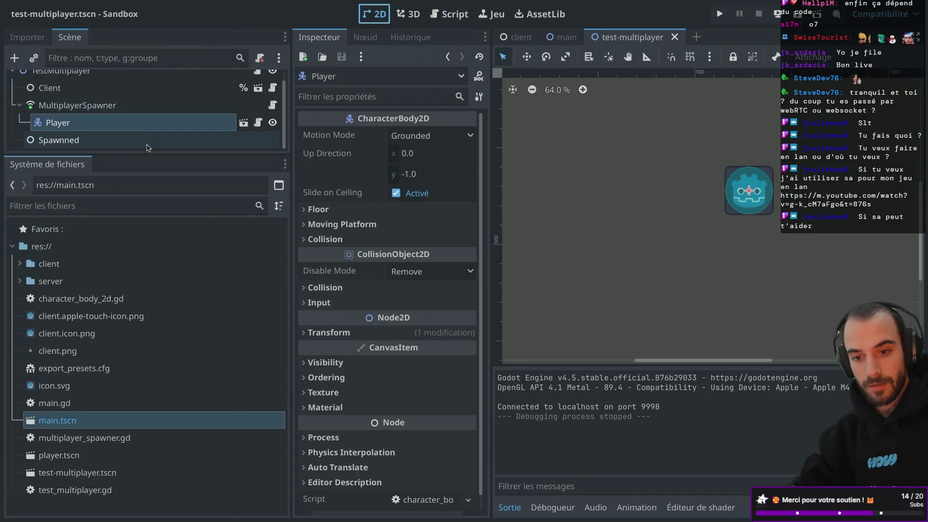
left_click_drag(140, 153, 141, 250)
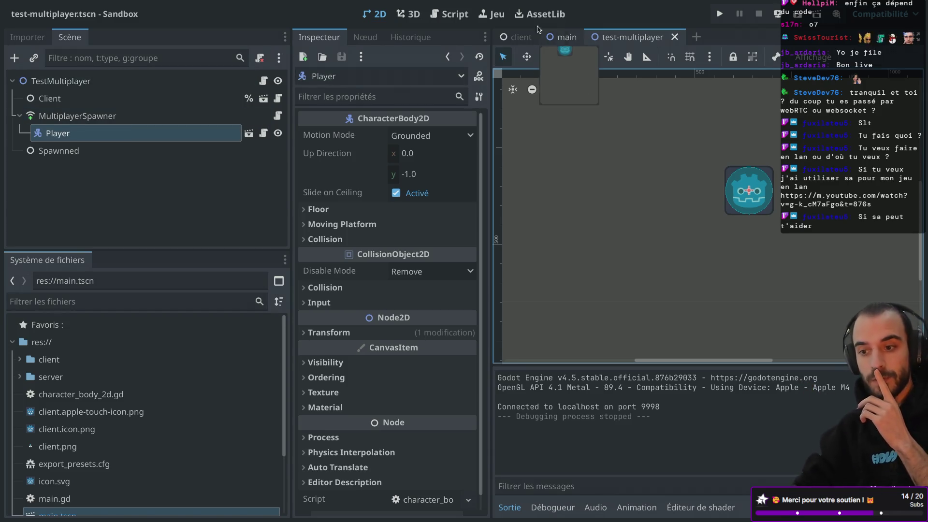
left_click(450, 14)
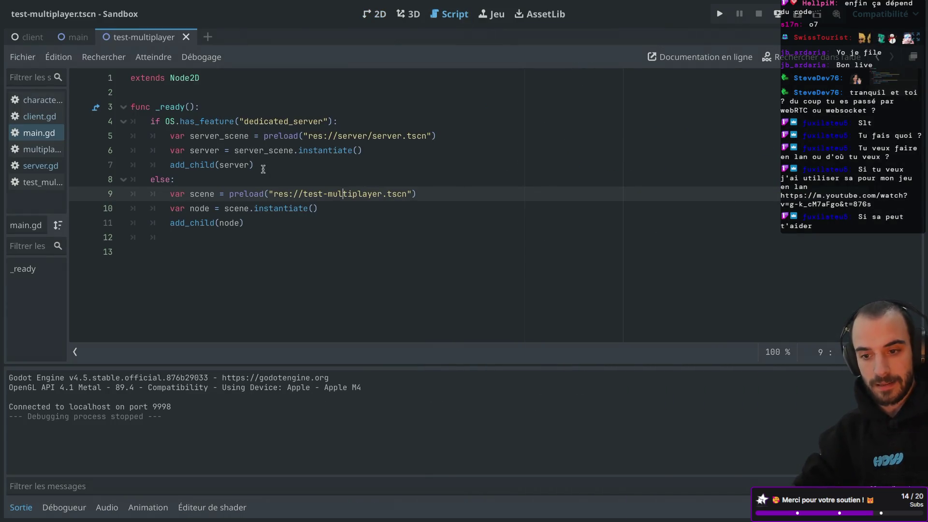
left_click_drag(268, 166, 351, 121)
key("ctrl+c")
left_click(190, 181)
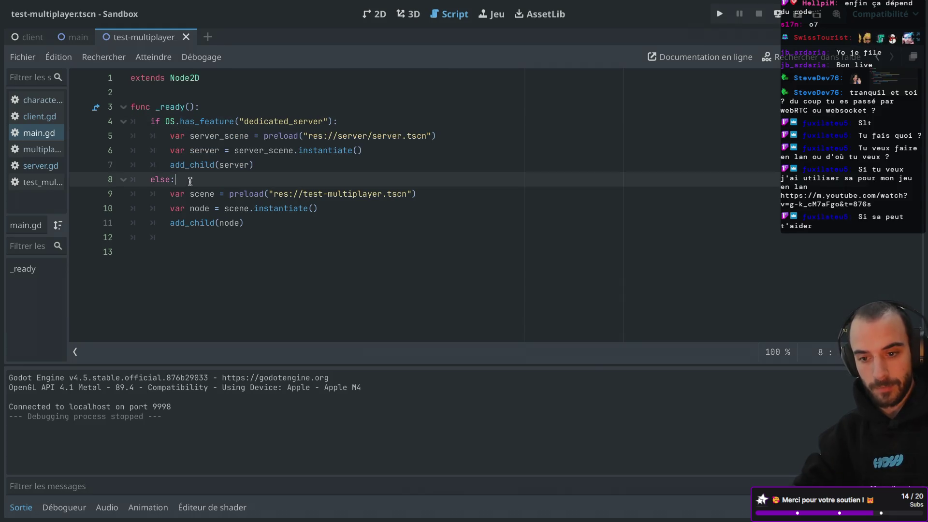
key("Return")
key("ctrl+v")
left_click(173, 193)
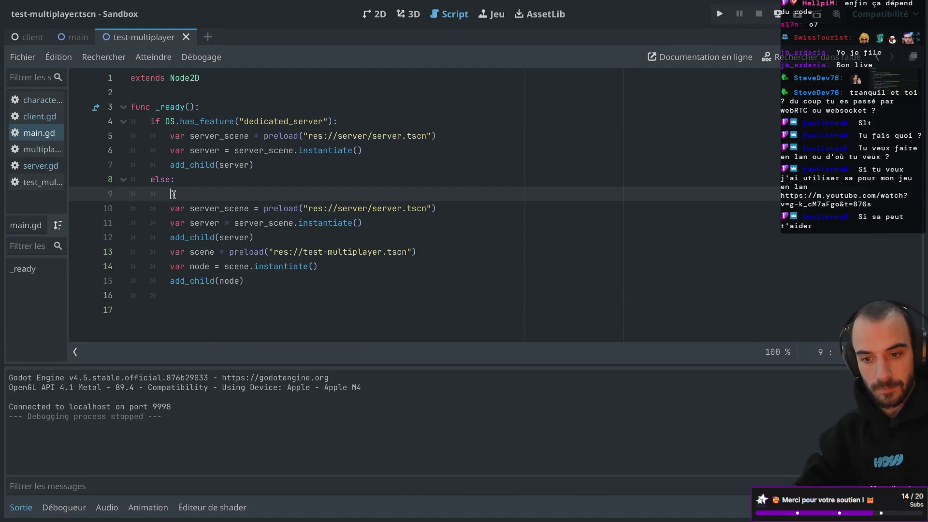
key("BackSpace")
Move the test-multiplayer loading lines out of the else branch with Shift+Tab
left_click(251, 225)
key("Return")
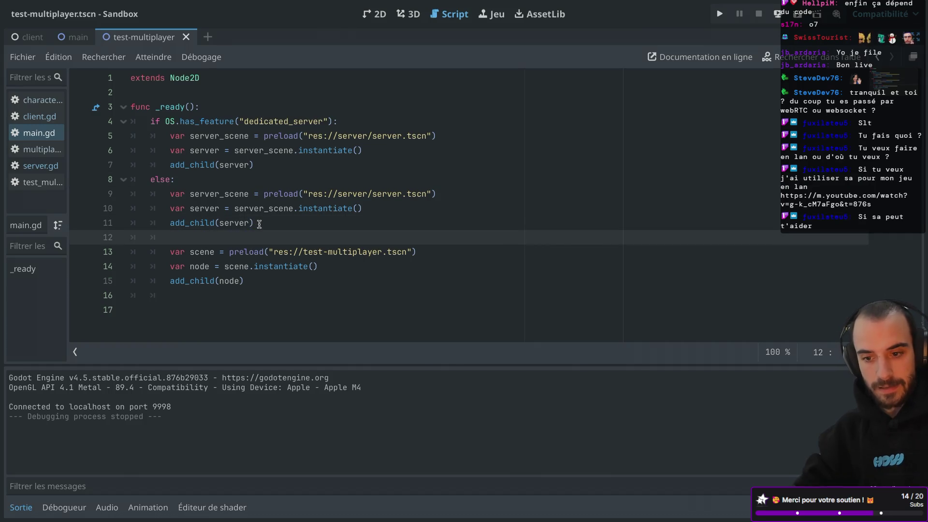
left_click_drag(186, 284, 185, 254)
key("shift+Tab")
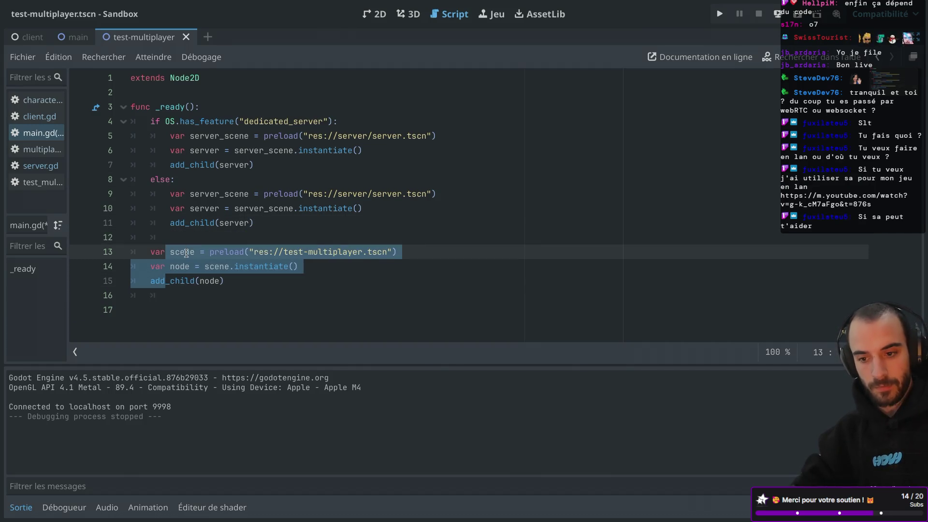
Change the pasted scene path to res://client/client.tscn
left_click_drag(427, 194, 342, 192)
type("c")
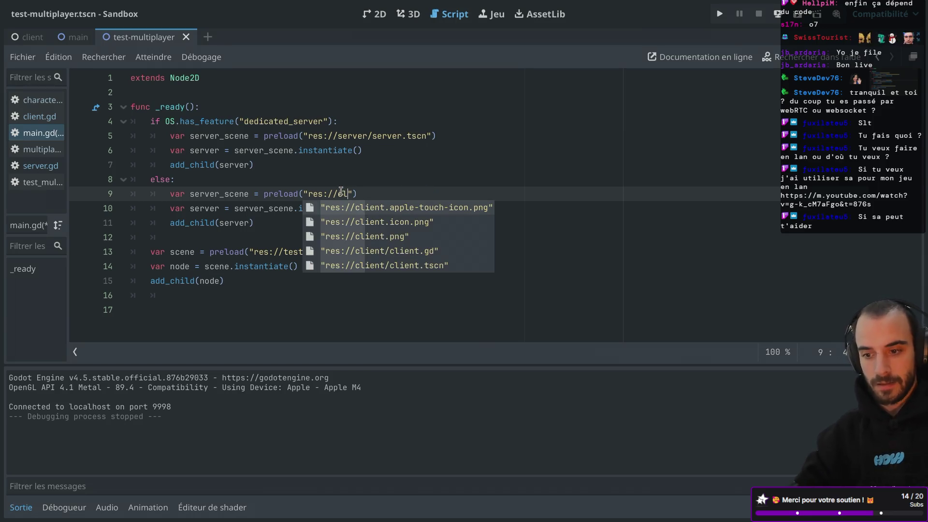
key("Down")
key("Down")
key("Down")
key("Return")
Rename the pasted preload constant from server_scene to client_scene
double_click(212, 136)
double_click(190, 252)
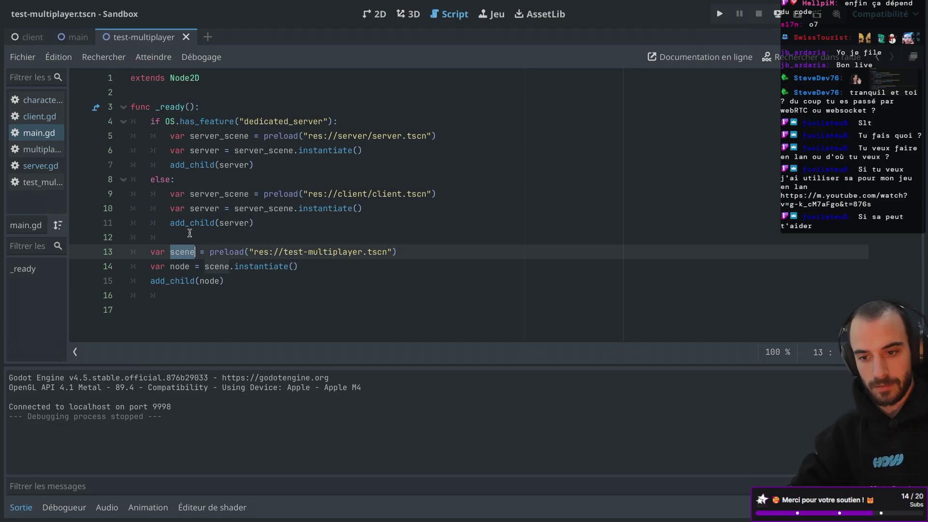
left_click(216, 194)
key("BackSpace")
key("BackSpace")
key("BackSpace")
key("Delete")
type("client")
key("BackSpace")
key("BackSpace")
type("t")
Rename the instance variable to client in the instantiate and add_child lines
double_click(213, 205)
type("client")
type("cli")
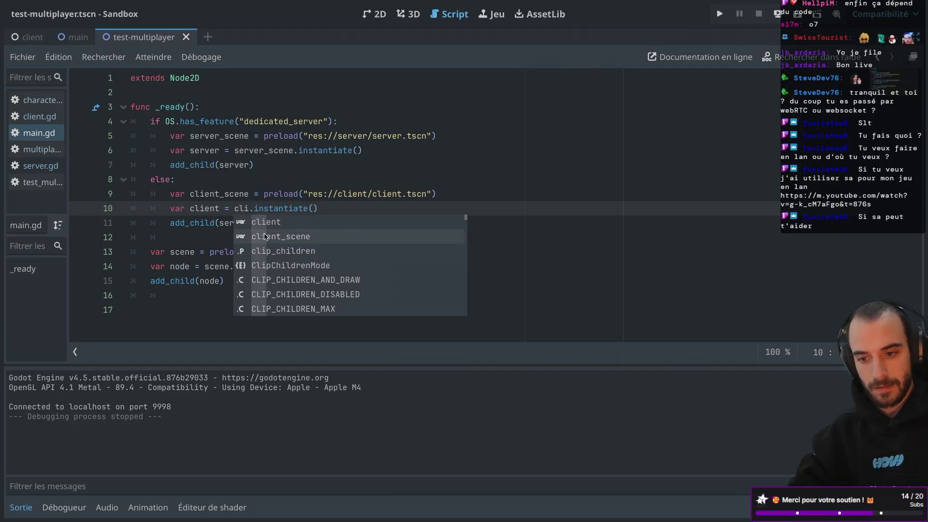
key("Return")
double_click(238, 223)
type("clien")
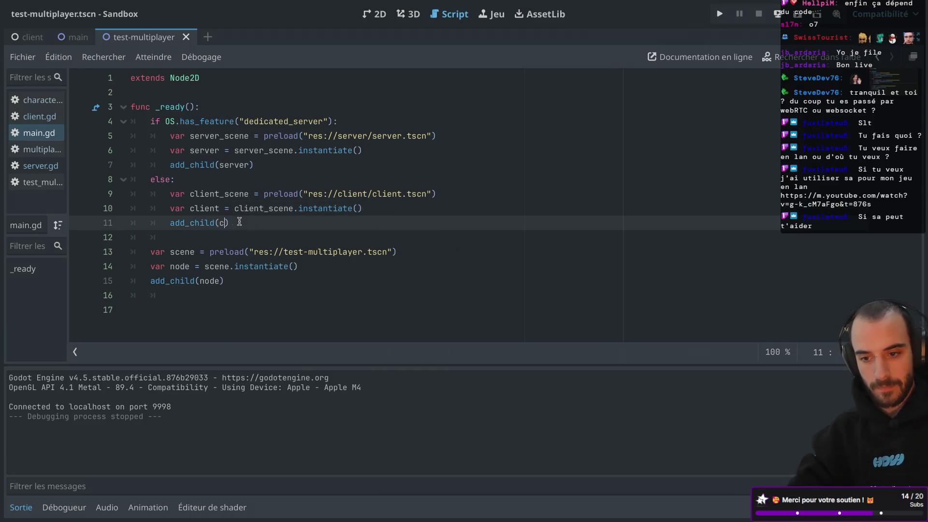
type("t")
key("Return")
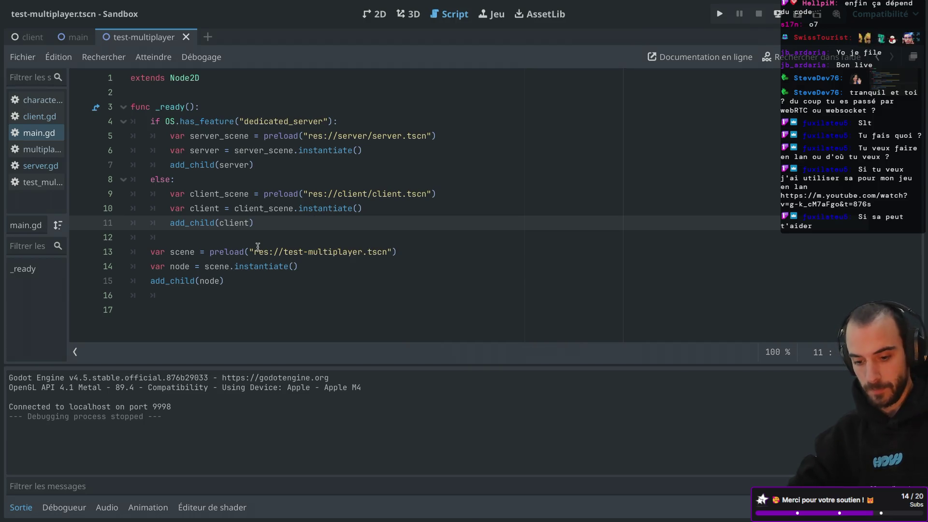
key("ctrl+super+d")
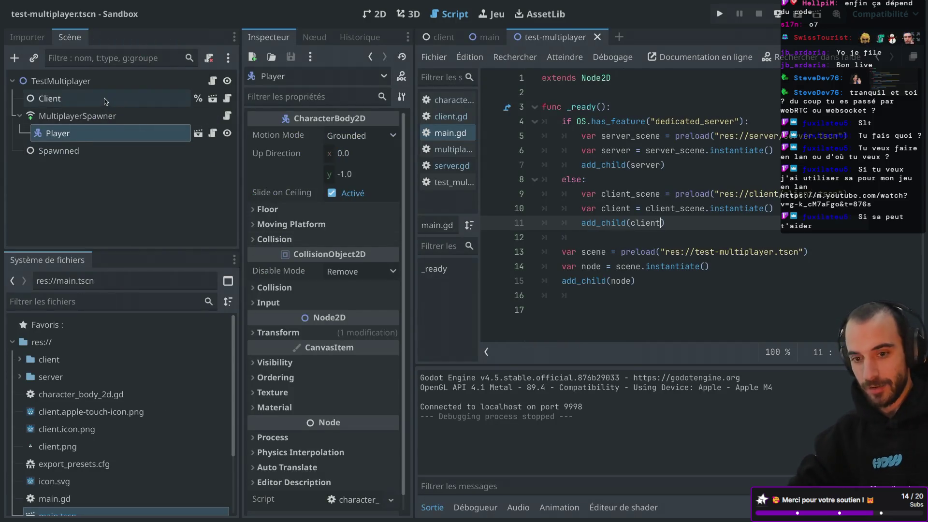
Delete the Client node from the scene
left_click(106, 100)
right_click(106, 101)
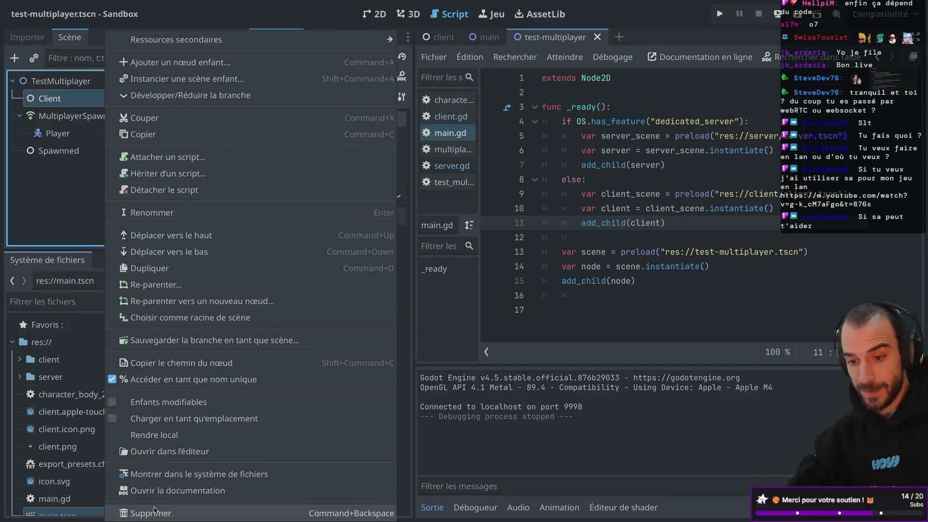
left_click(159, 507)
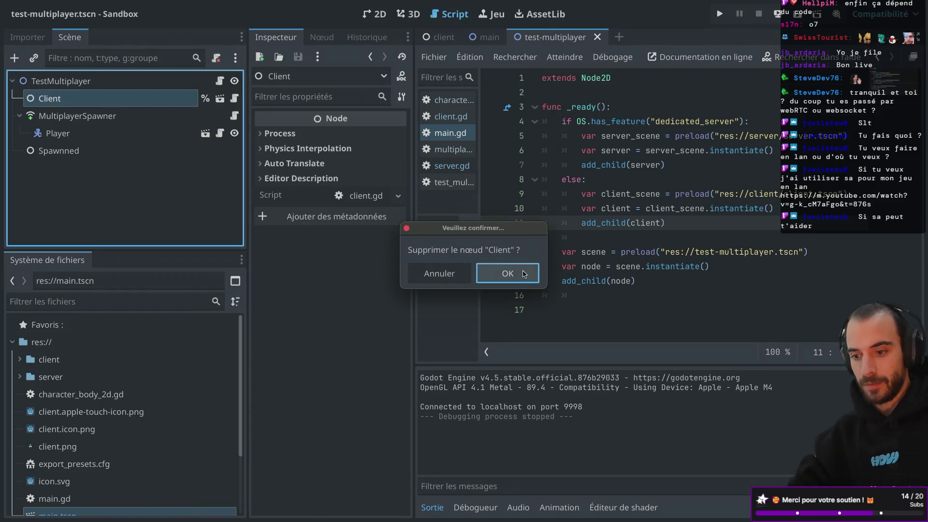
left_click(526, 275)
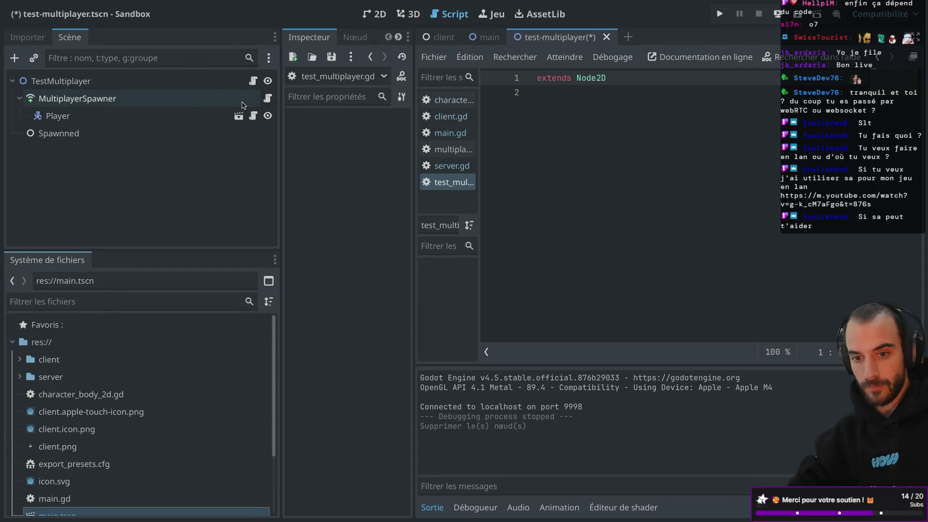
Open client/client.gd and run the project to connect to localhost:9998
left_click(25, 357)
double_click(78, 377)
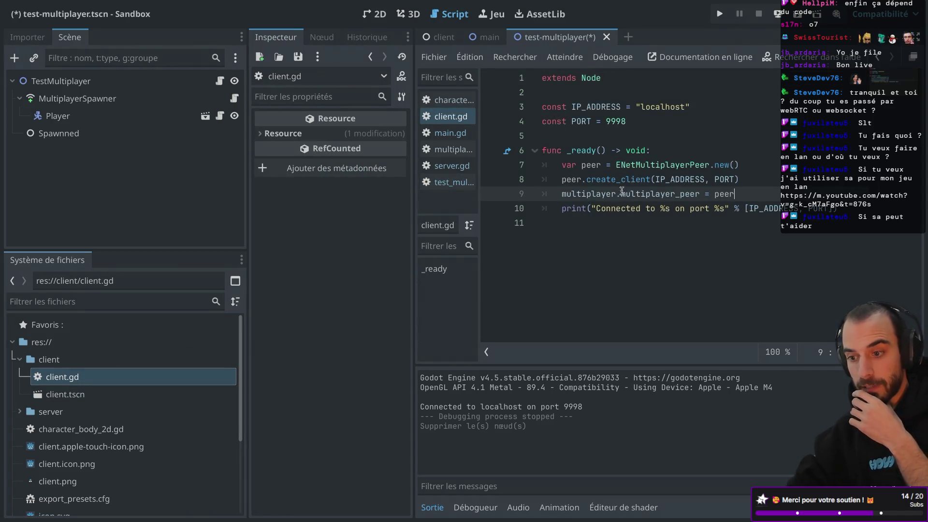
mouse_move(609, 180)
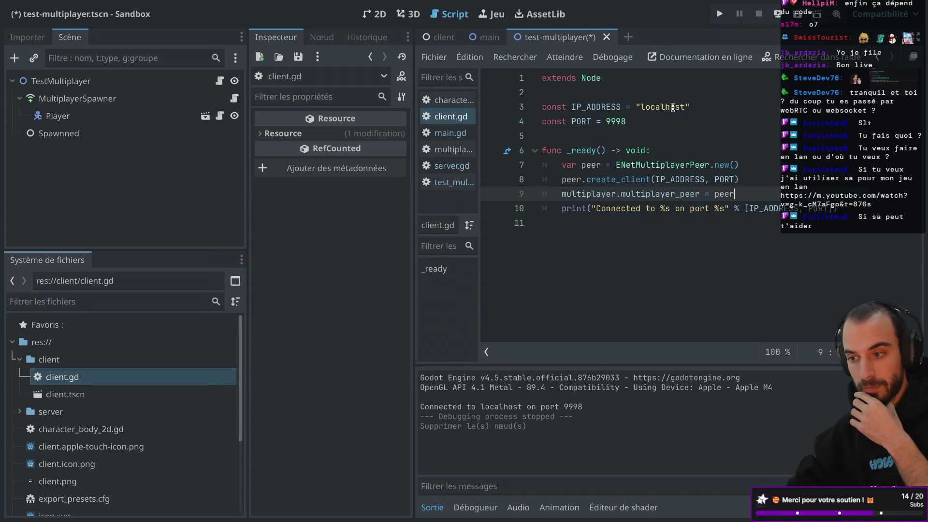
left_click(721, 17)
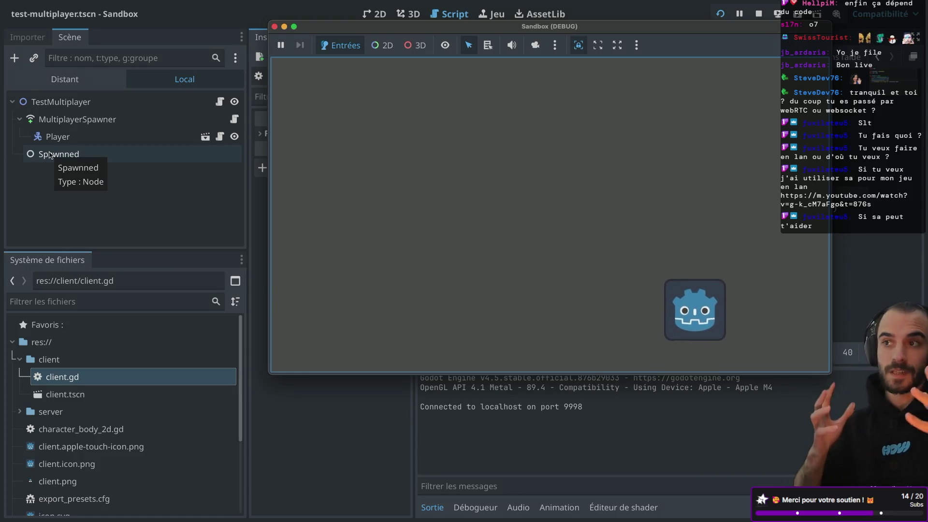
Expand Node2D > TestMultiplayer > MultiplayerSpawner in the Remote tree, then close the game window
left_click(90, 88)
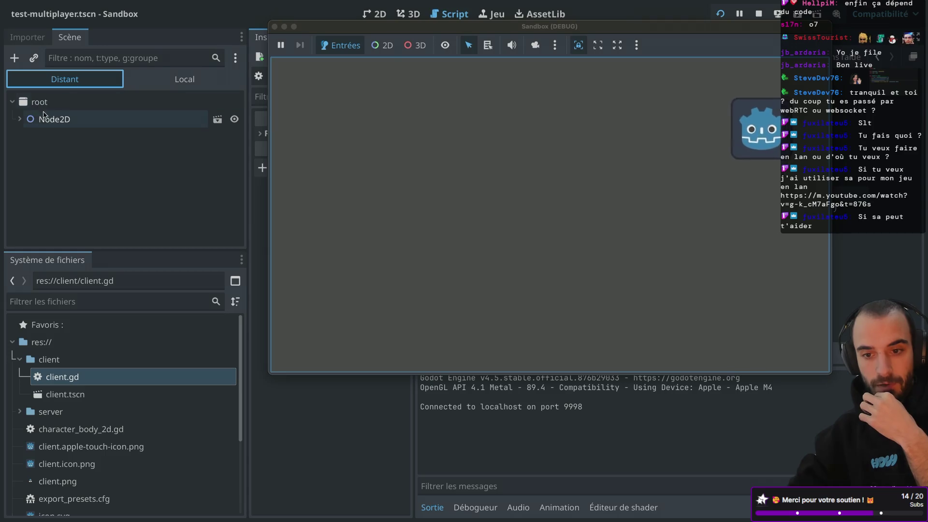
left_click(20, 119)
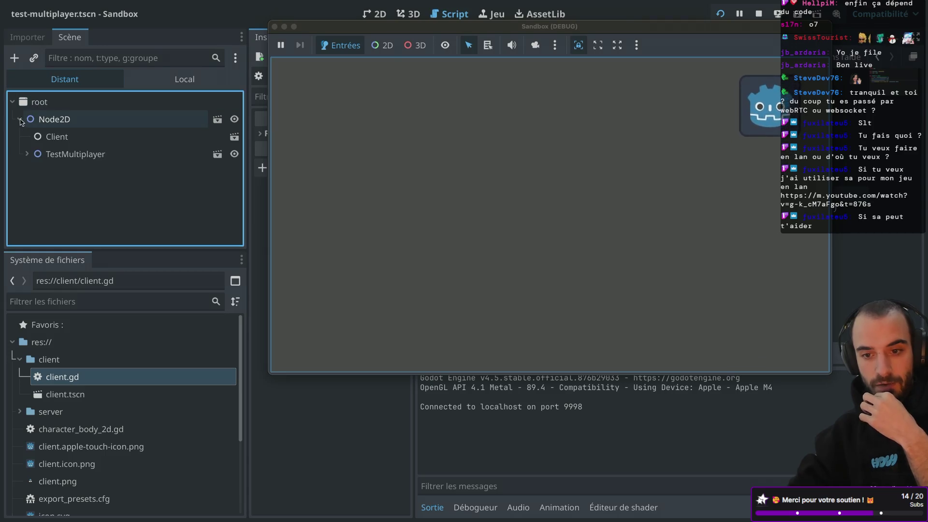
left_click(29, 154)
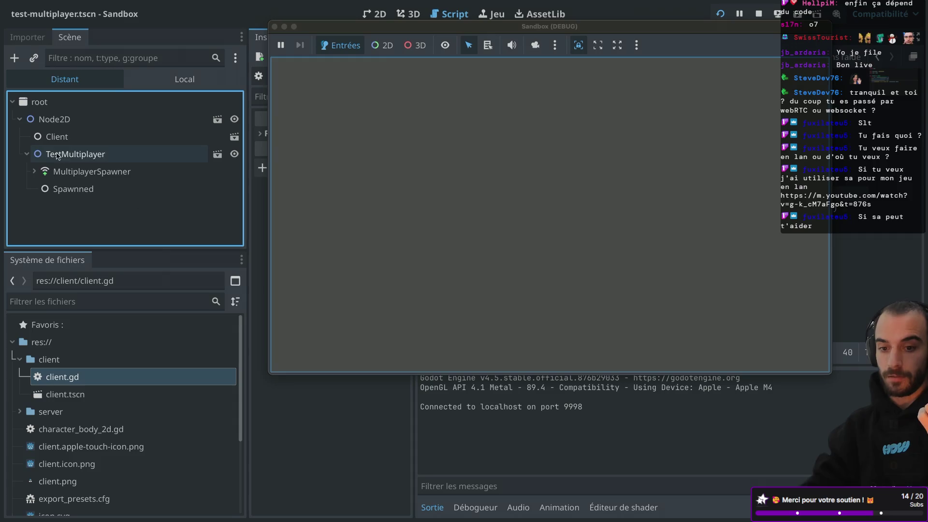
left_click(35, 172)
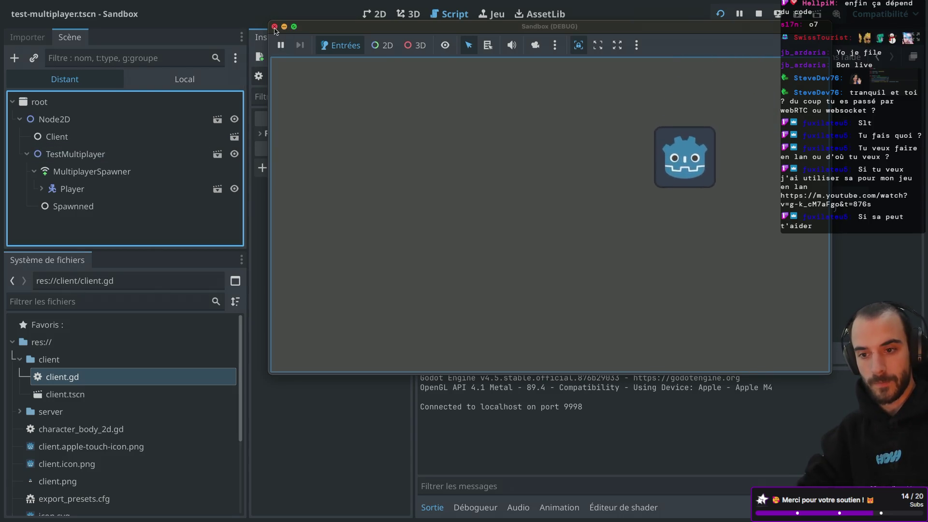
left_click(274, 27)
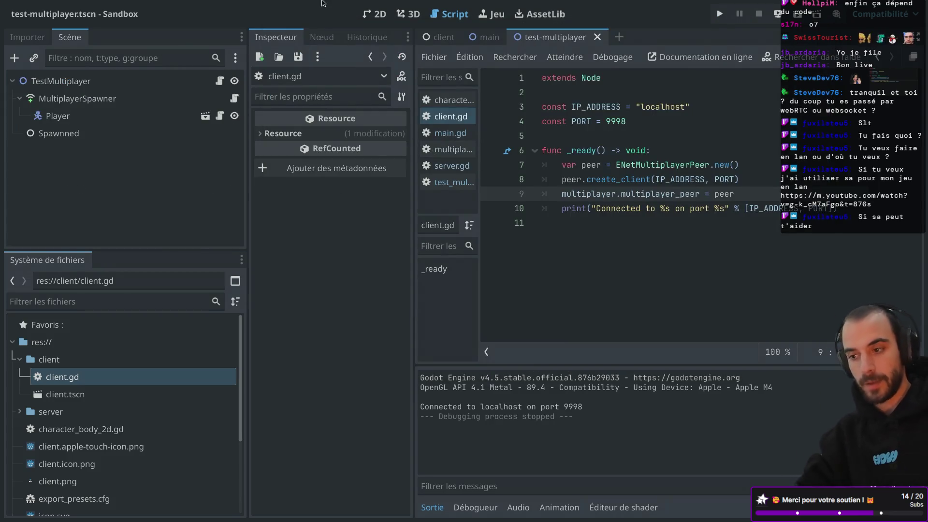
Export the server preset, overwriting the existing server.dmg
mouse_move(185, 2)
left_click(87, 6)
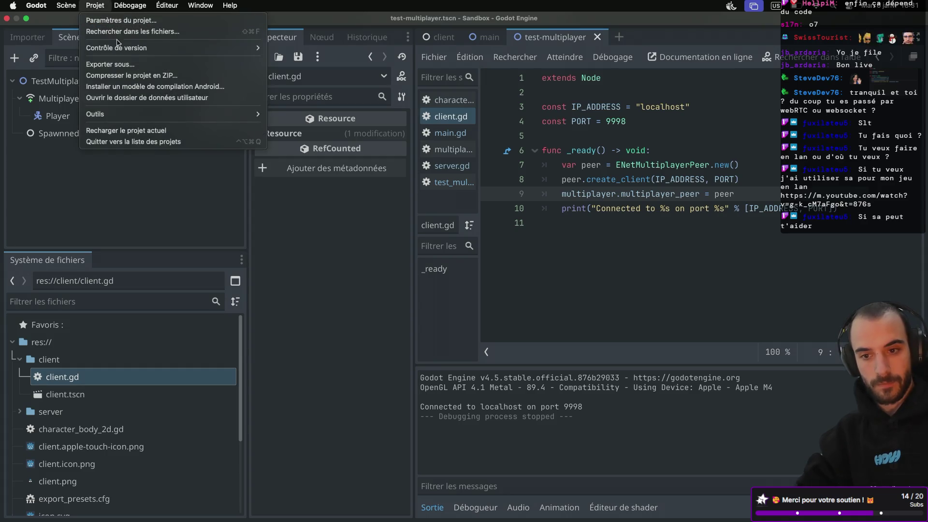
left_click(125, 64)
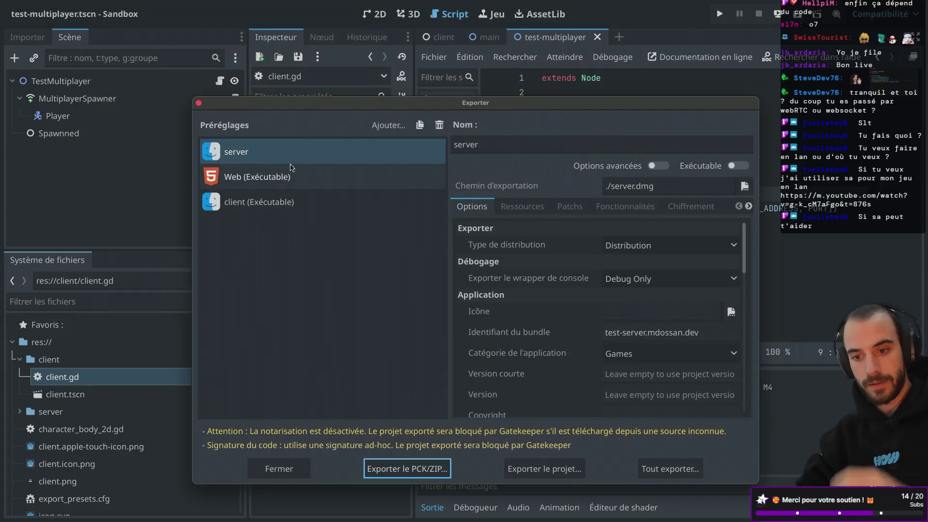
left_click(277, 177)
left_click(277, 201)
left_click(241, 151)
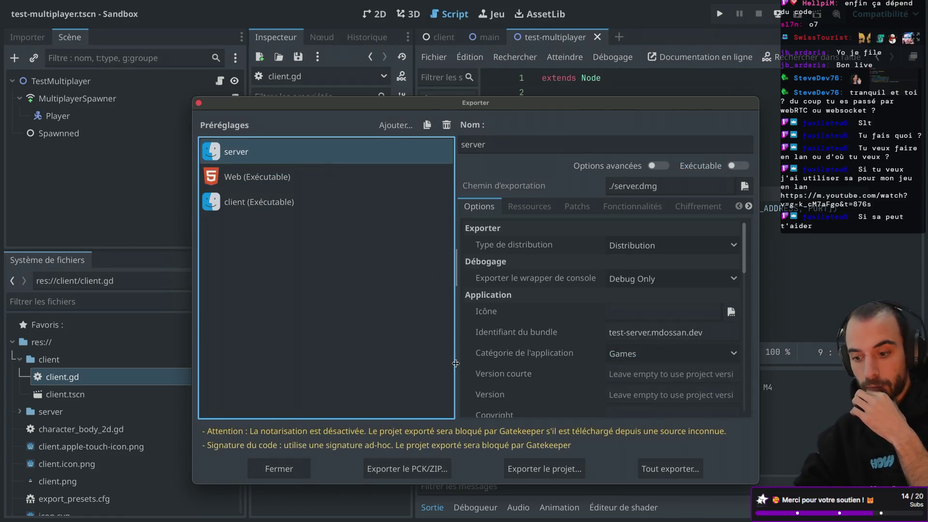
left_click(525, 468)
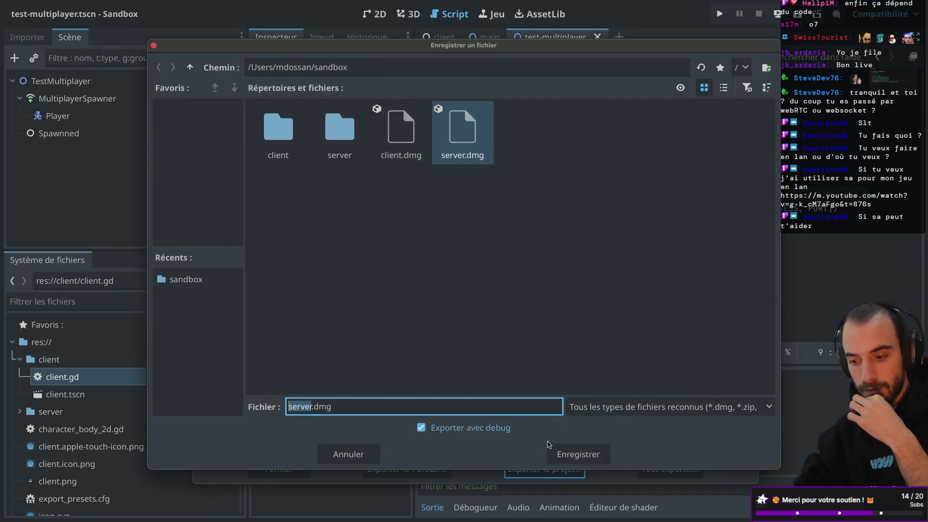
left_click(564, 455)
left_click(512, 279)
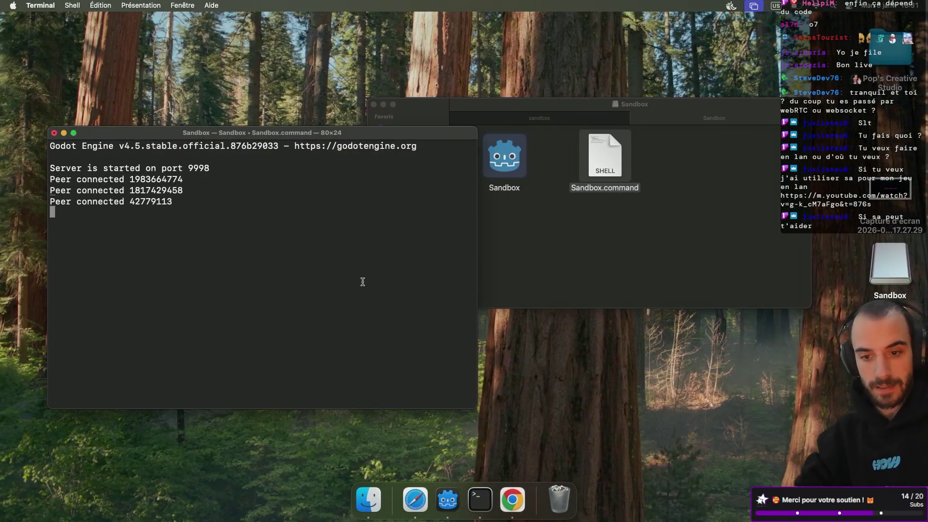
Stop the old server with Ctrl+C, close its Terminal, and eject the Sandbox disk image
key("ctrl+c")
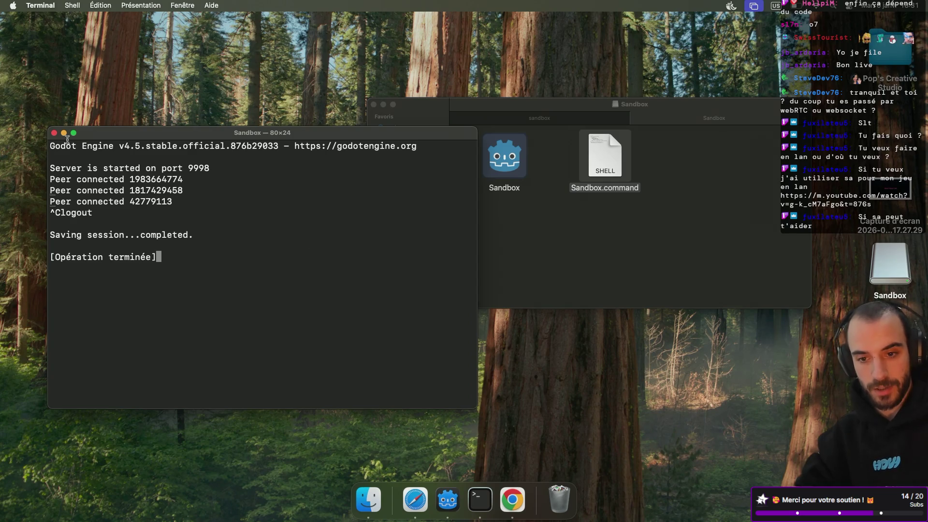
left_click(54, 133)
left_click(637, 118)
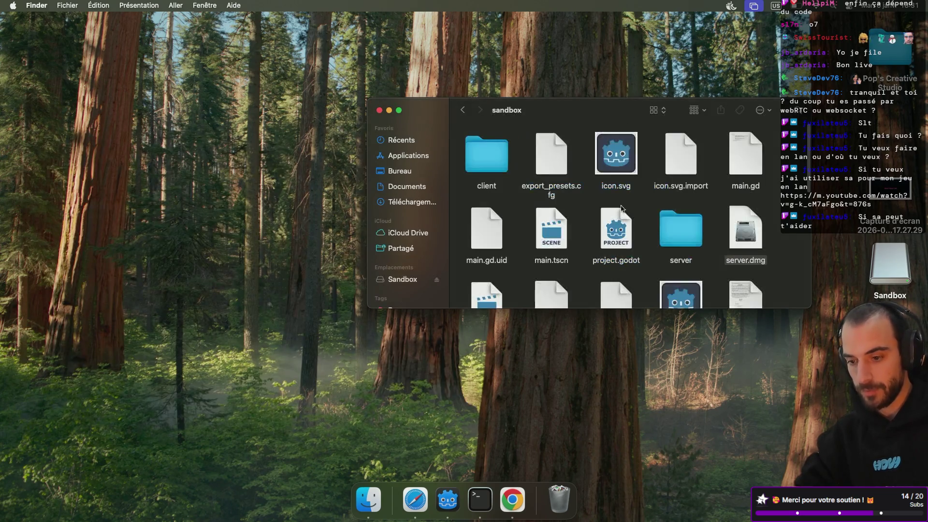
left_click(438, 280)
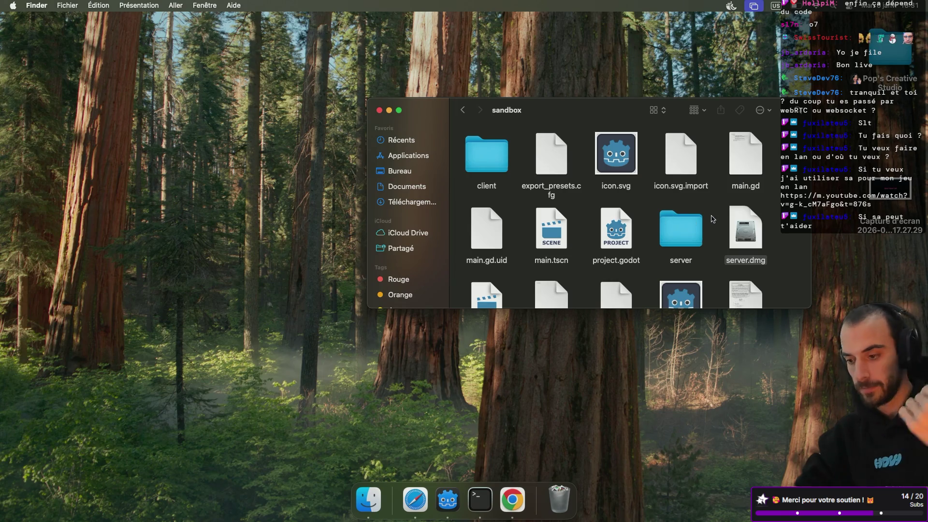
key("super+Tab")
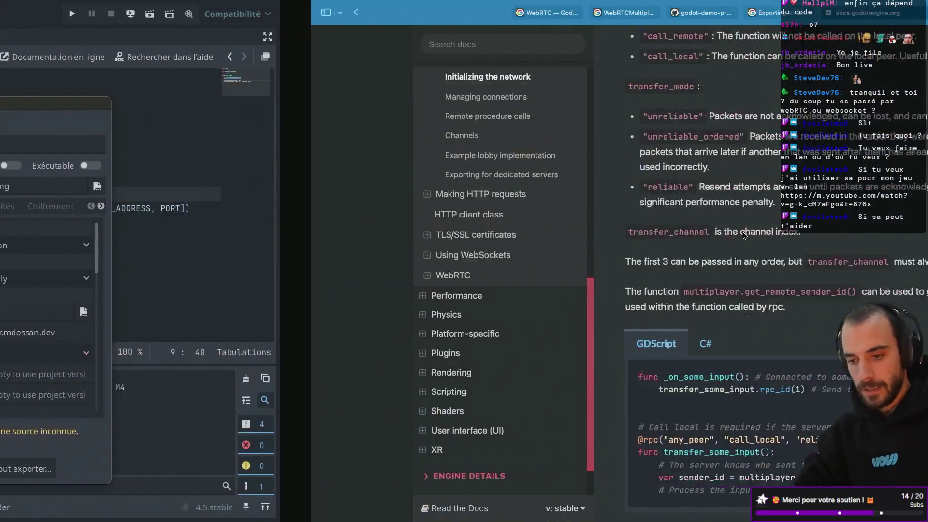
key("super+Tab")
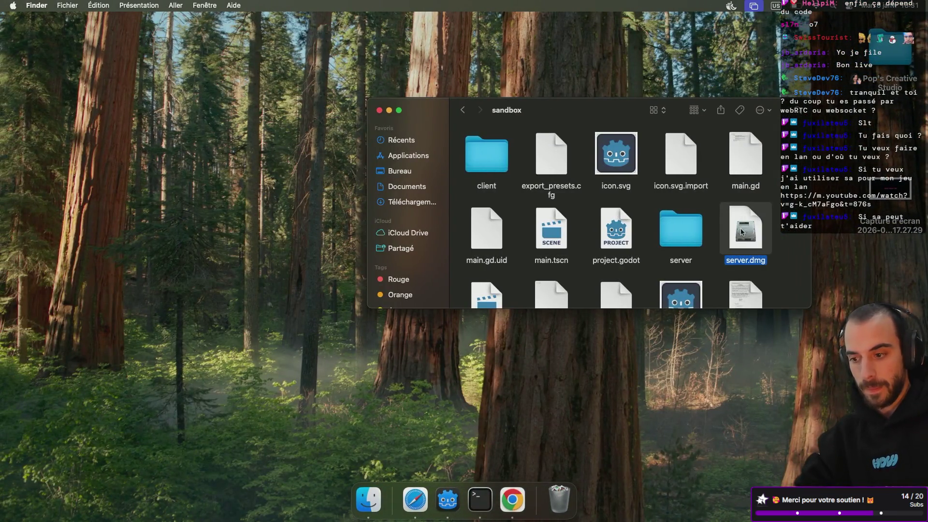
Mount server.dmg and run Sandbox.command to start the new server on port 9998
double_click(742, 232)
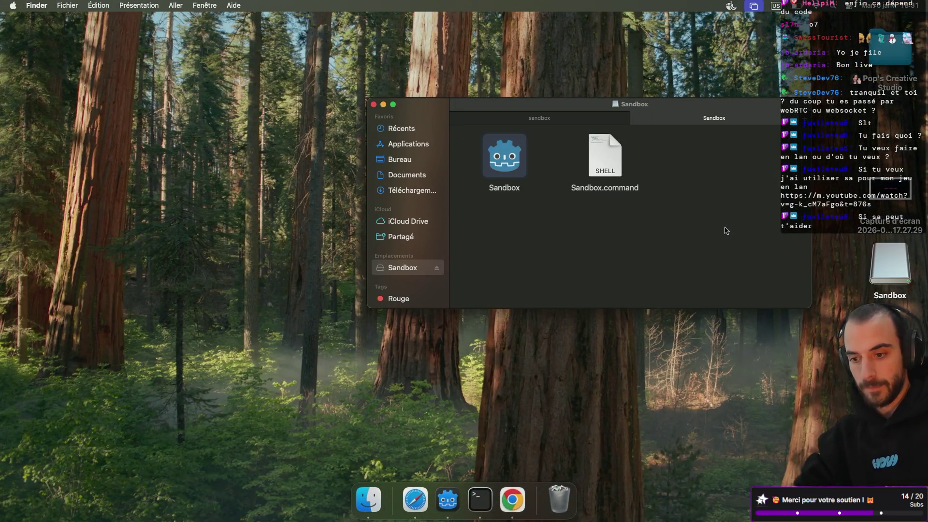
double_click(571, 187)
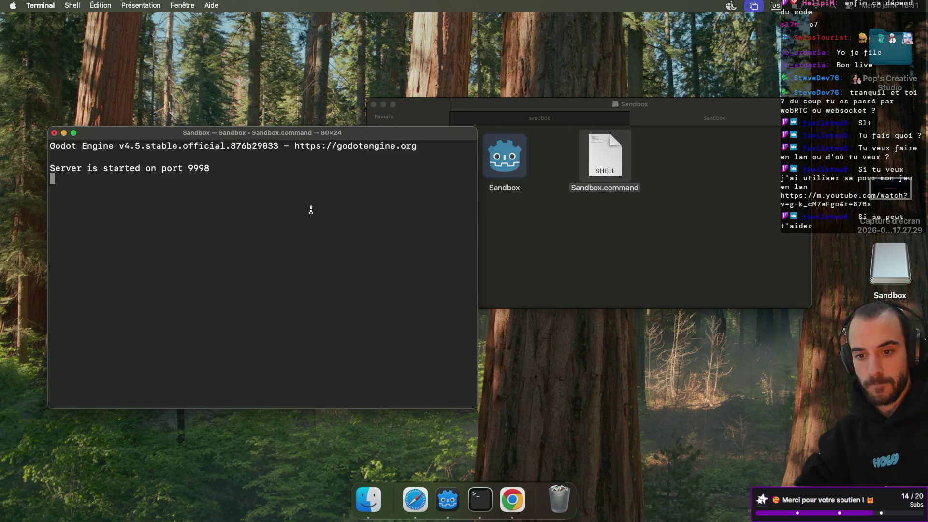
key("super+Tab")
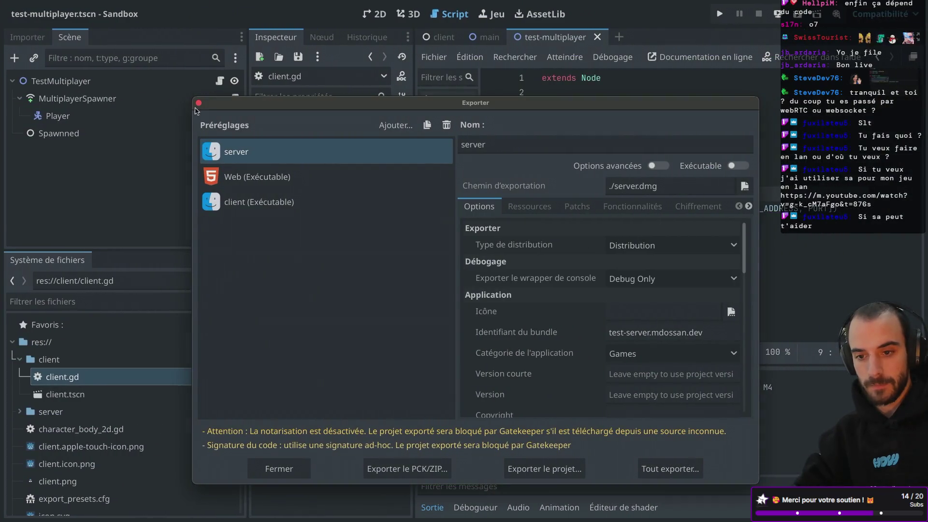
Close the Export dialog and run the project three times, closing each game window
key("Escape")
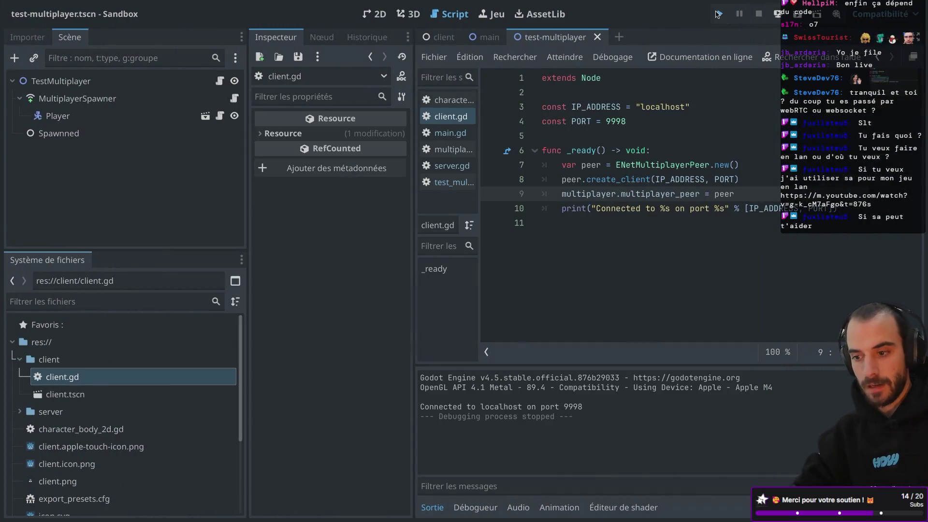
left_click(718, 14)
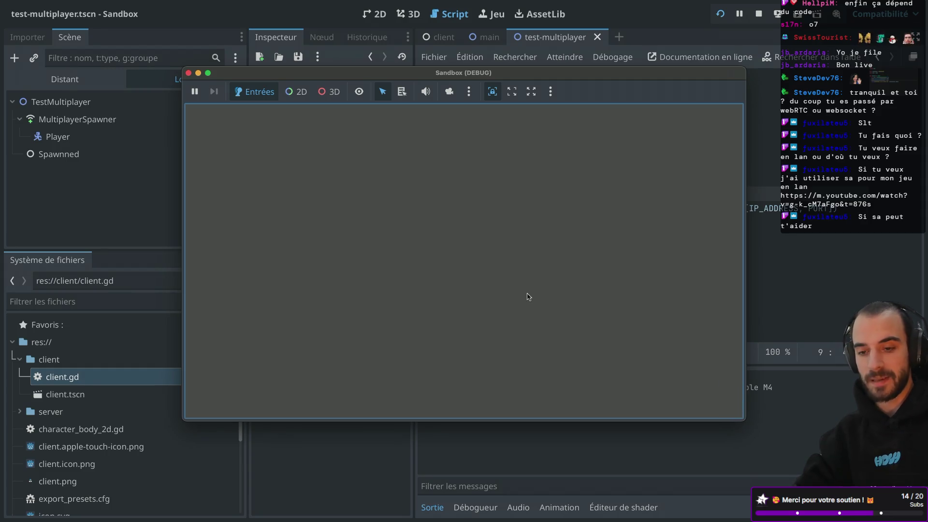
left_click(189, 73)
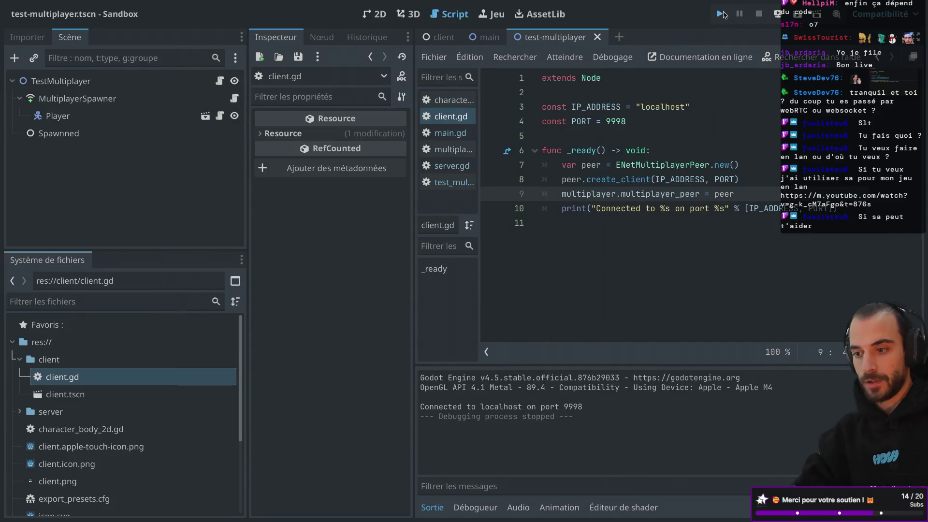
left_click(721, 14)
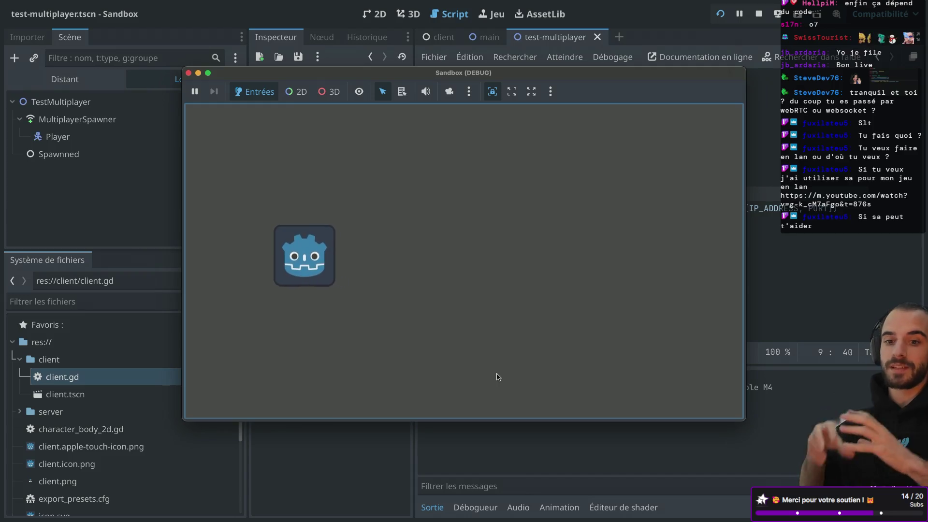
left_click(188, 73)
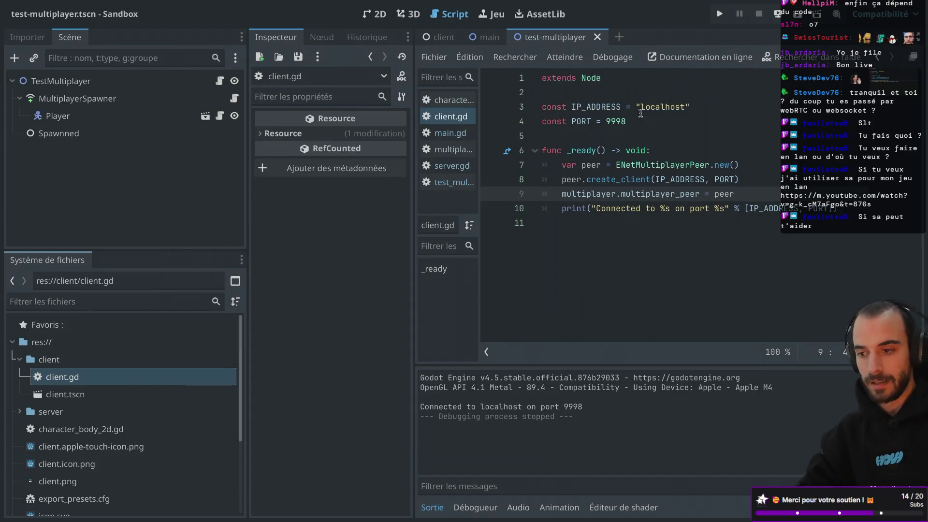
left_click(720, 14)
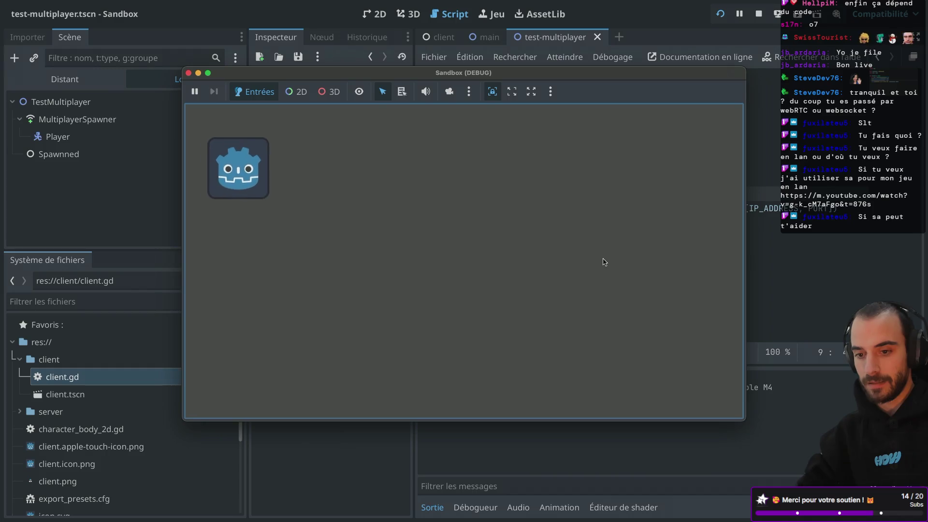
left_click(189, 73)
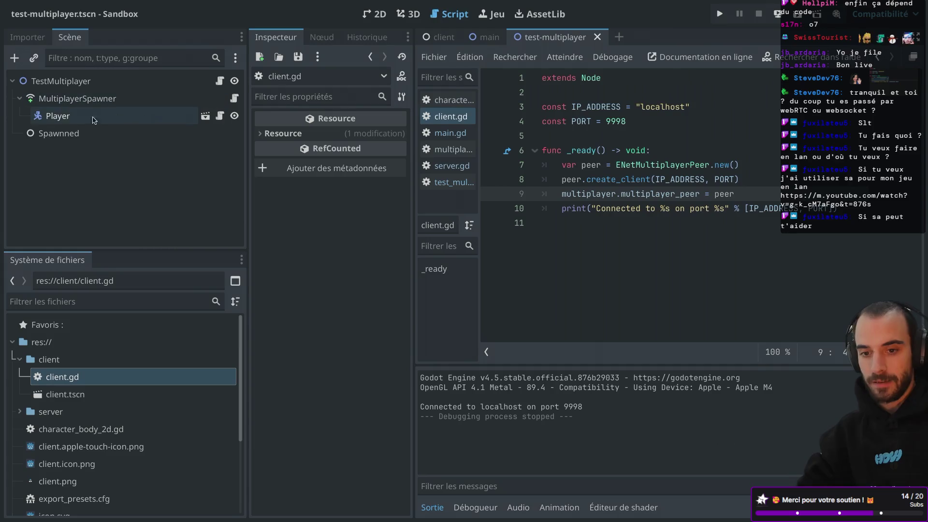
right_click(63, 121)
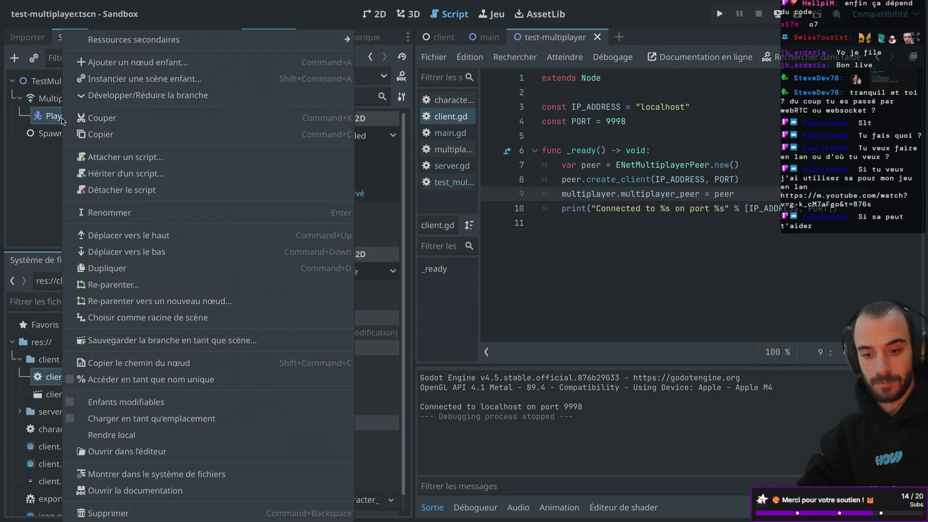
left_click(29, 186)
right_click(96, 118)
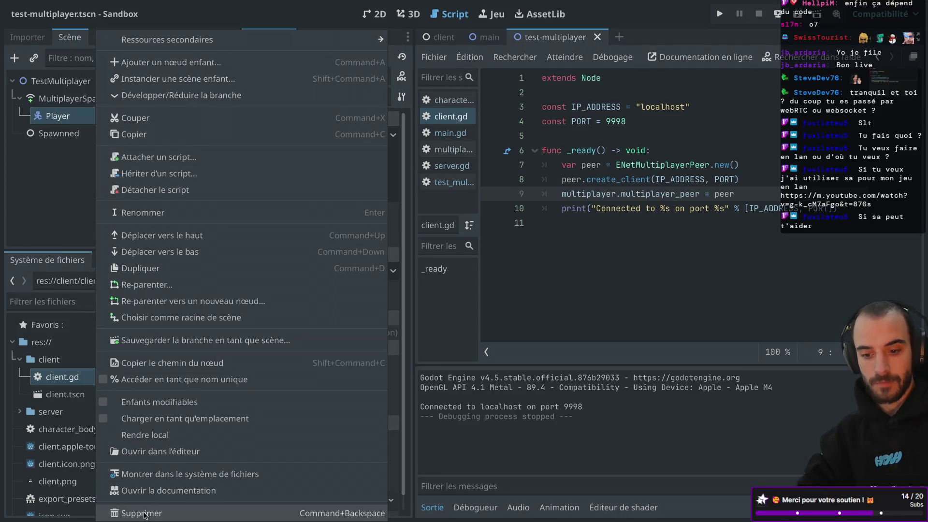
left_click(57, 216)
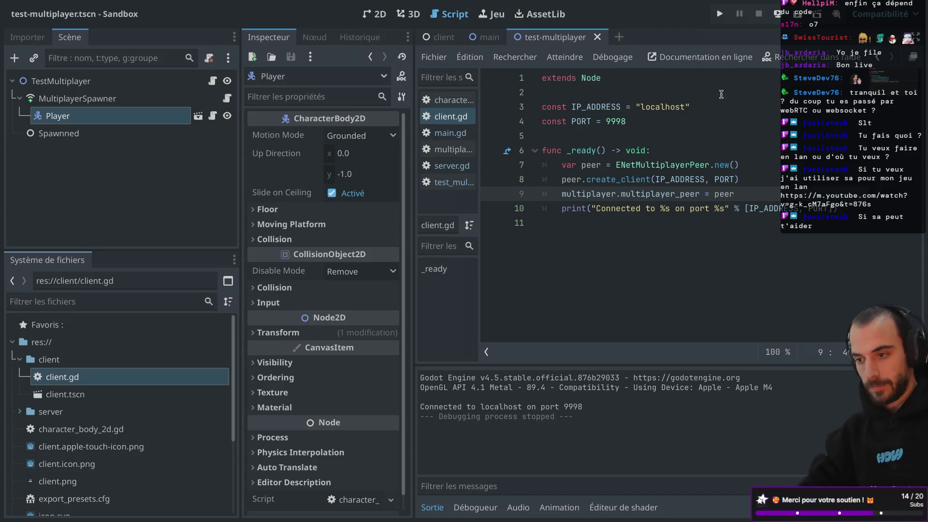
left_click(723, 18)
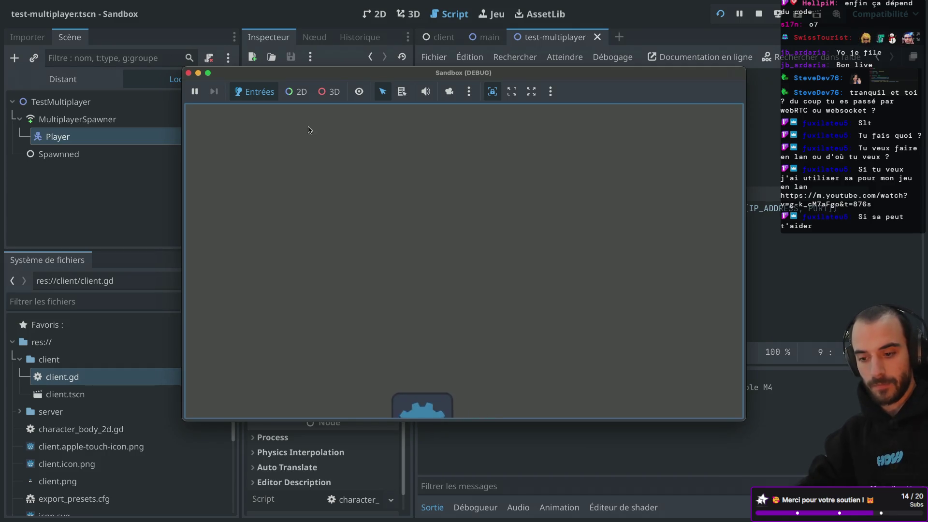
left_click(189, 73)
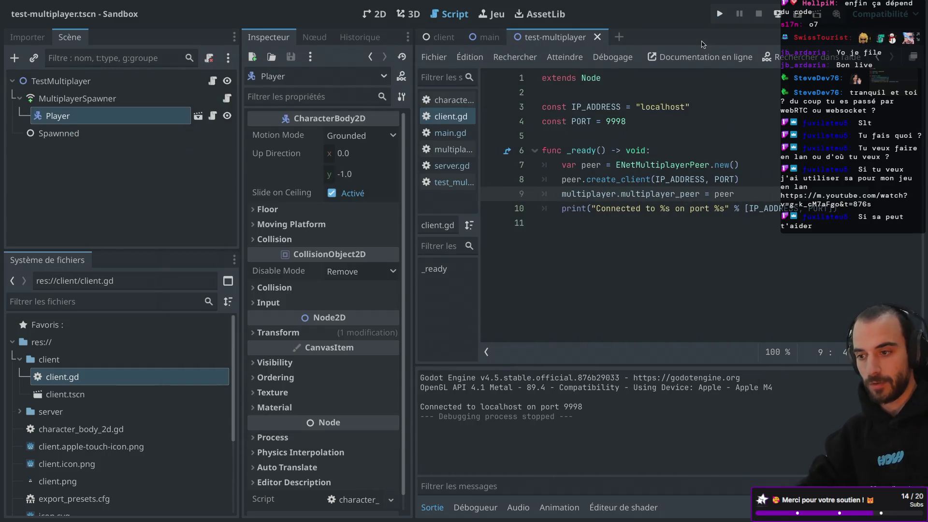
left_click(723, 14)
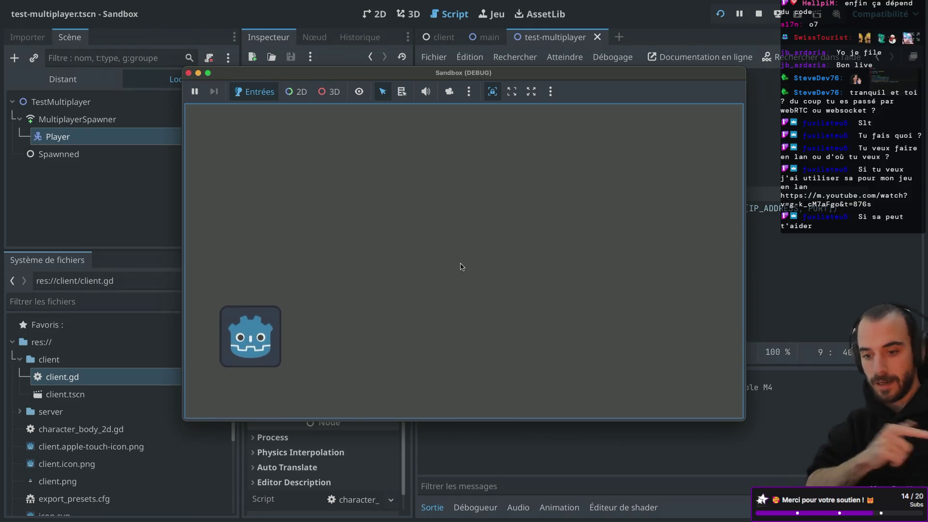
left_click(189, 73)
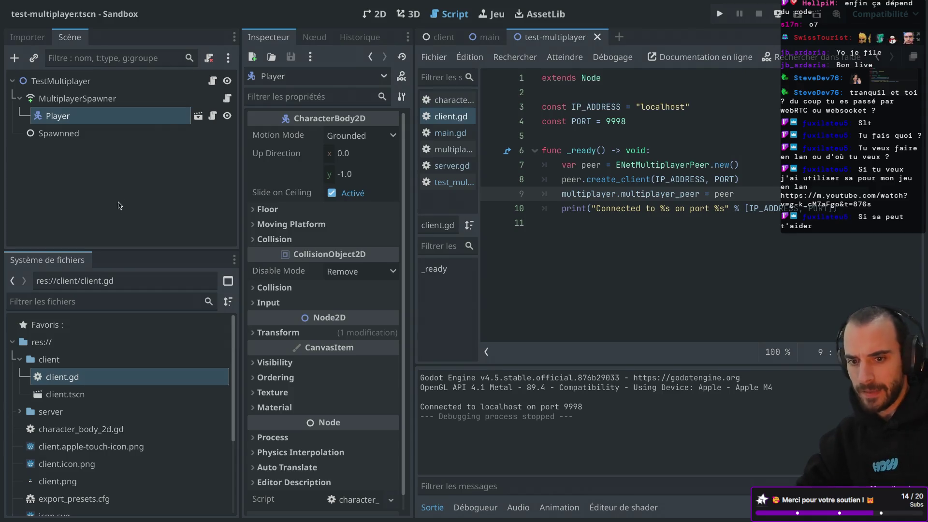
Expand the server folder and open server.tscn and server.gd
scroll(29, 382, "down", 2)
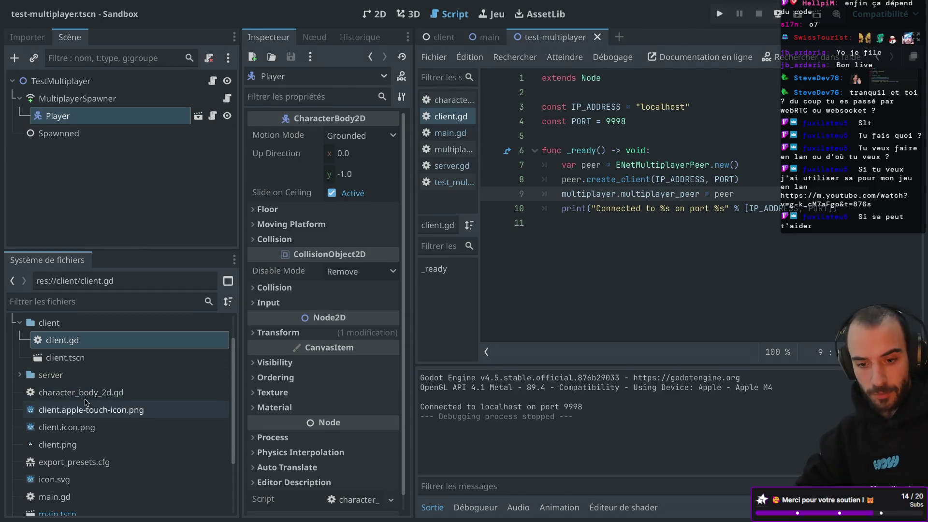
left_click(26, 378)
left_click(22, 376)
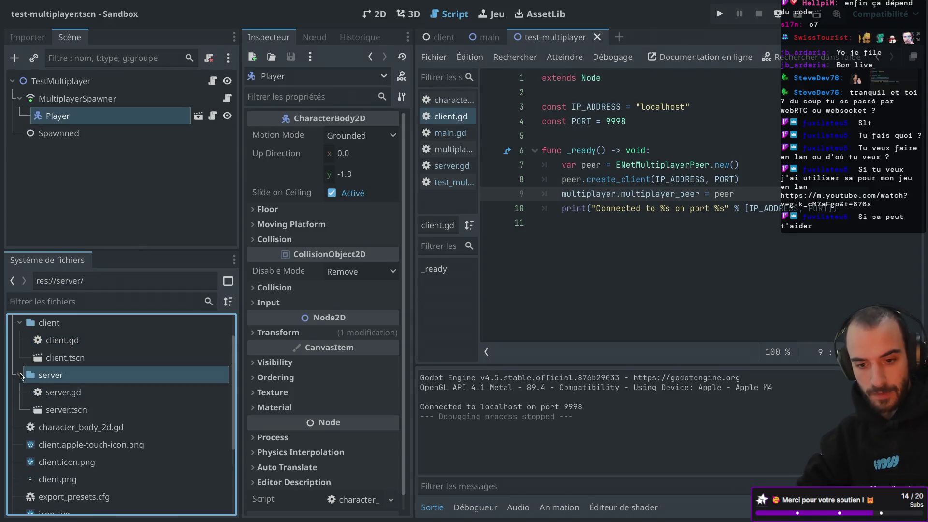
double_click(96, 411)
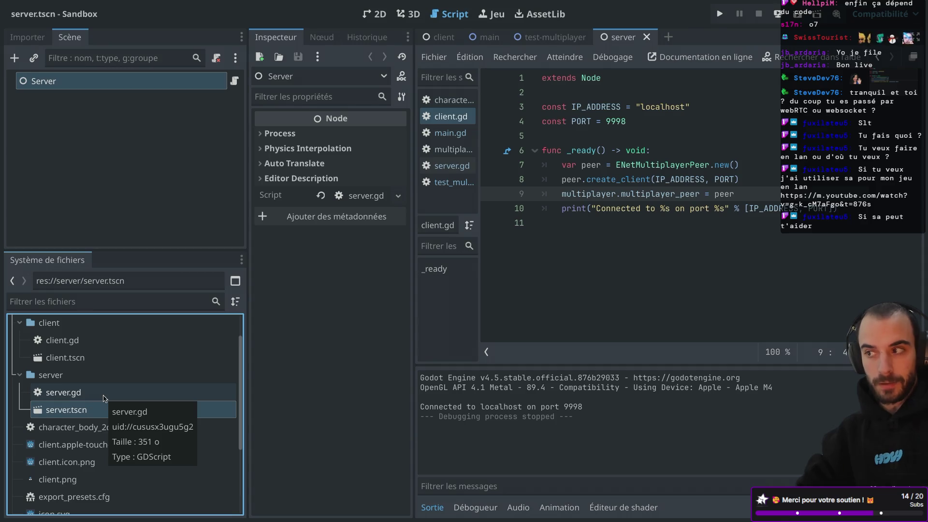
double_click(104, 396)
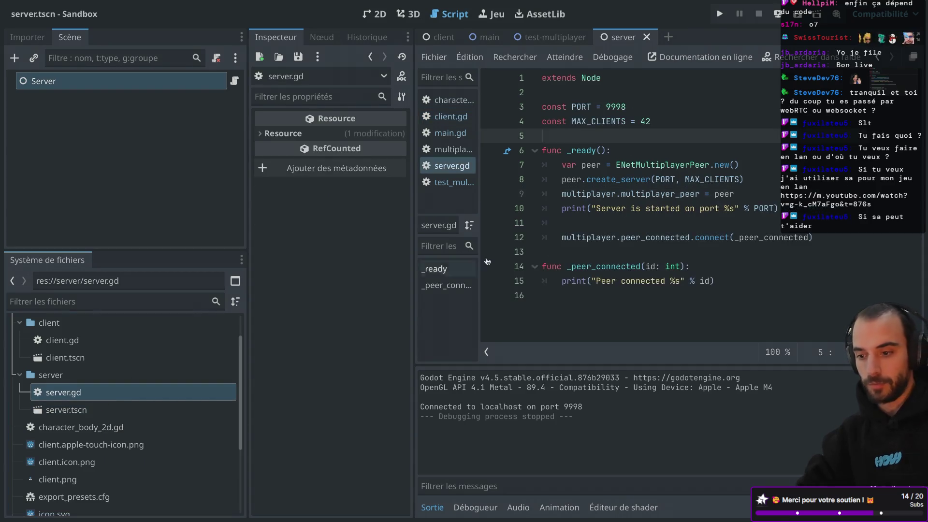
Add const player_scene = preload("res://player.tscn") below MAX_CLIENTS
left_click_drag(570, 269, 641, 267)
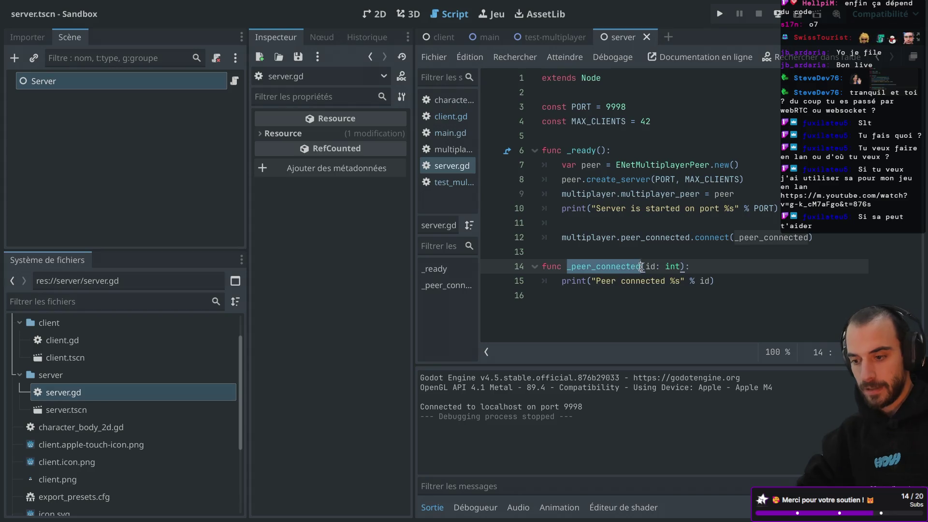
left_click(666, 123)
key("Return")
key("Return")
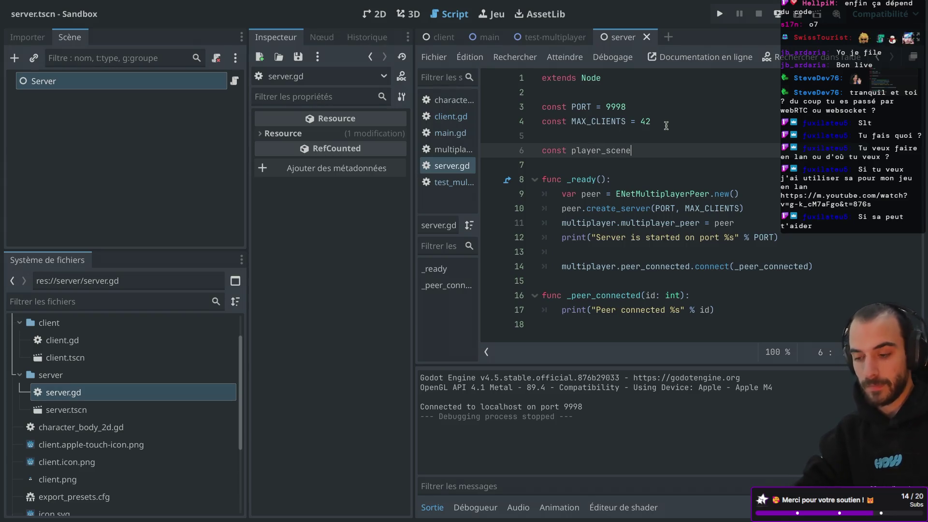
type("preload(")
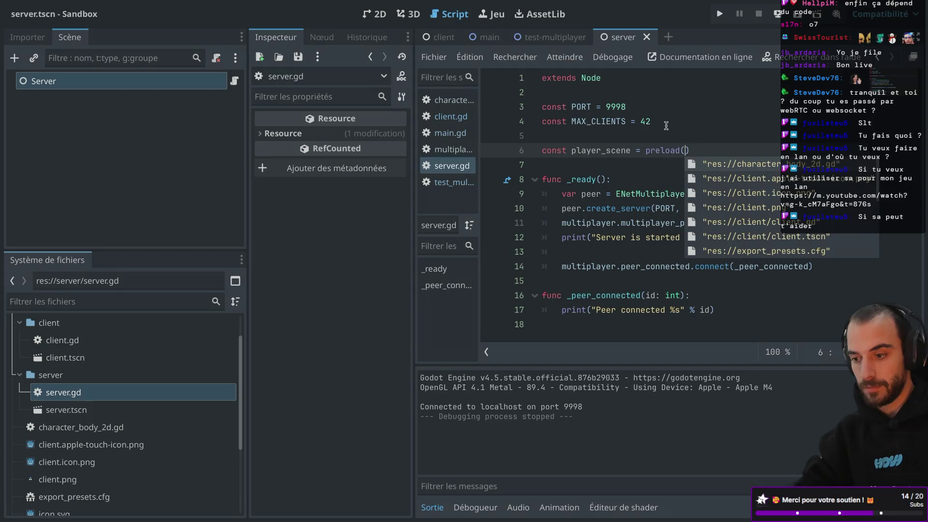
type("\"res://player.tscn\"")
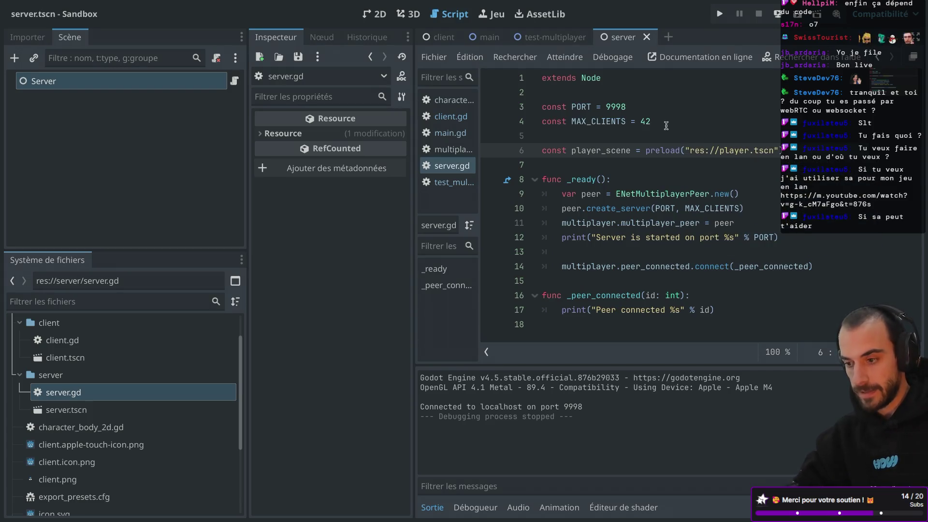
In _peer_connected, add var node = player_scene.instantiate() after the print line
mouse_move(663, 212)
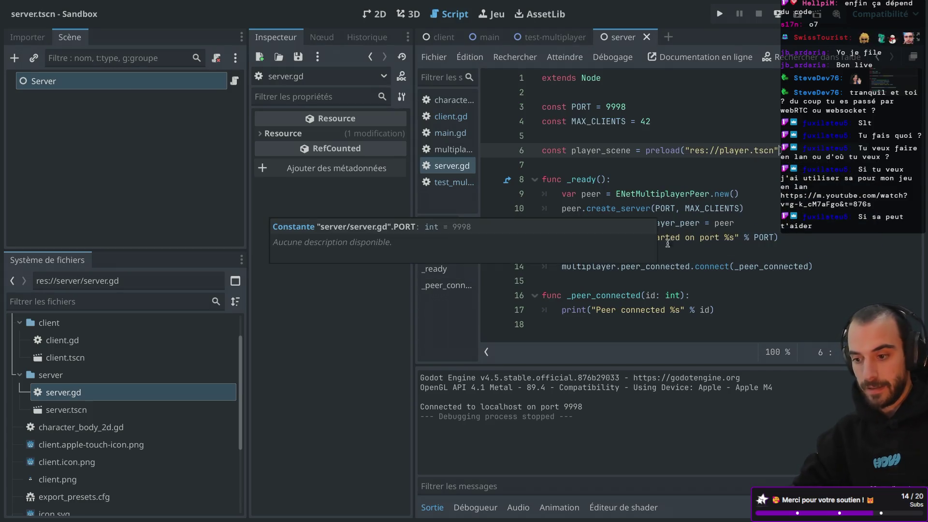
left_click(737, 315)
key("Return")
type("p")
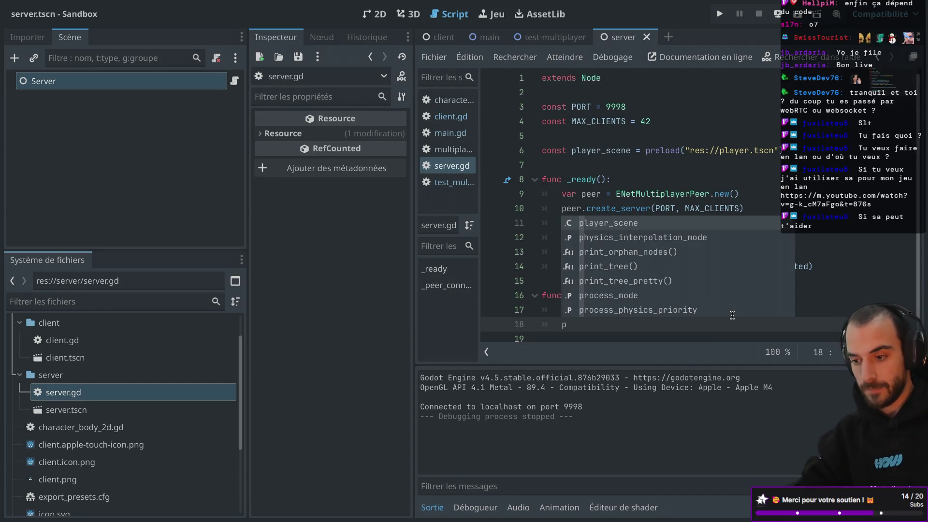
key("Return")
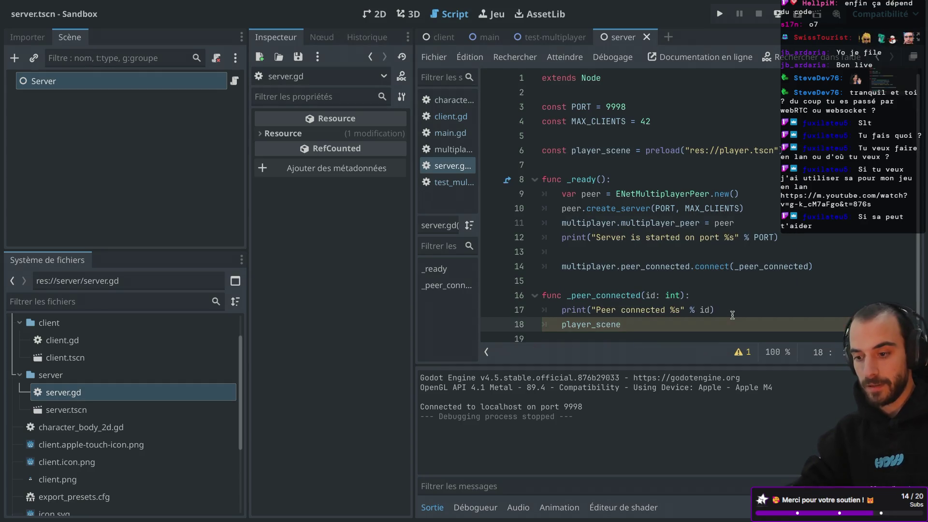
type(".ins")
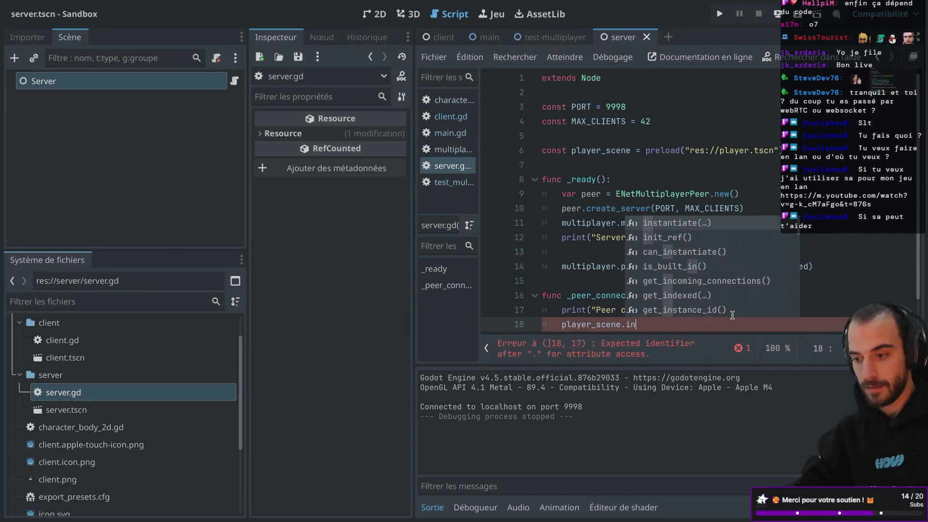
key("Return")
key("Escape")
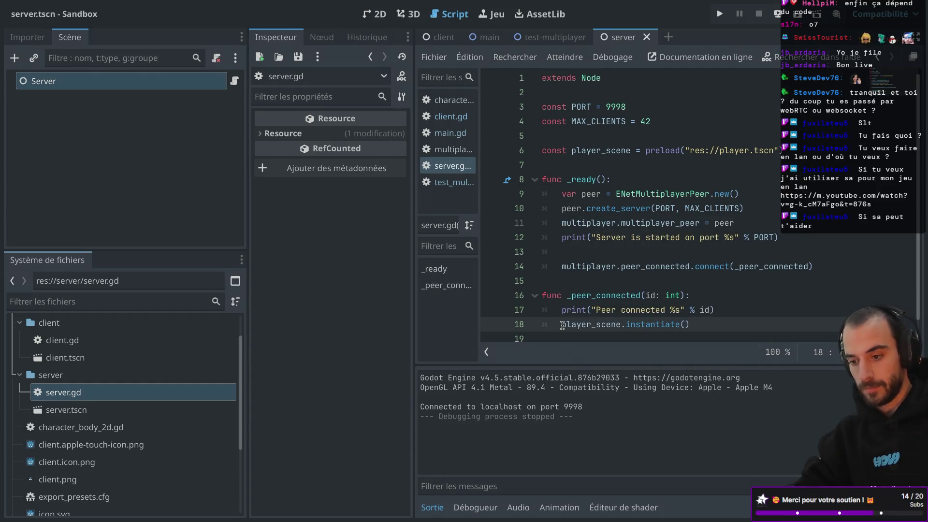
left_click(563, 325)
type("var node =")
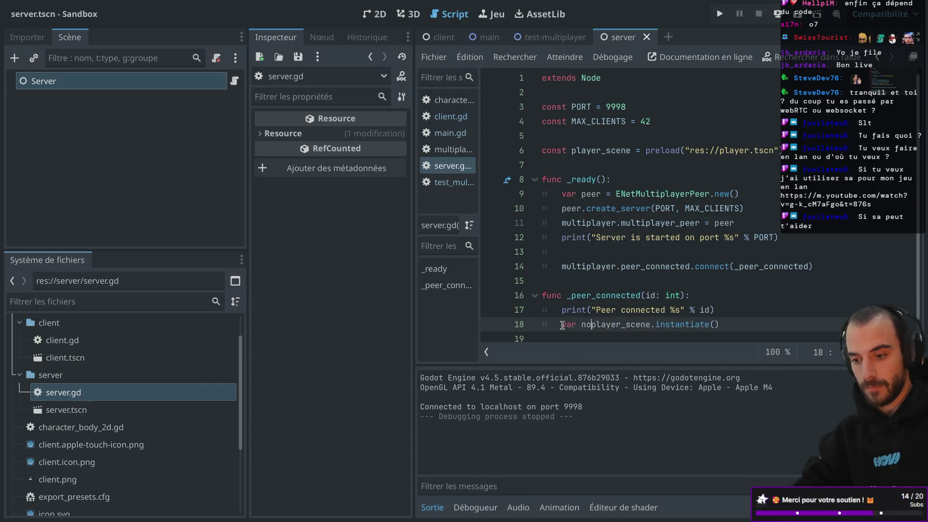
left_click(639, 150)
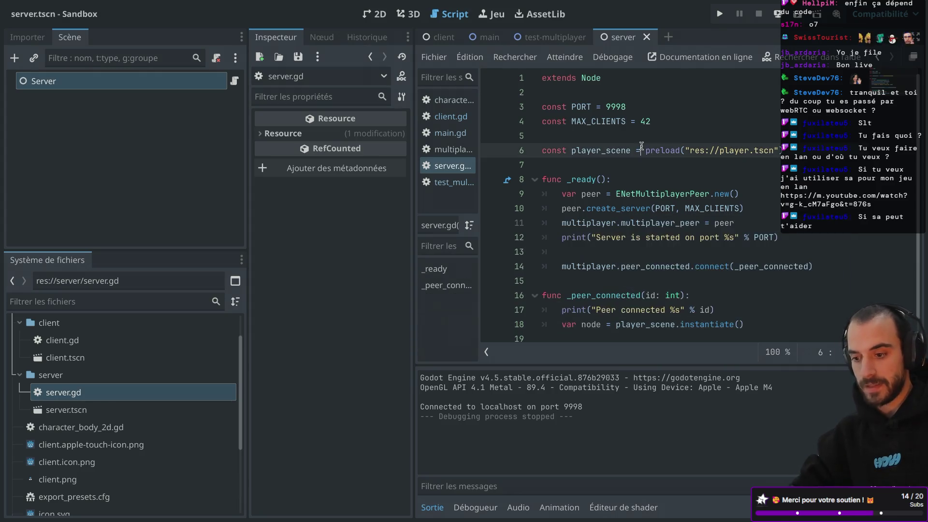
key("ctrl+super+d")
scroll(571, 227, "down", 1)
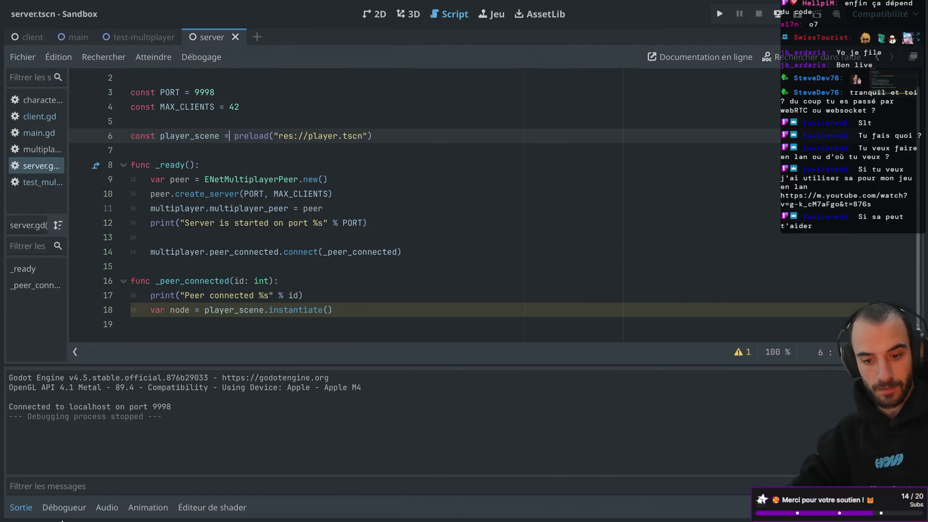
Collapse the Output panel, add a blank line after line 18, and restore the docks
left_click(21, 507)
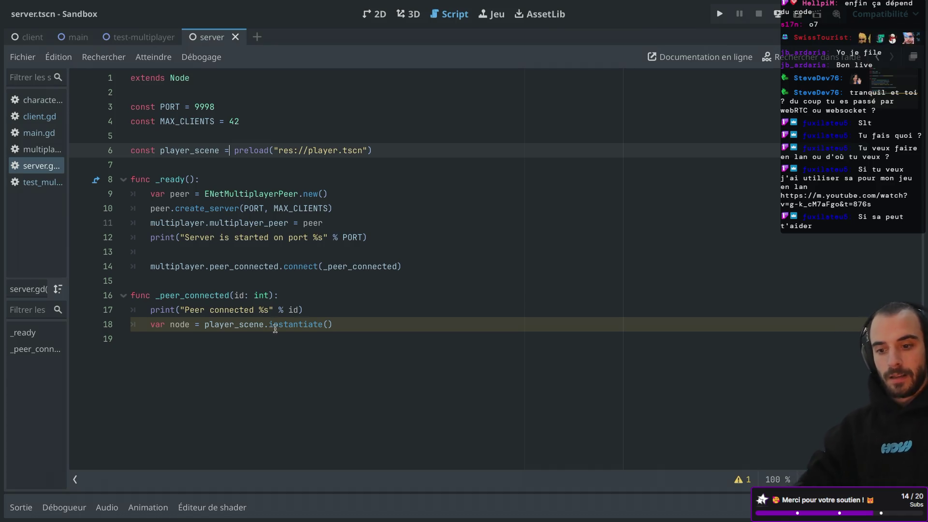
left_click(350, 321)
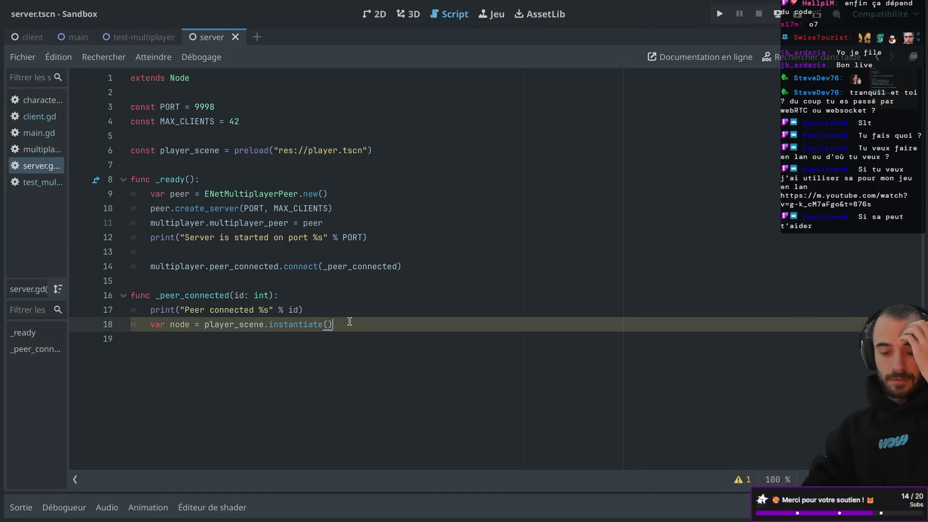
key("Return")
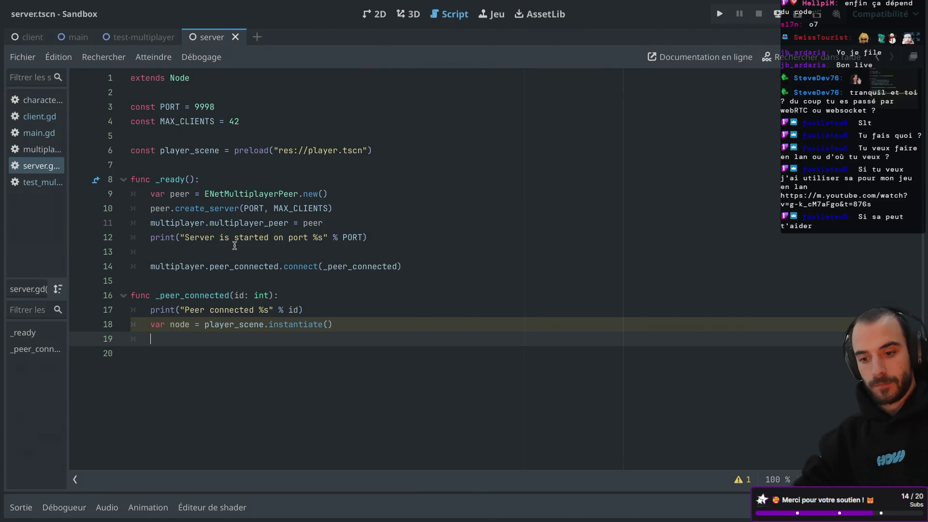
key("ctrl+shift+F11")
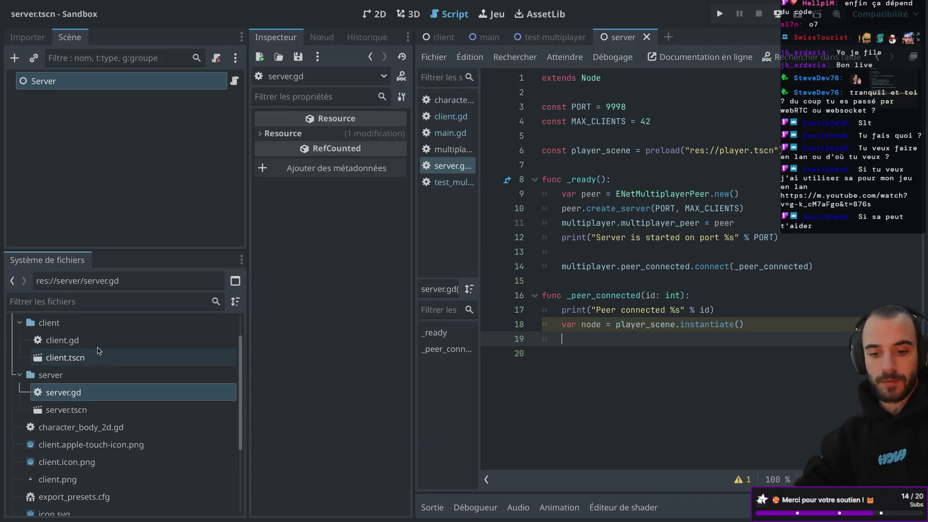
Look over the test-multiplayer, player and server scenes, then return to server.gd
scroll(68, 474, "down", 5)
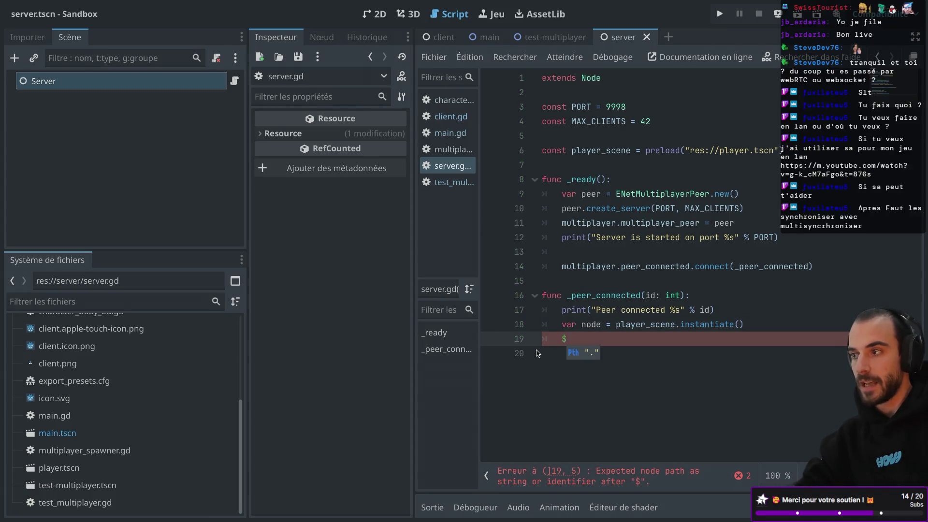
left_click(538, 37)
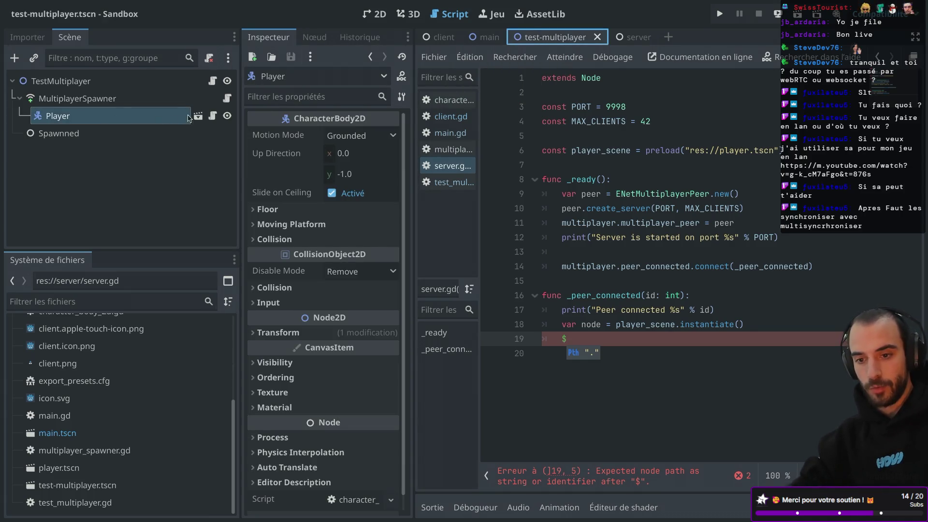
left_click(198, 116)
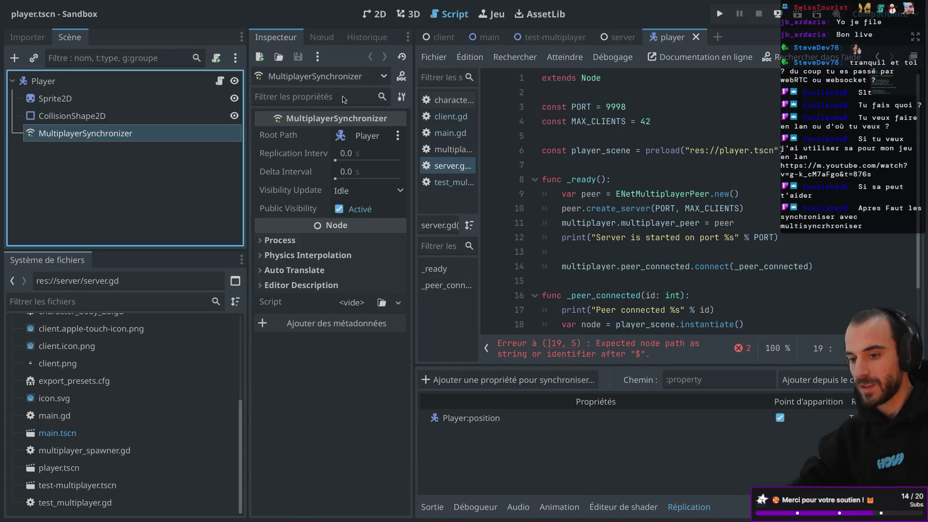
left_click(617, 38)
left_click(551, 39)
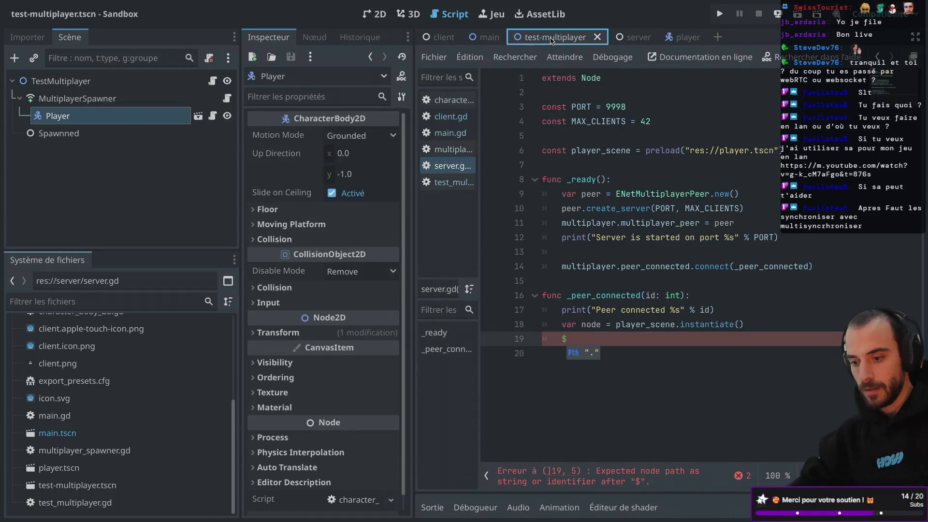
left_click(573, 339)
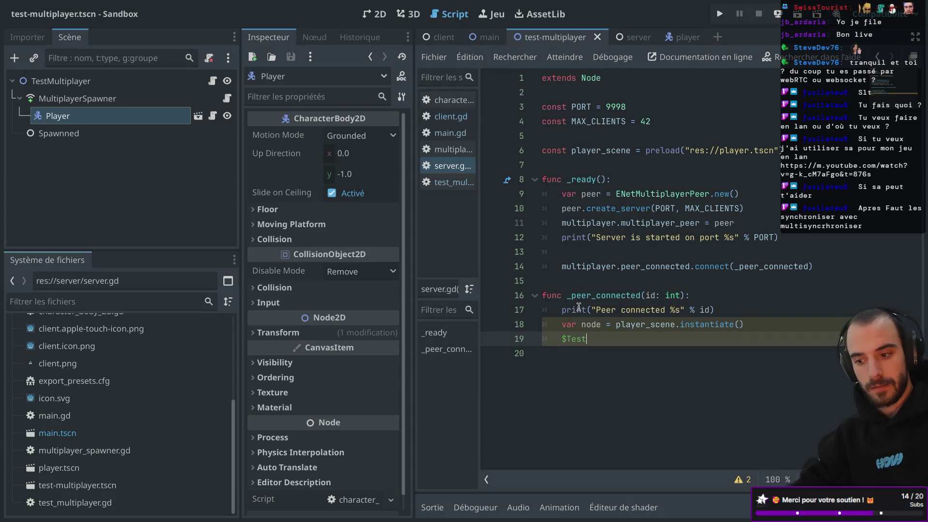
On line 19, write get_node("TestMultiplayer/MultiplayerSpawner").add_child(node)
type("et")
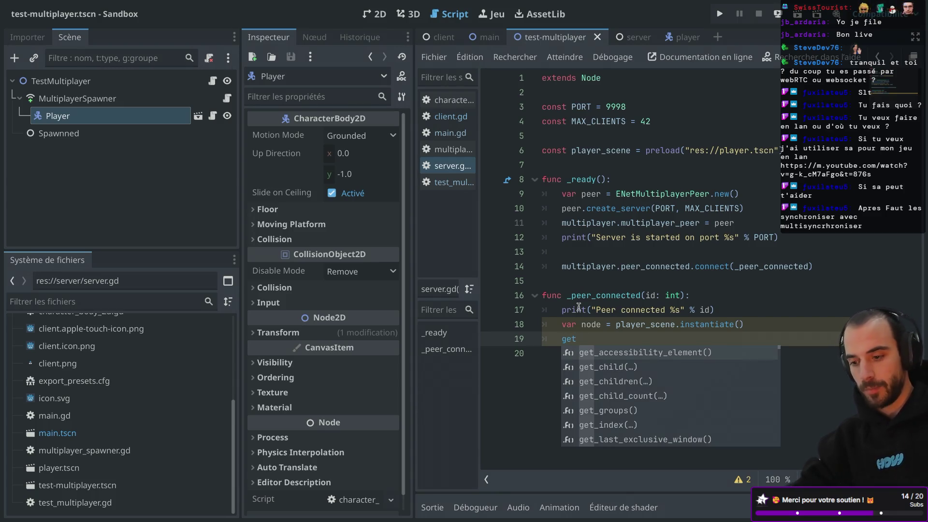
type("_no")
key("Return")
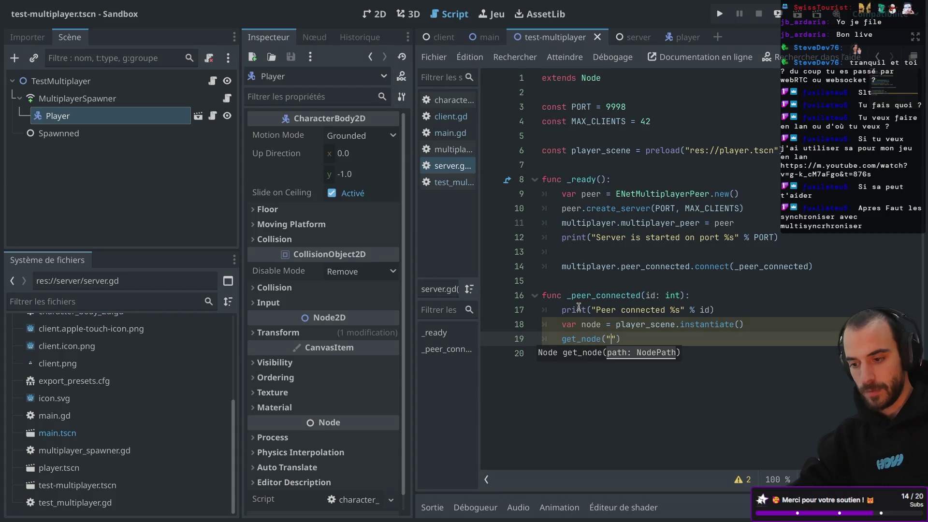
type("stMul")
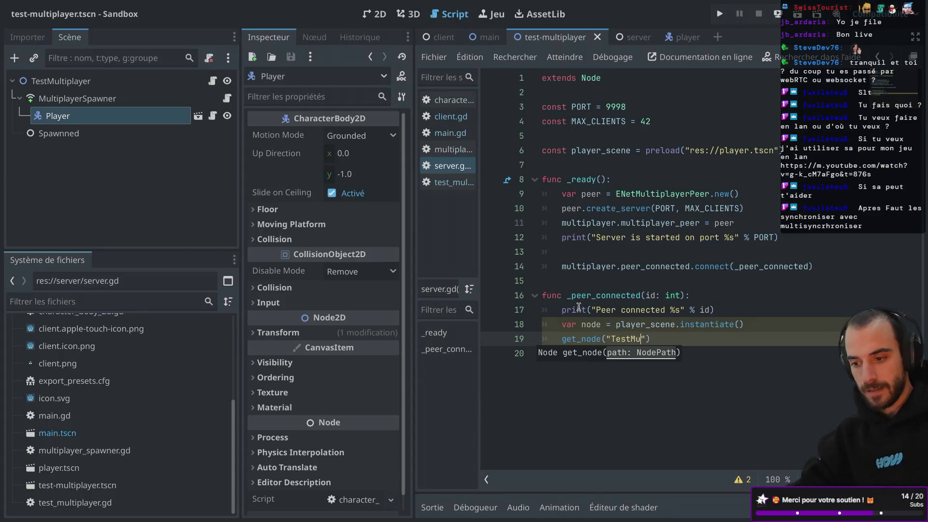
type("tiplayer/M")
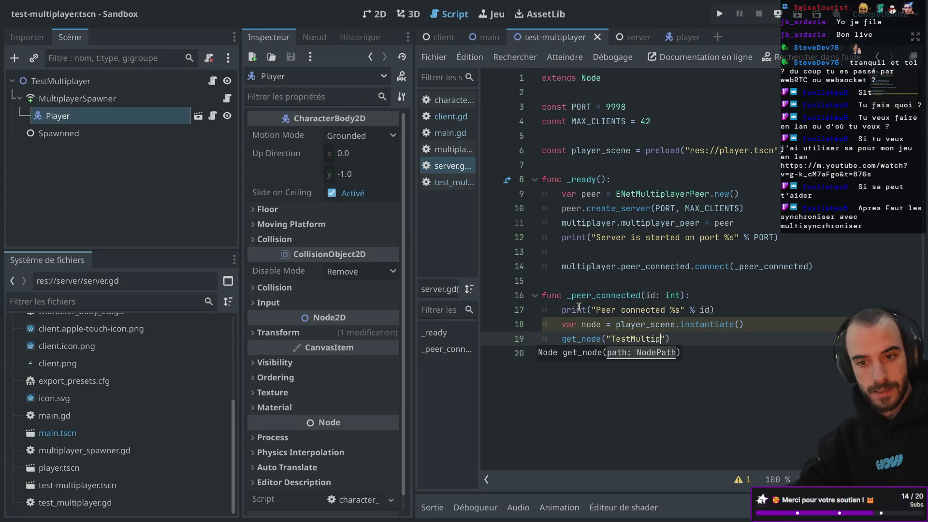
type("ultiplayer")
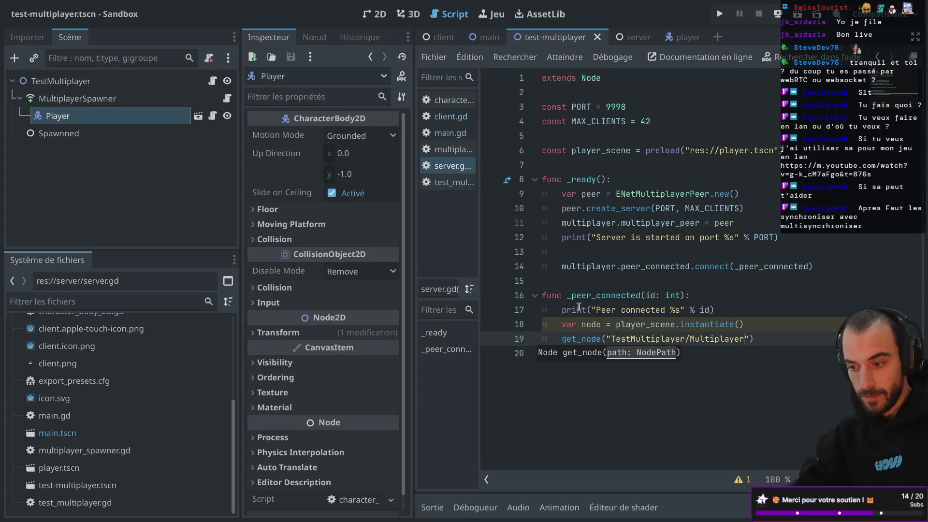
type("Spawner\").a")
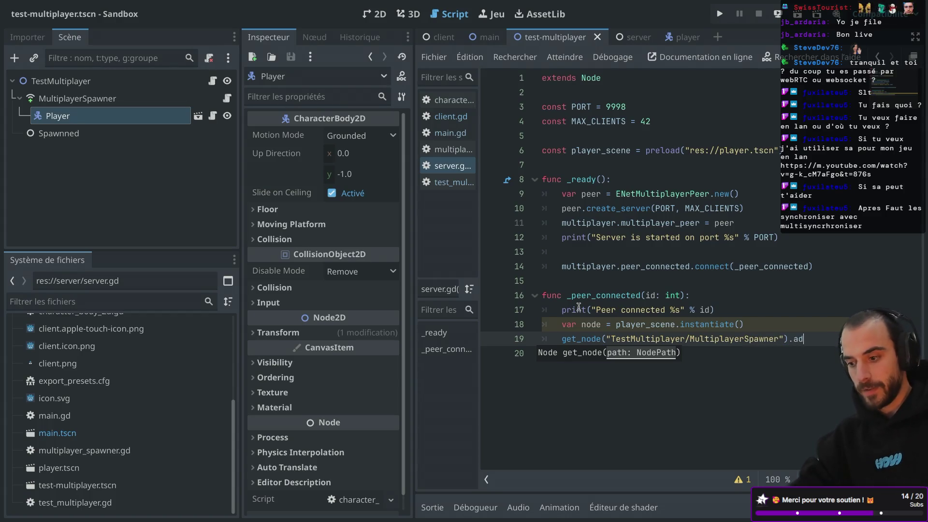
type("d_")
key("Return")
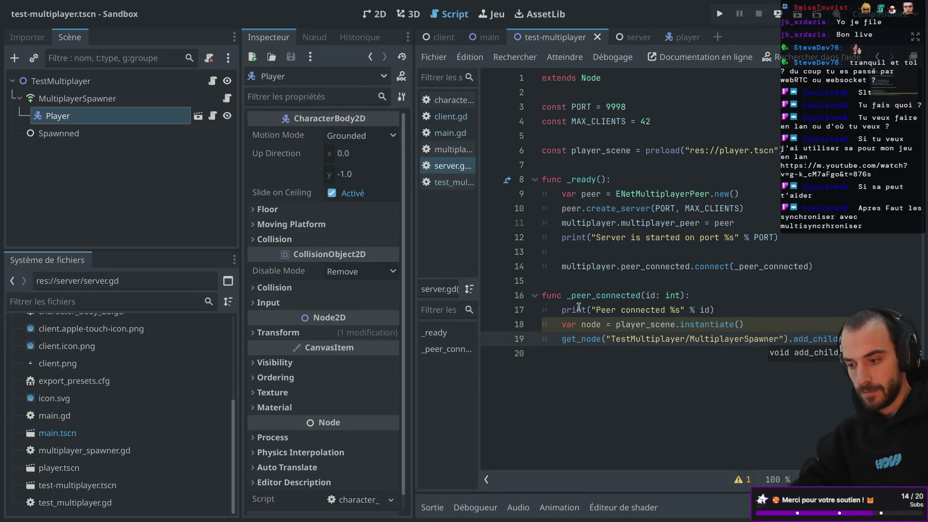
left_click(715, 293)
left_click(715, 317)
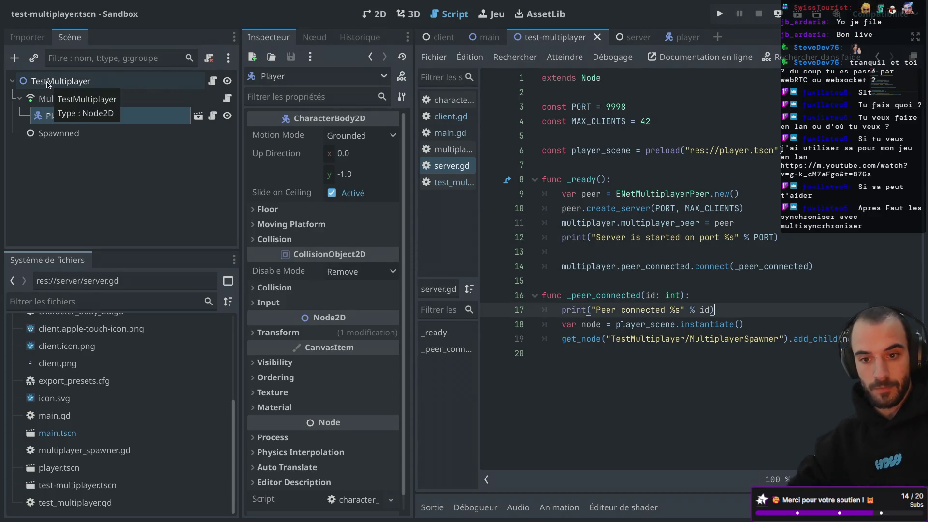
left_click(67, 120)
right_click(67, 120)
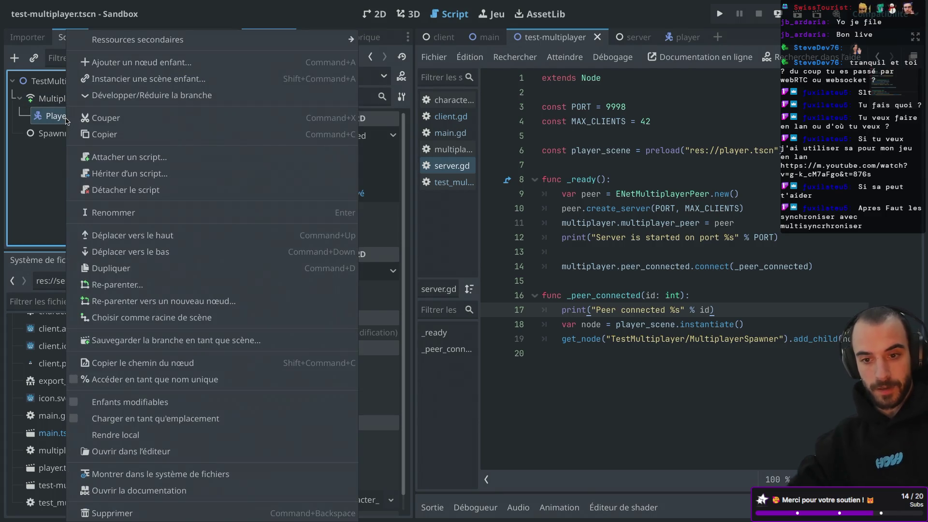
Delete the Player node from the test scene and run the project
left_click(111, 514)
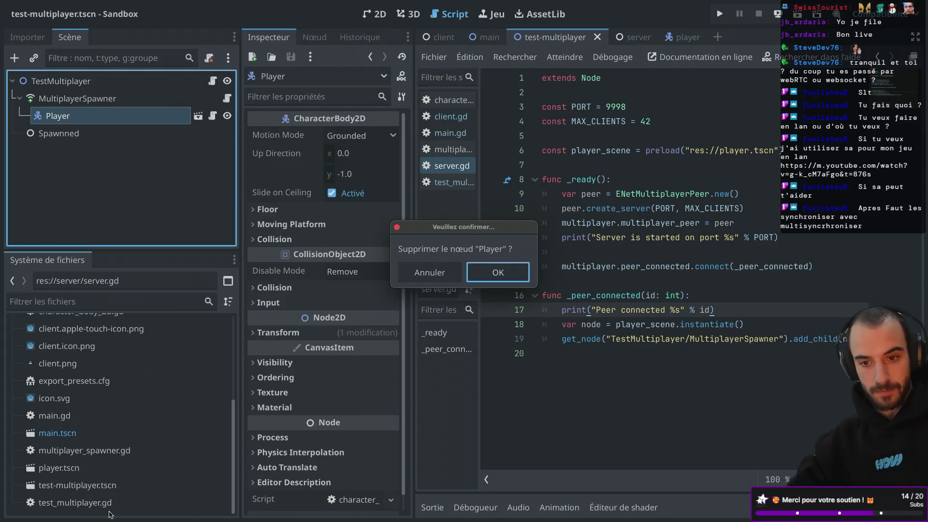
left_click(490, 282)
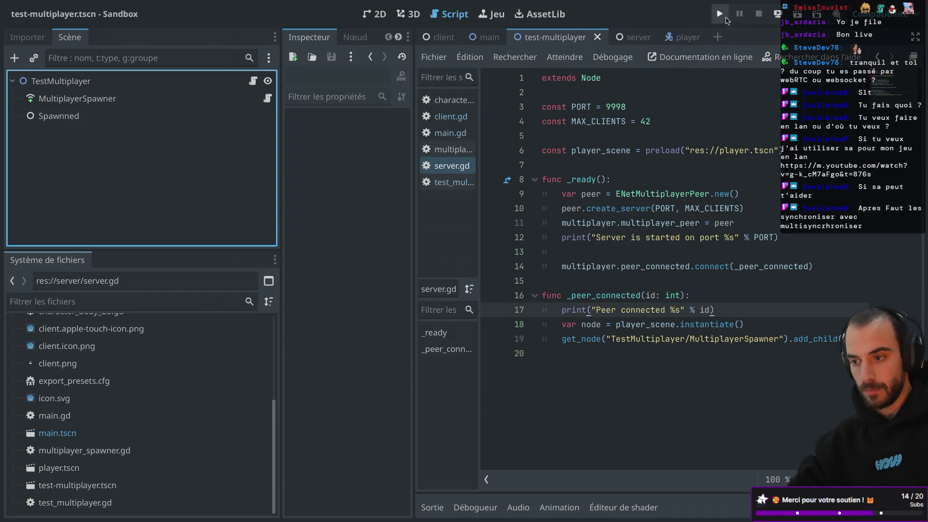
left_click(725, 16)
Close the game window and check the debugger's two Node not found errors
mouse_move(295, 78)
left_mouse_down()
mouse_move(29, 164)
mouse_move(29, 47)
mouse_move(332, 39)
left_mouse_up()
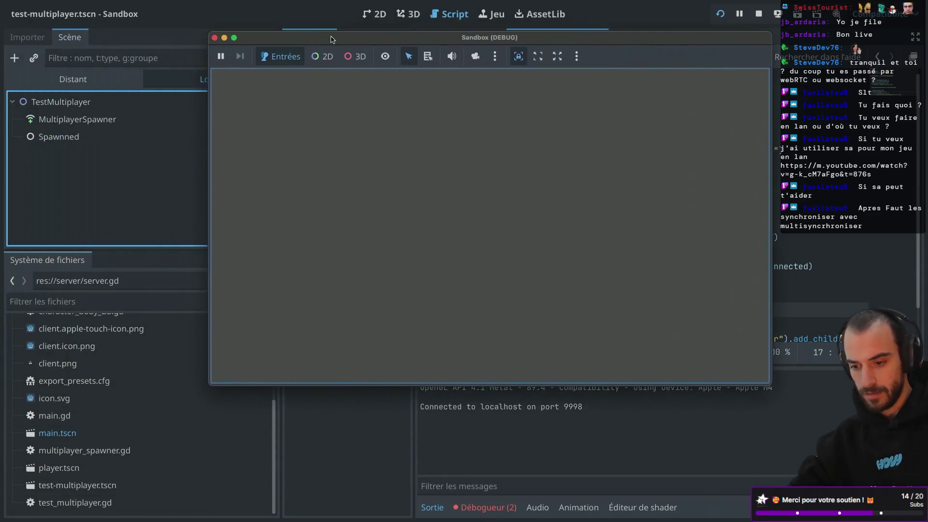
left_click(215, 38)
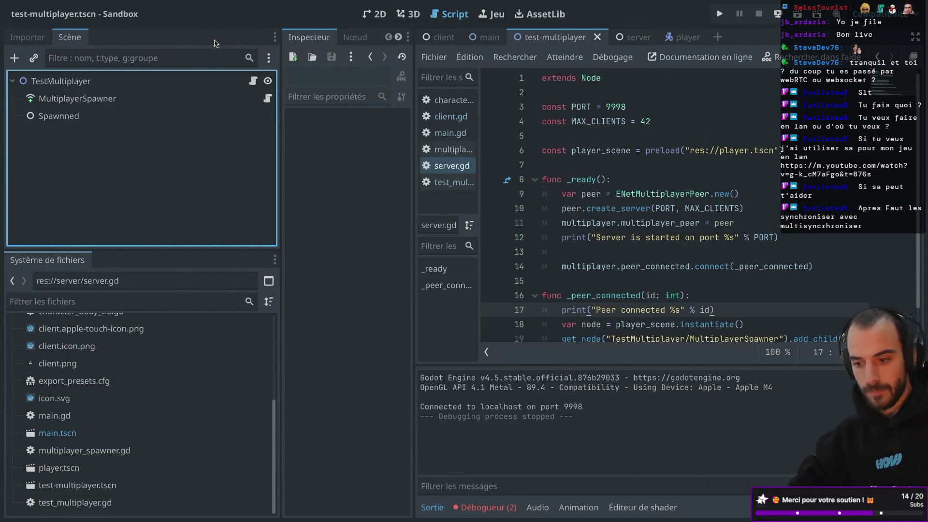
left_click(487, 507)
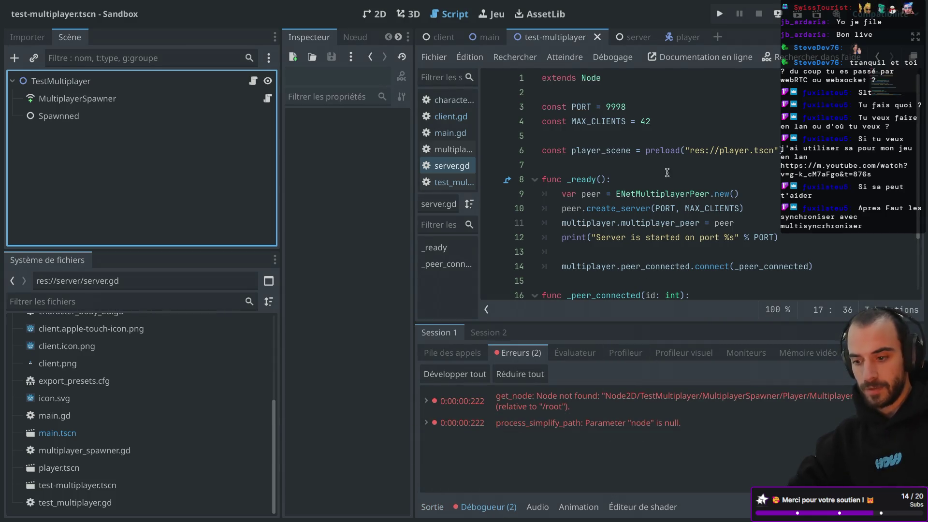
scroll(682, 150, "down", 2)
left_click(731, 225)
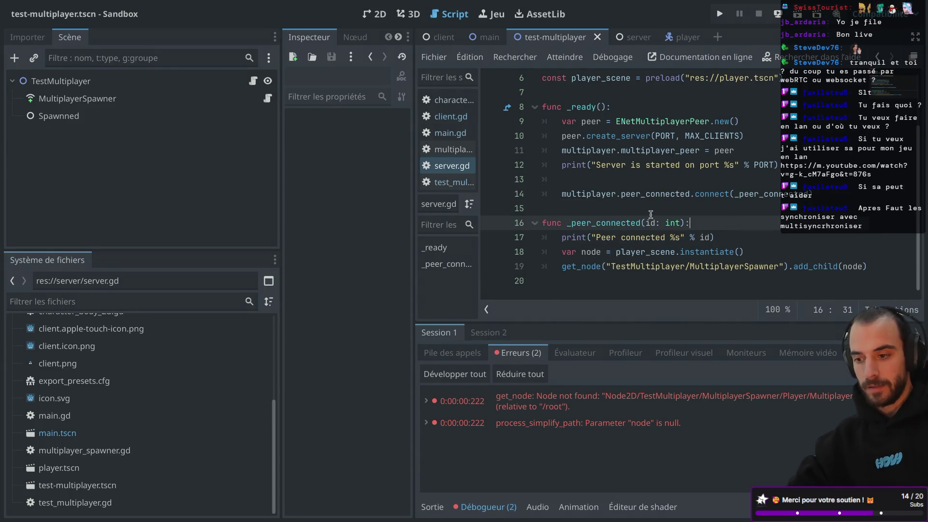
mouse_move(672, 190)
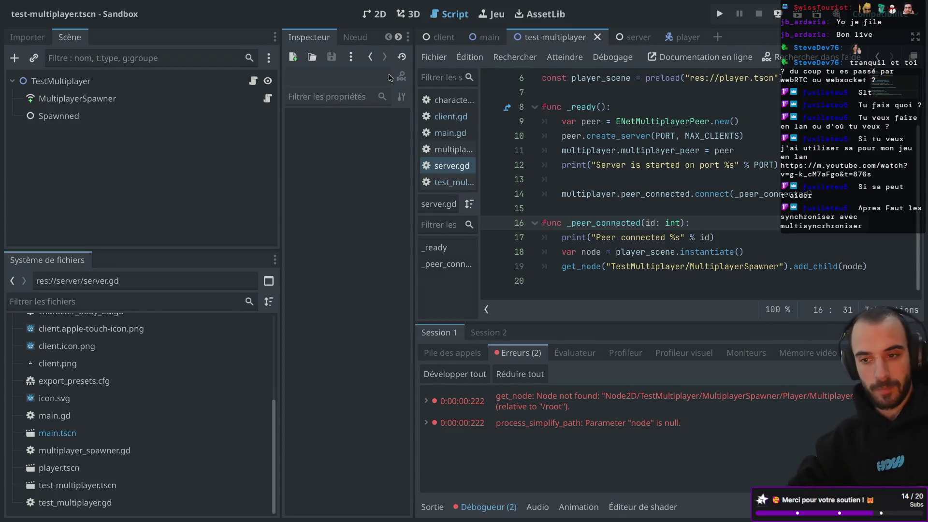
Export the server preset again, overwriting server.dmg in the sandbox folder
left_click(94, 5)
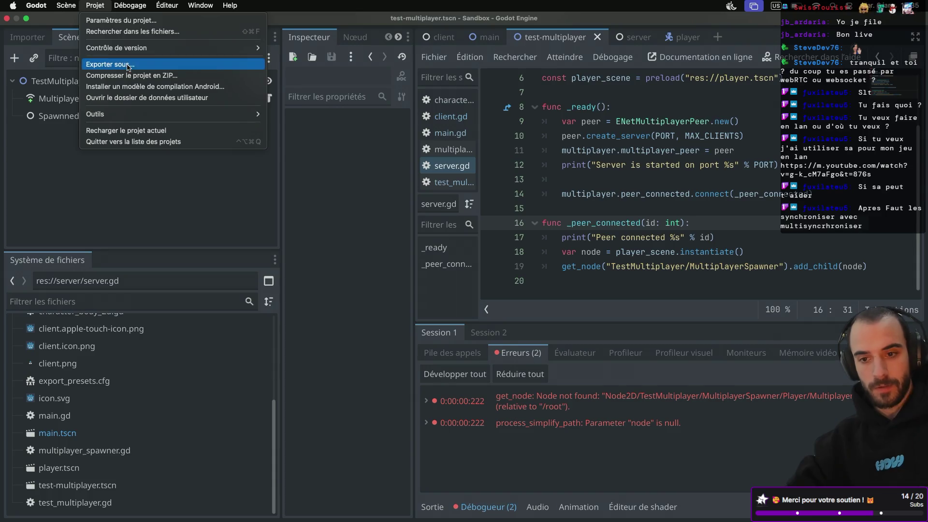
left_click(129, 65)
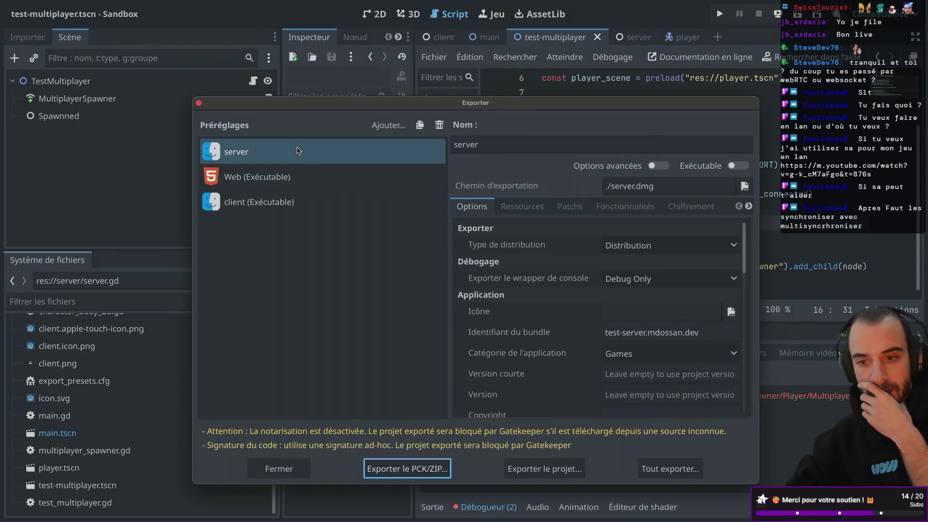
left_click(545, 468)
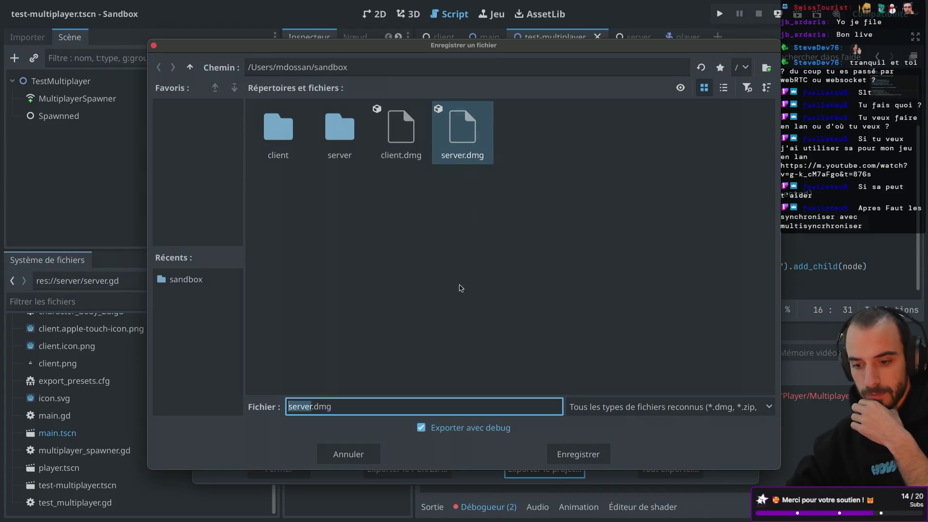
left_click(563, 455)
left_click(516, 276)
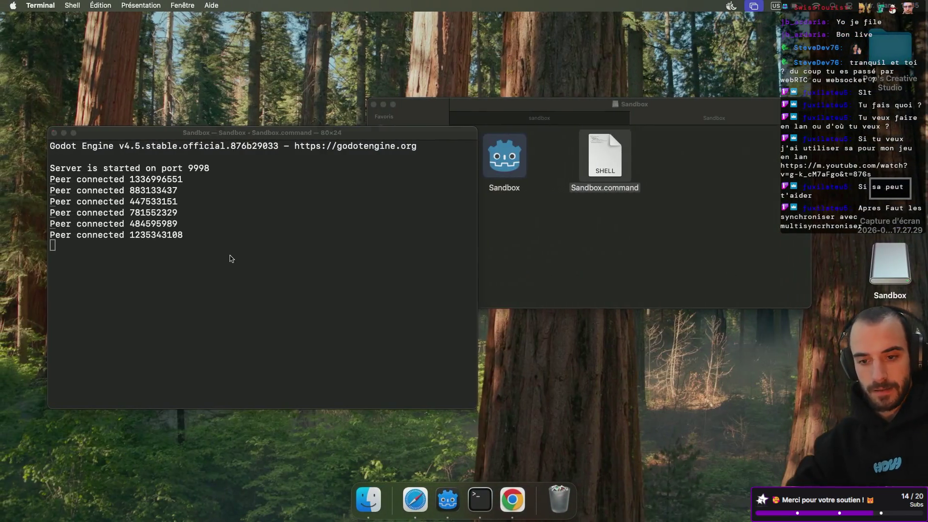
left_click(230, 258)
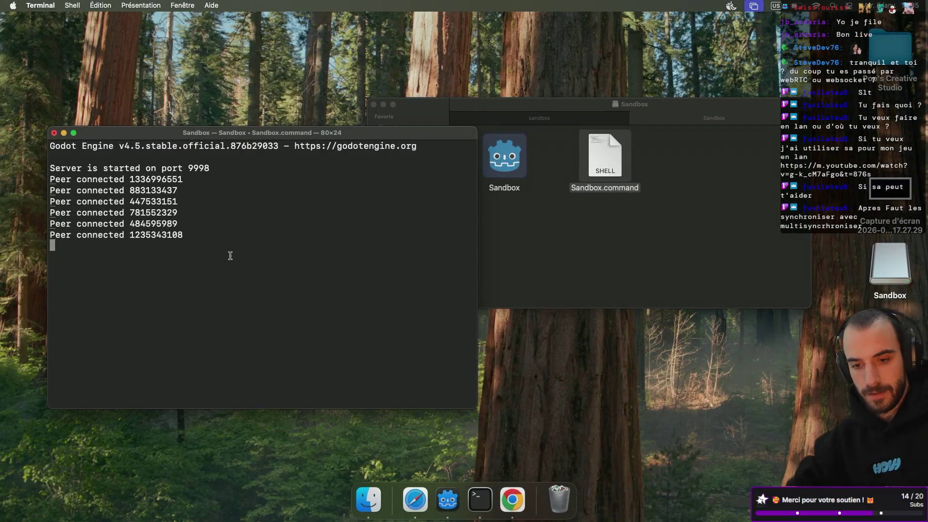
Stop the old server, close its Terminal window, and eject the old Sandbox volume
key("ctrl+c")
left_click(54, 133)
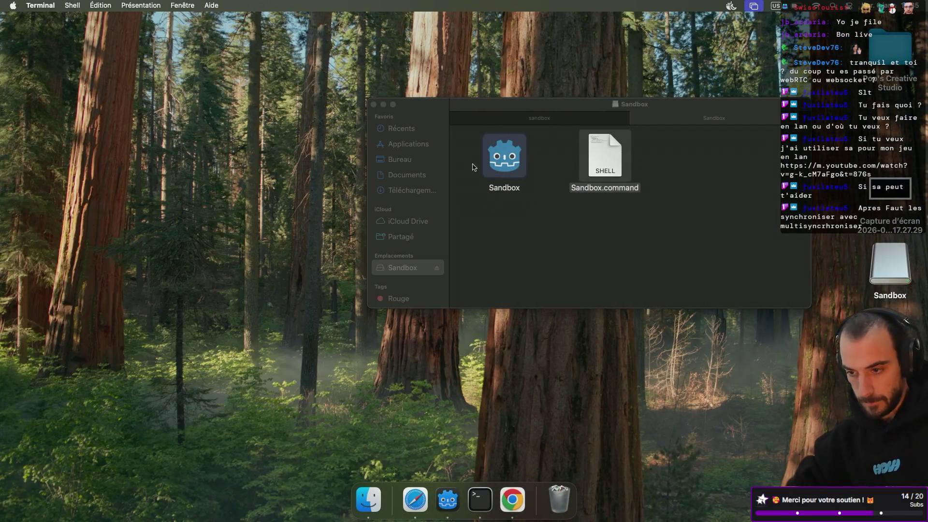
left_click(638, 119)
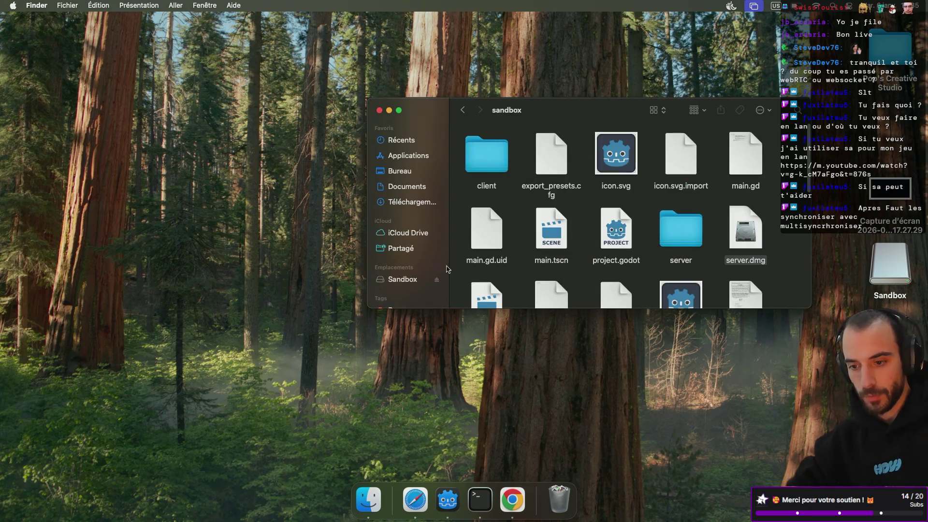
left_click(438, 283)
left_click(437, 281)
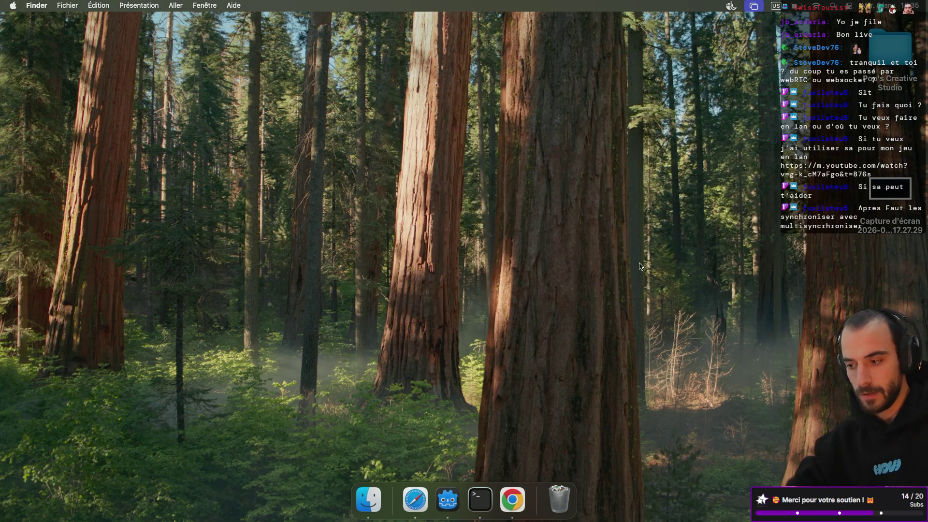
Mount the new server.dmg from ~/sandbox and launch Sandbox.command to start the server on port 9998
left_click(372, 499)
key("super+shift+h")
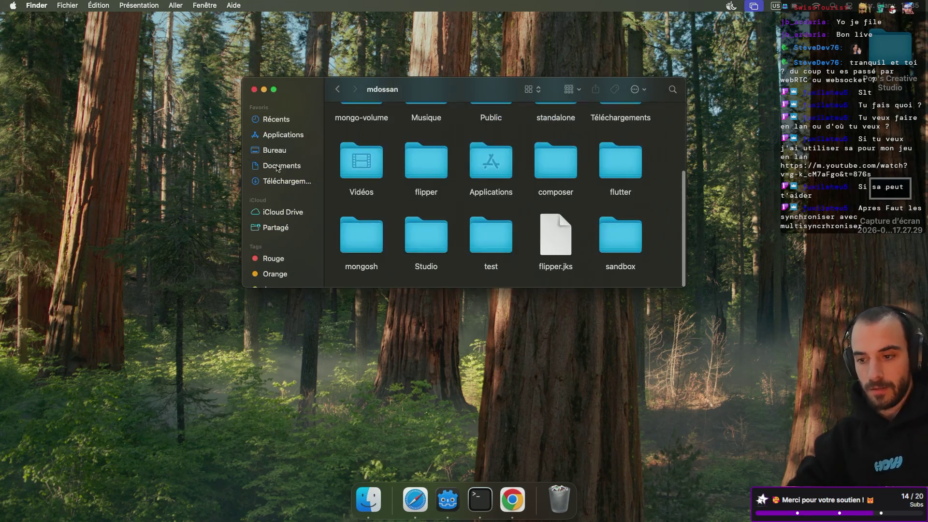
left_click(624, 240)
double_click(623, 240)
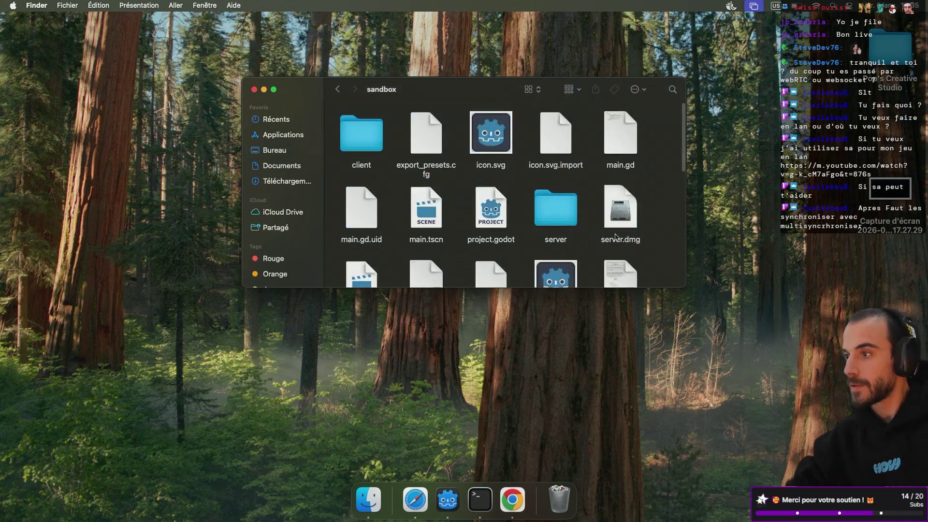
scroll(537, 195, "down", 2)
double_click(617, 172)
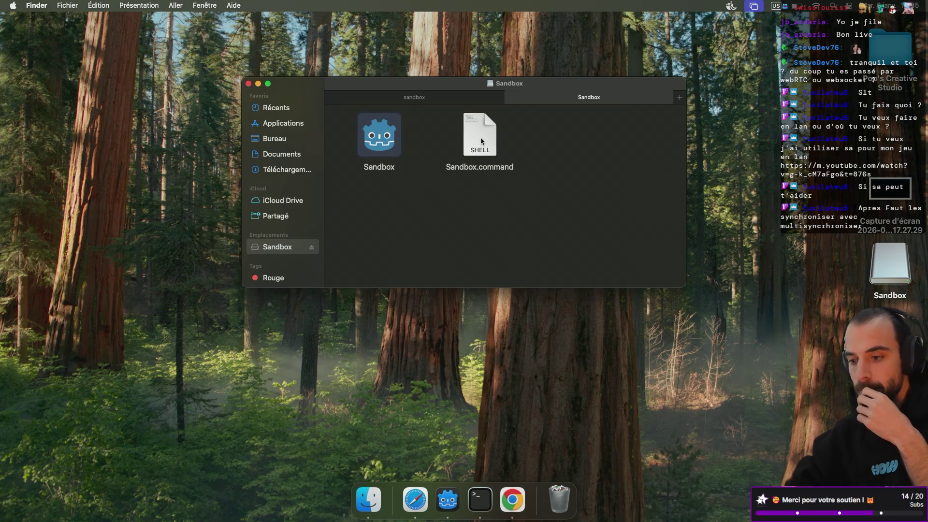
double_click(484, 150)
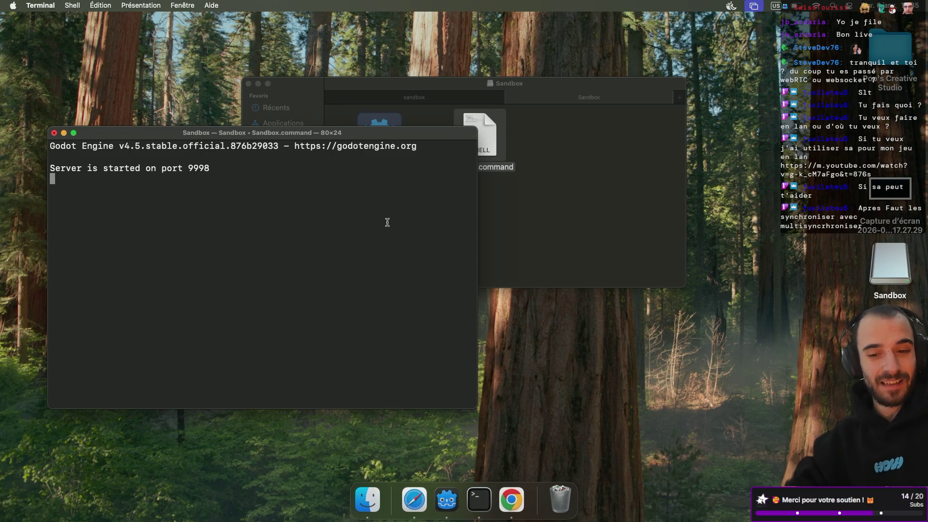
key("super+Tab")
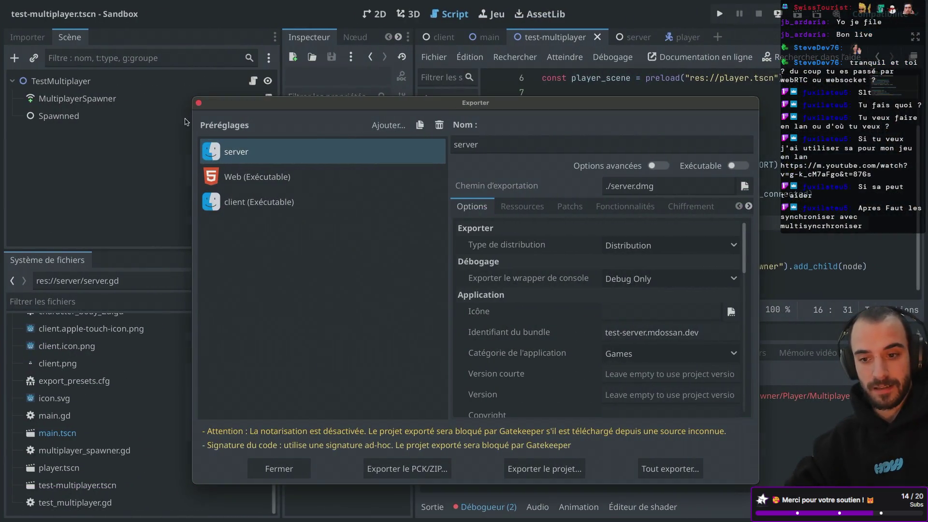
Close the Export dialog, select MultiplayerSpawner, run the client game, and view the server log
left_click(198, 104)
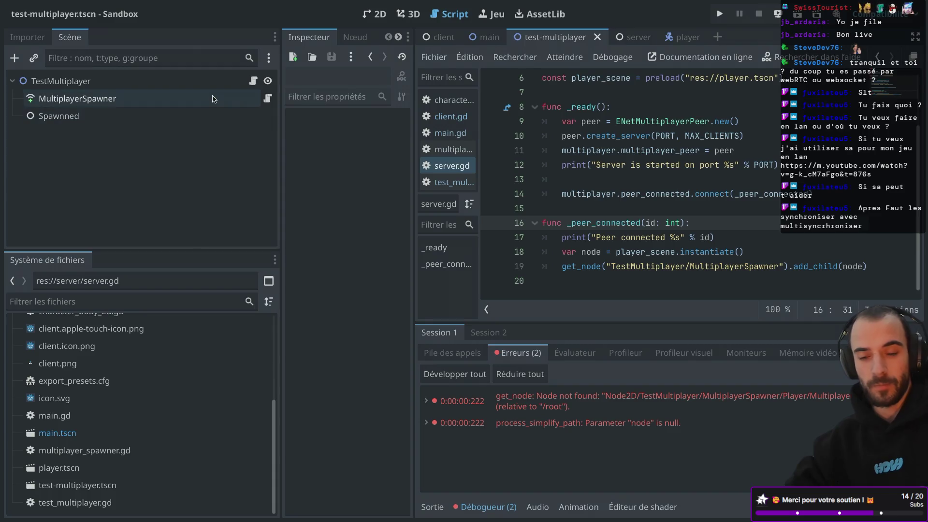
left_click(140, 100)
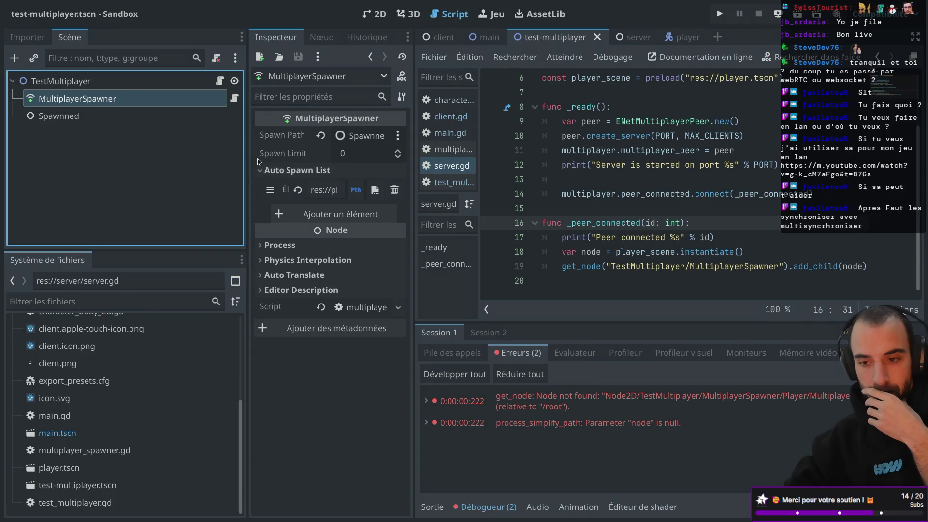
left_click_drag(247, 149, 193, 151)
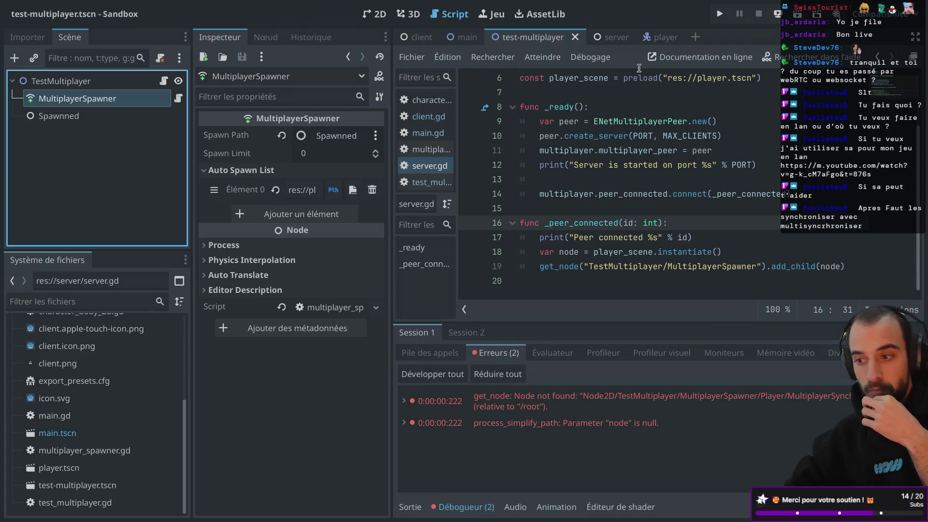
left_click(720, 14)
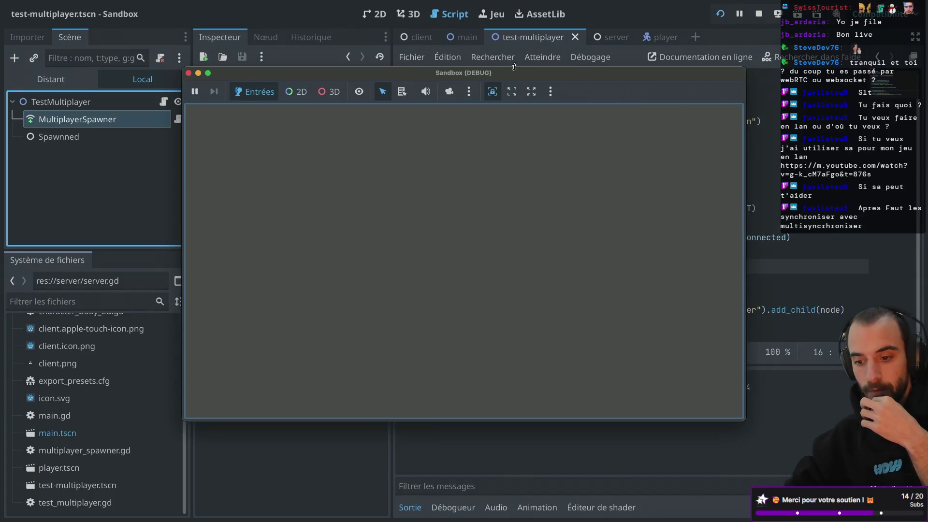
mouse_move(520, 75)
left_mouse_down()
mouse_move(792, 24)
mouse_move(503, 82)
left_mouse_up()
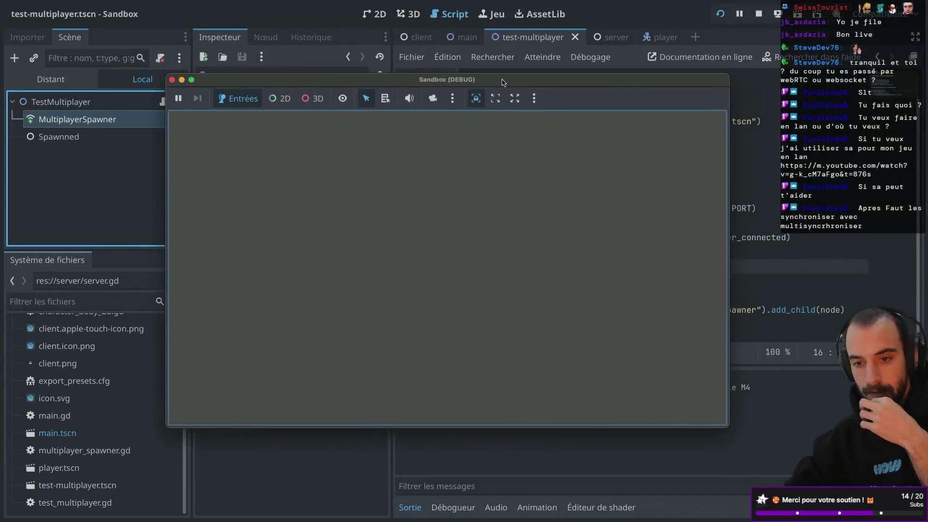
key("ctrl+Left")
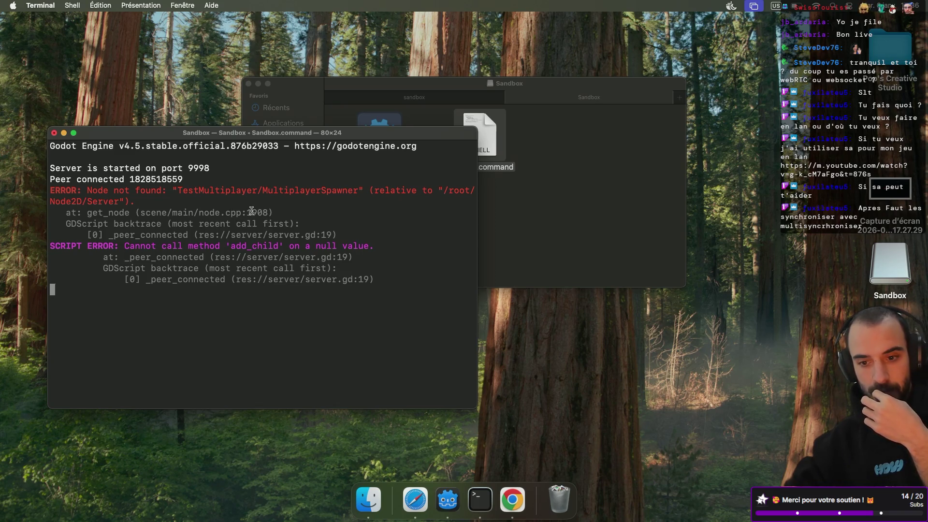
Stop the server with Ctrl+C, inspect the client's remote scene tree, and stop the client
left_click(53, 133)
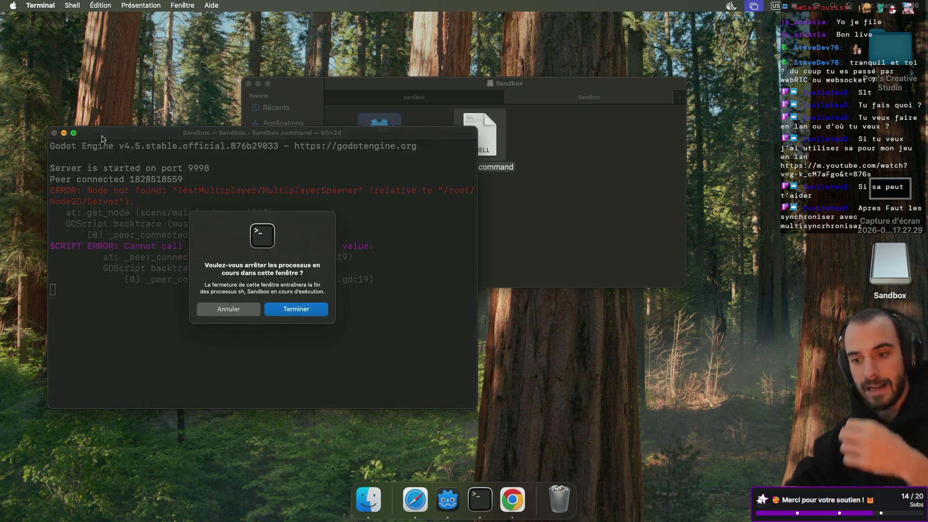
left_click(227, 314)
key("ctrl+c")
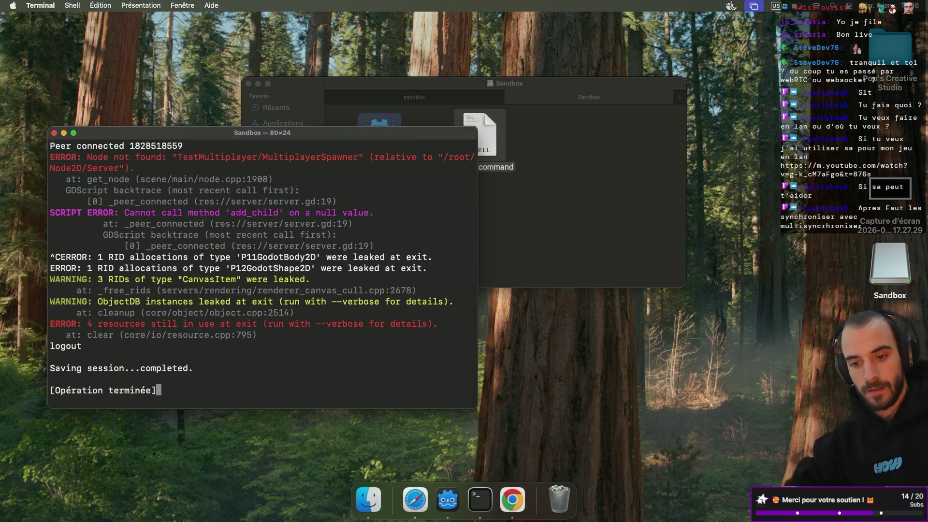
key("super+Tab")
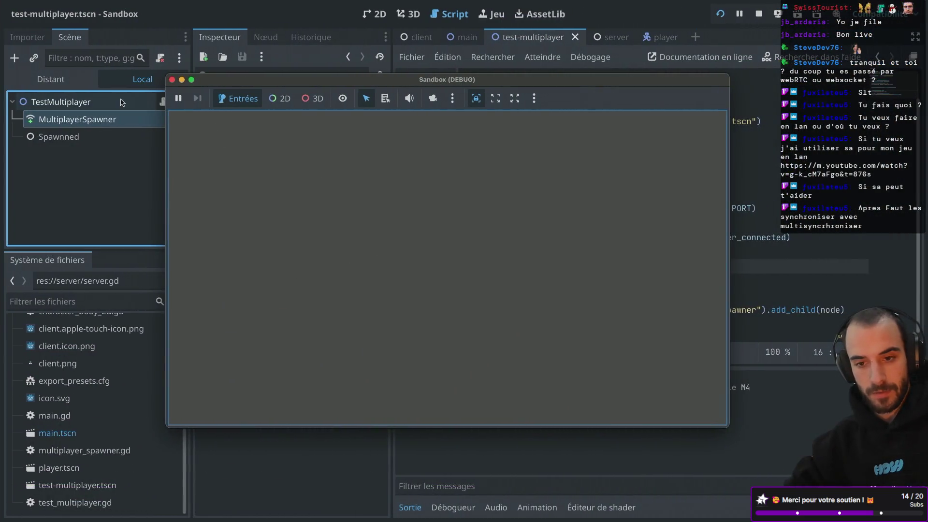
left_click(49, 83)
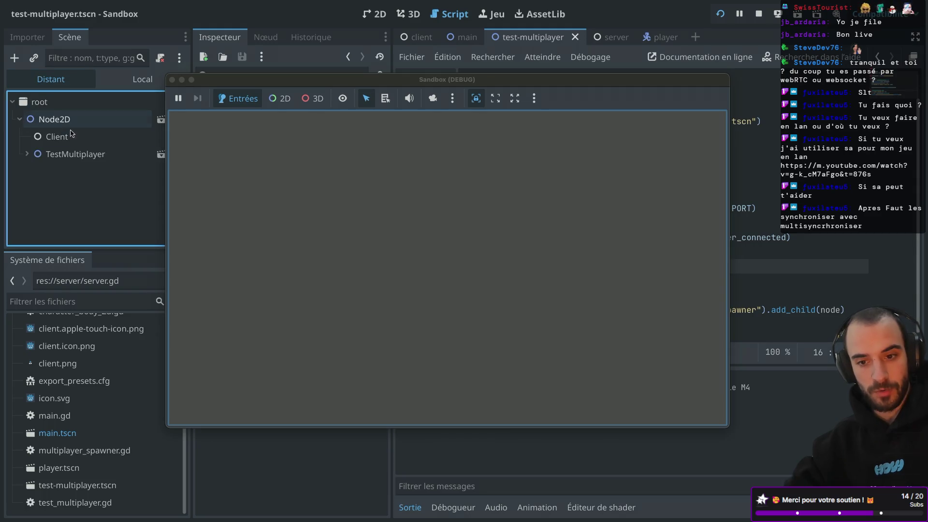
left_click(172, 79)
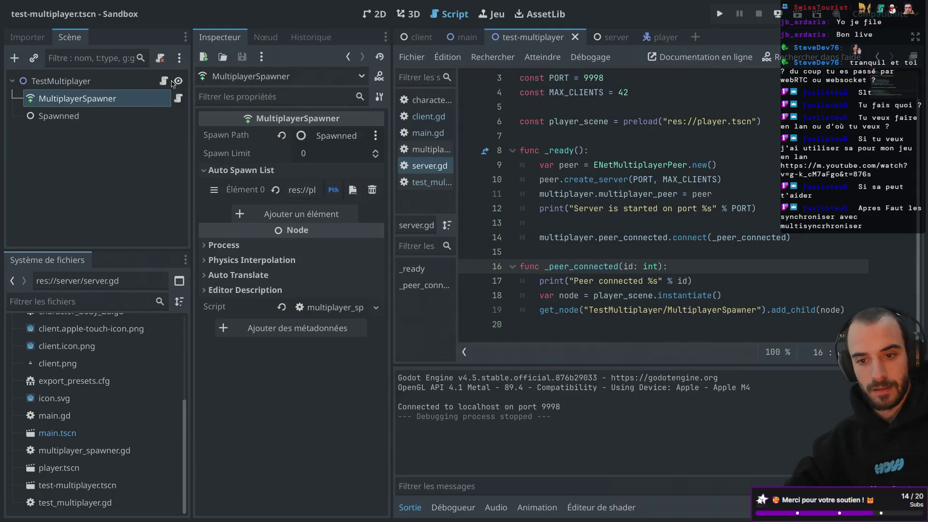
Open main.tscn and rename its root Node2D to Main
double_click(69, 434)
double_click(62, 85)
type("Main")
key("Return")
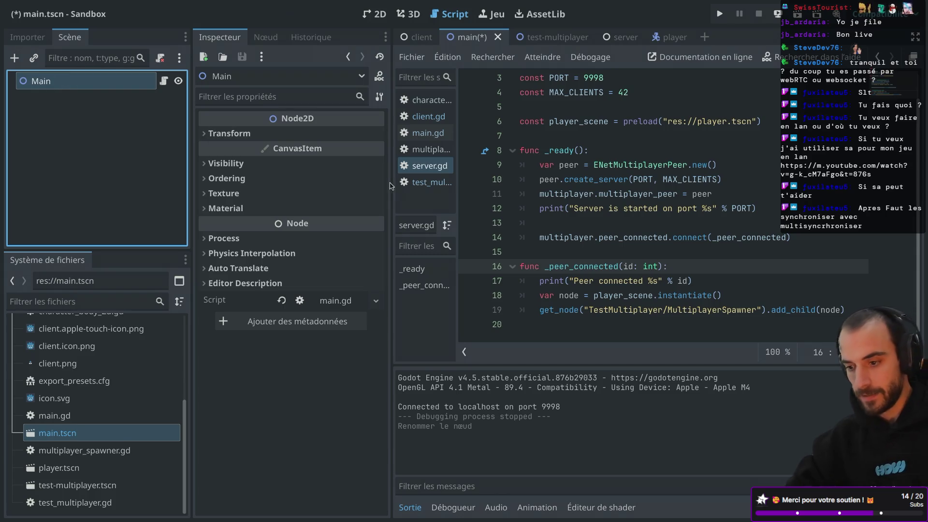
Prefix line 19's get_node path with 'Main/' in server.gd and save
left_click(587, 310)
type("Main/")
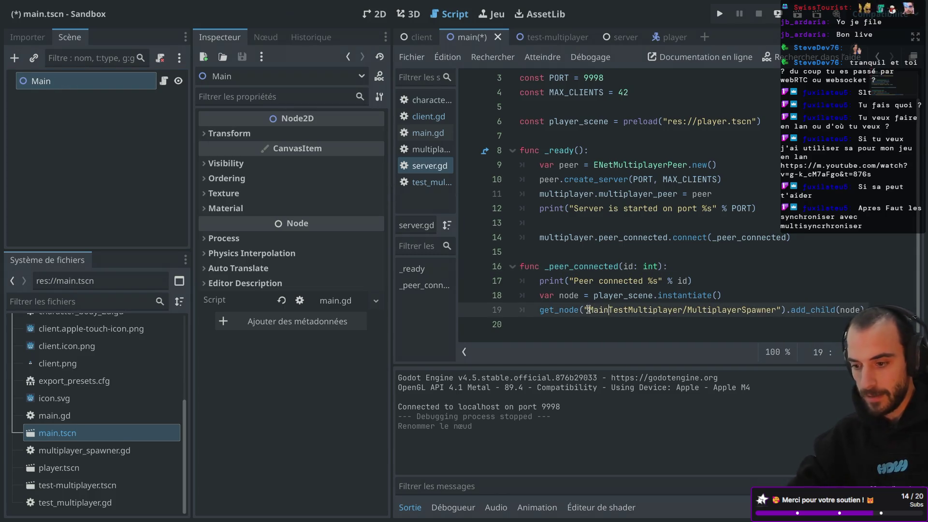
key("ctrl+s")
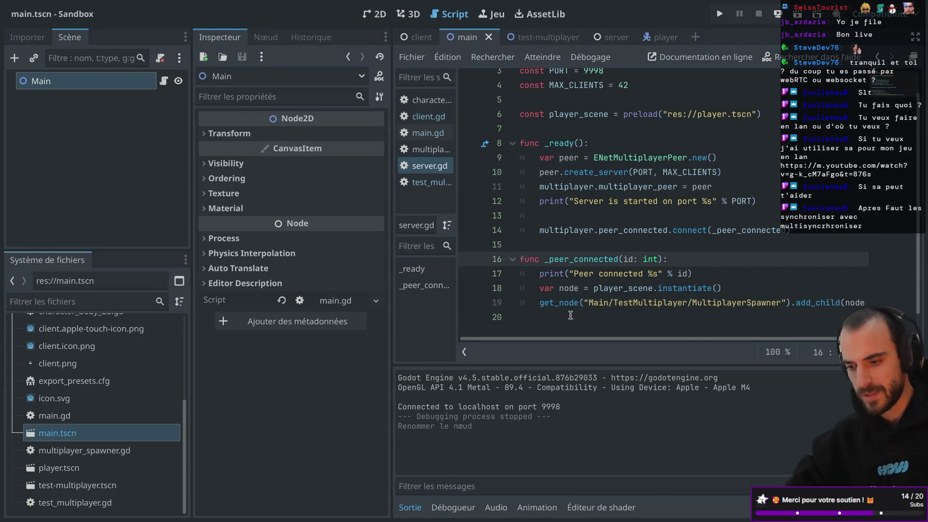
left_click_drag(540, 304, 630, 305)
left_click_drag(866, 303, 633, 304)
scroll(634, 314, "up", 1)
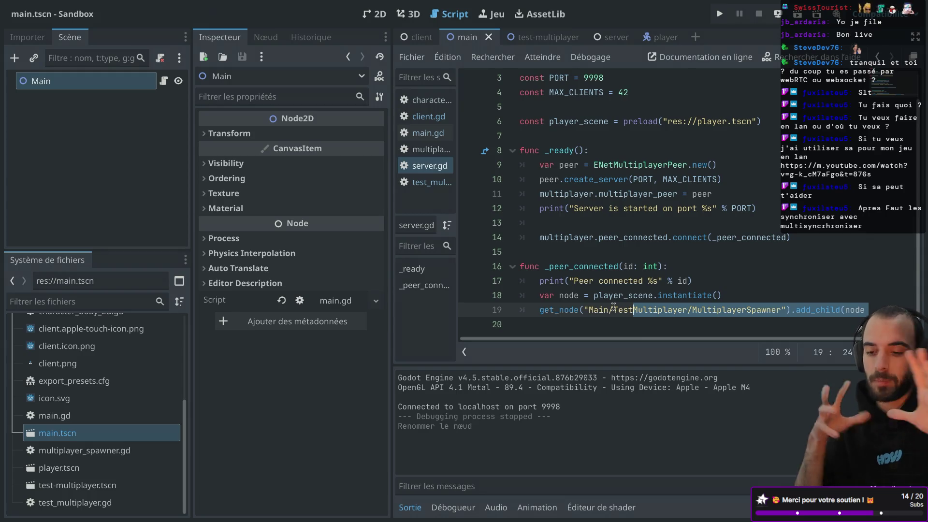
left_click(630, 269)
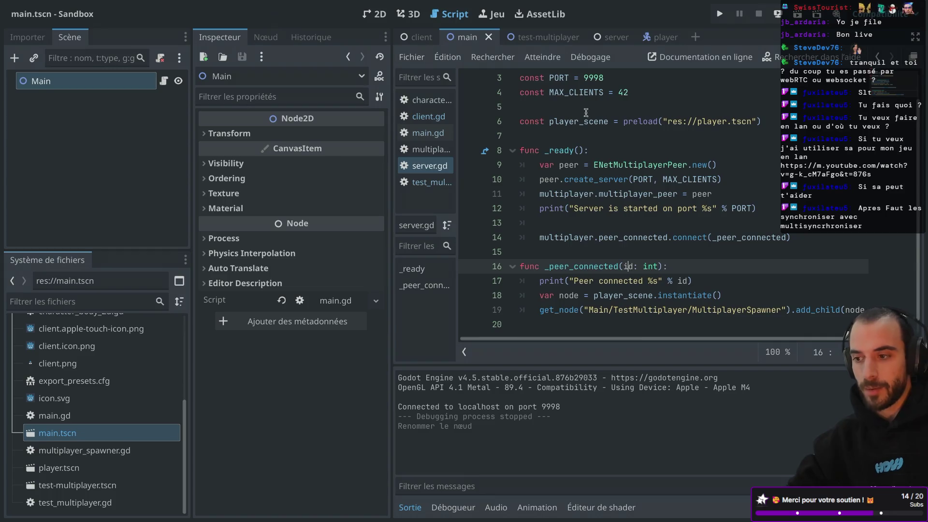
left_click(77, 7)
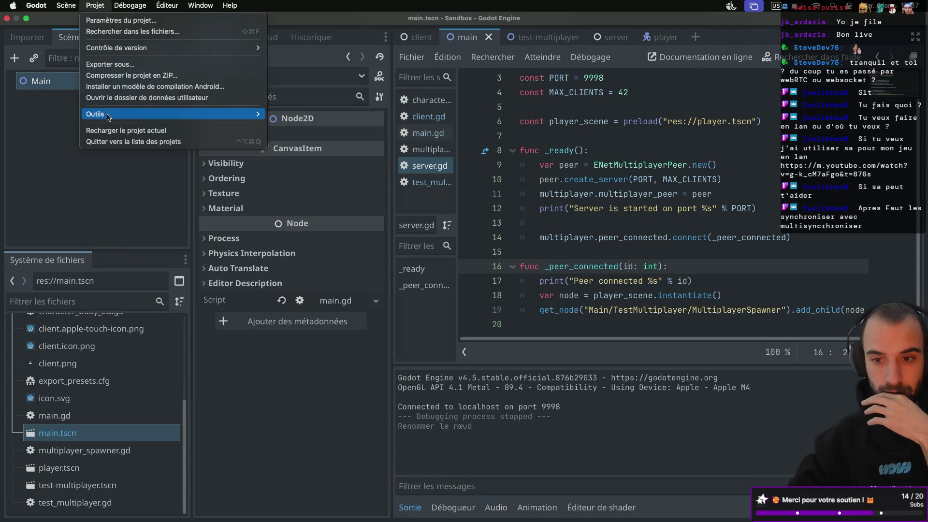
Export the server preset again, overwriting the existing server.dmg
left_click(190, 67)
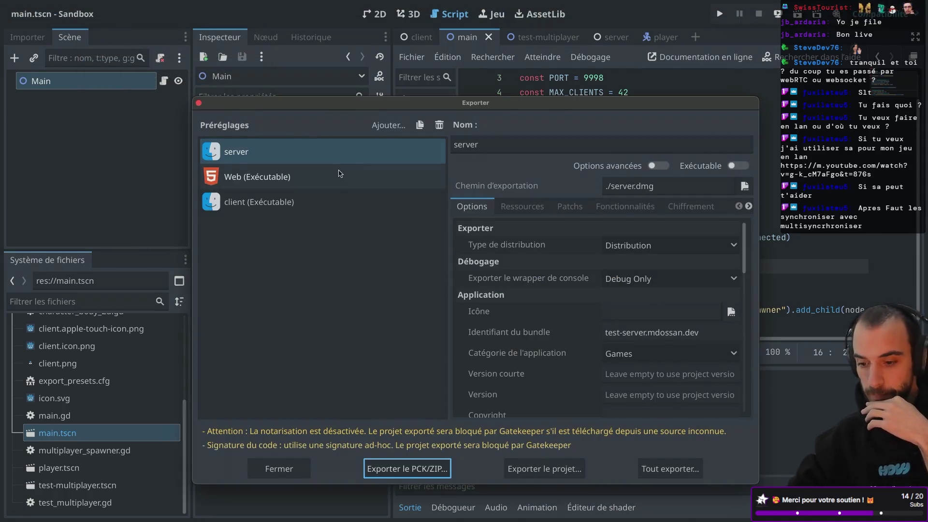
left_click(544, 468)
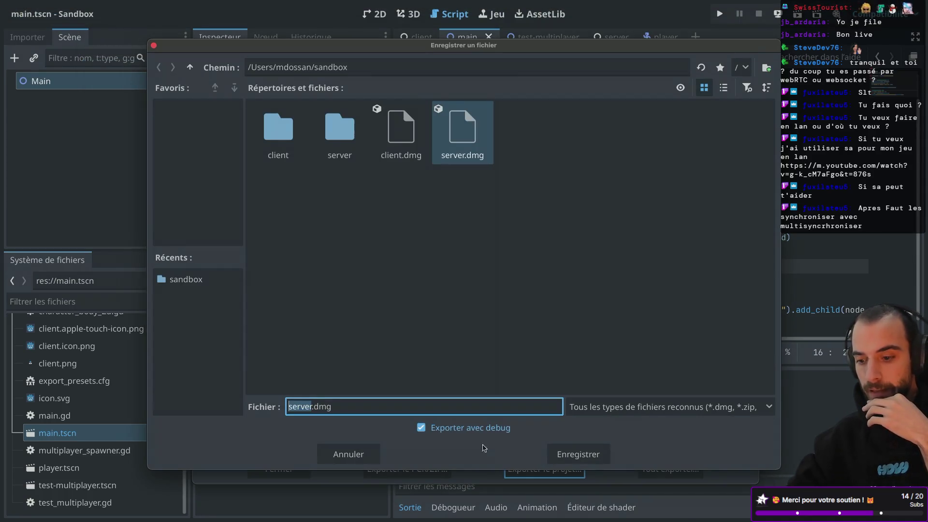
left_click(579, 459)
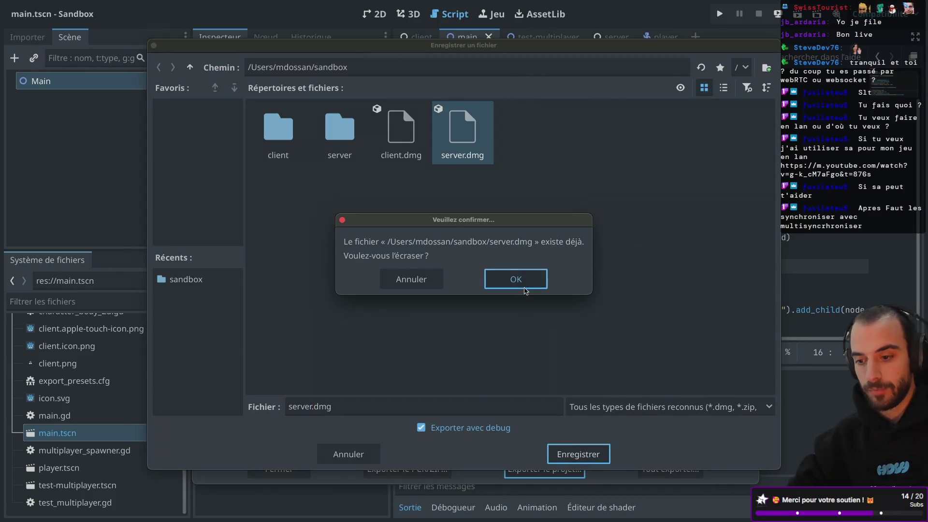
left_click(526, 284)
key("ctrl+Left")
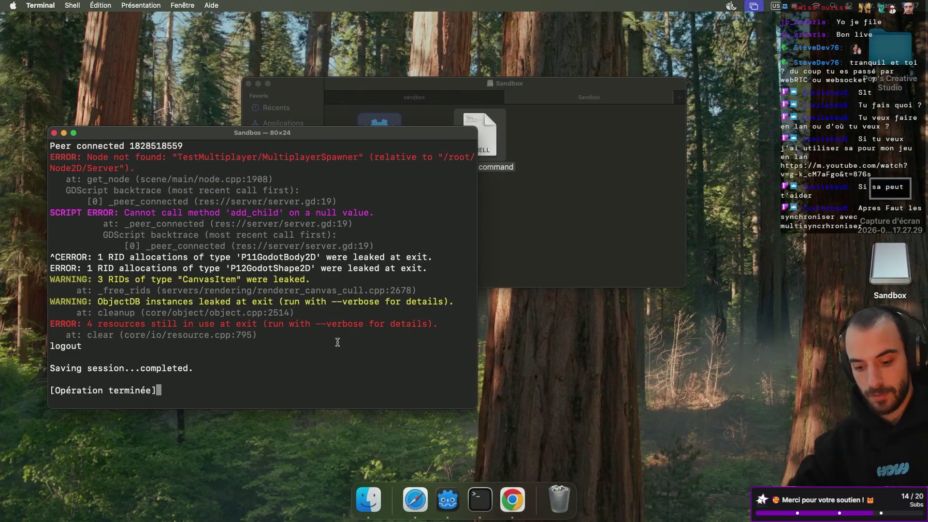
Close the old server Terminal window and the outdated Sandbox Finder tab
left_click(54, 133)
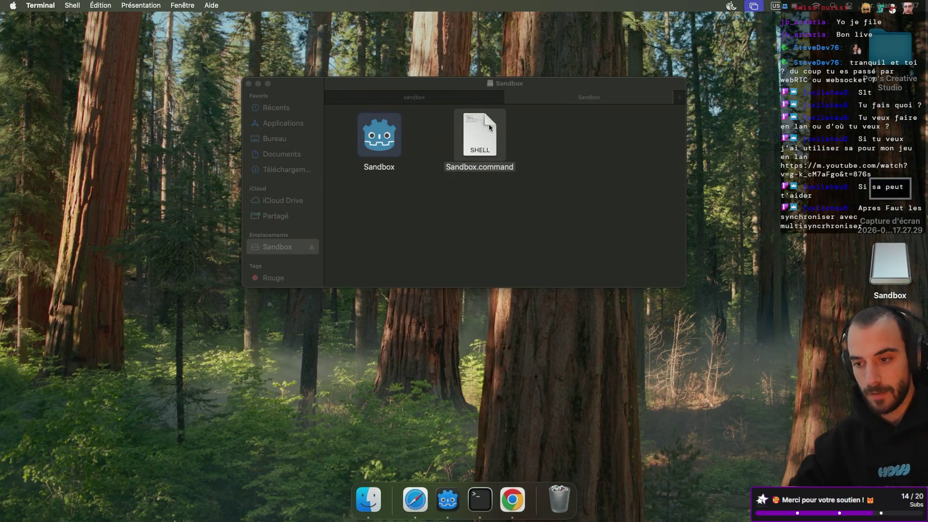
left_click(512, 94)
left_click(315, 250)
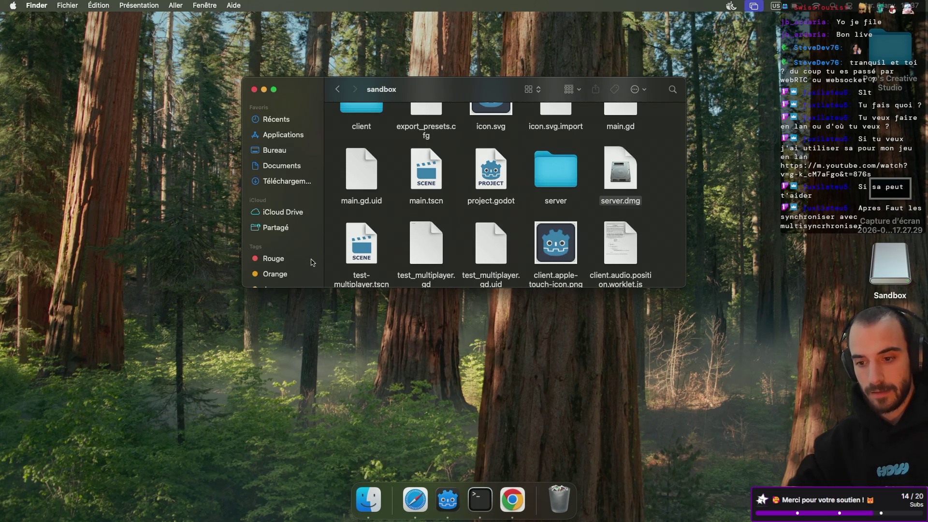
scroll(464, 128, "up", 2)
key("super+Tab")
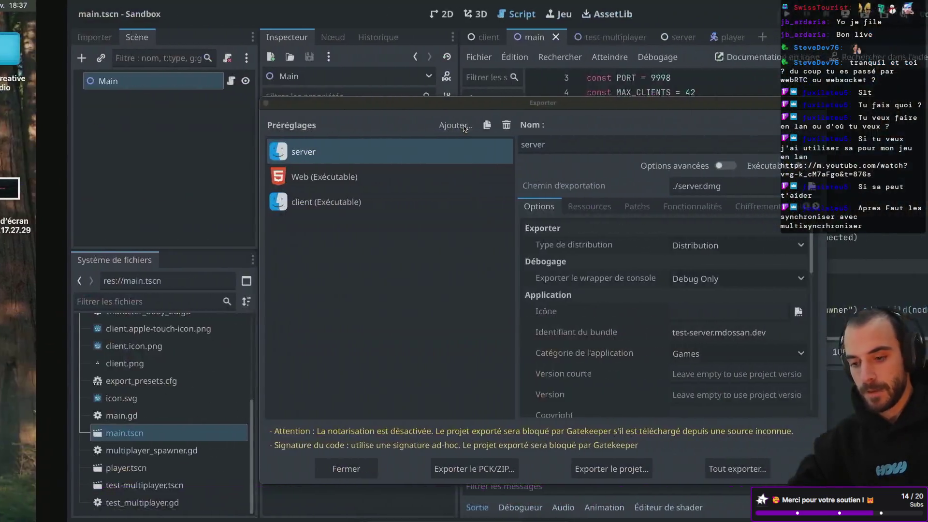
key("super+Tab")
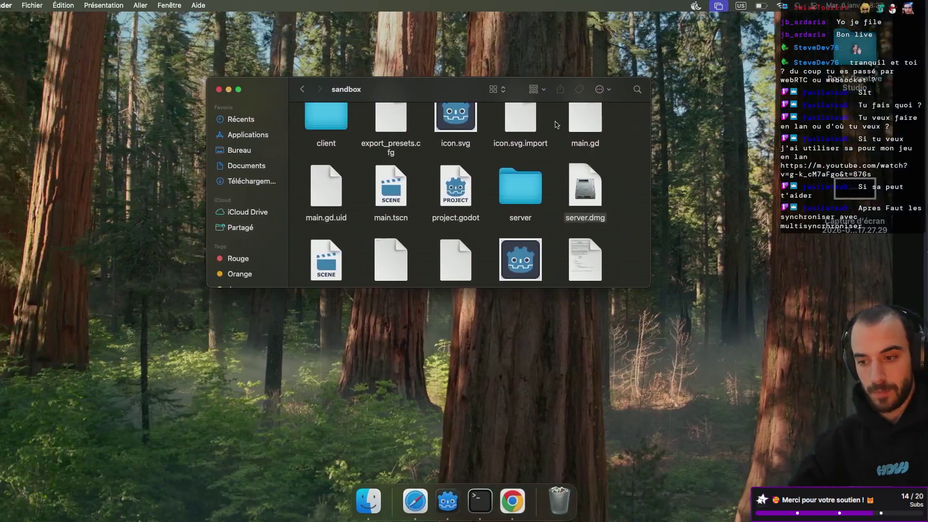
Open the new server.dmg, launch Sandbox.command, then run the client and check the server log
key("super+o")
double_click(474, 141)
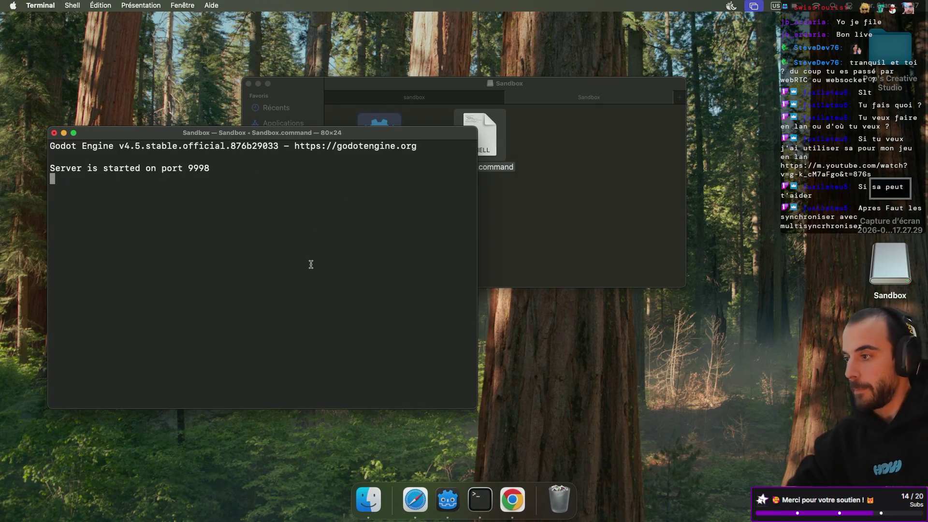
key("super+Tab")
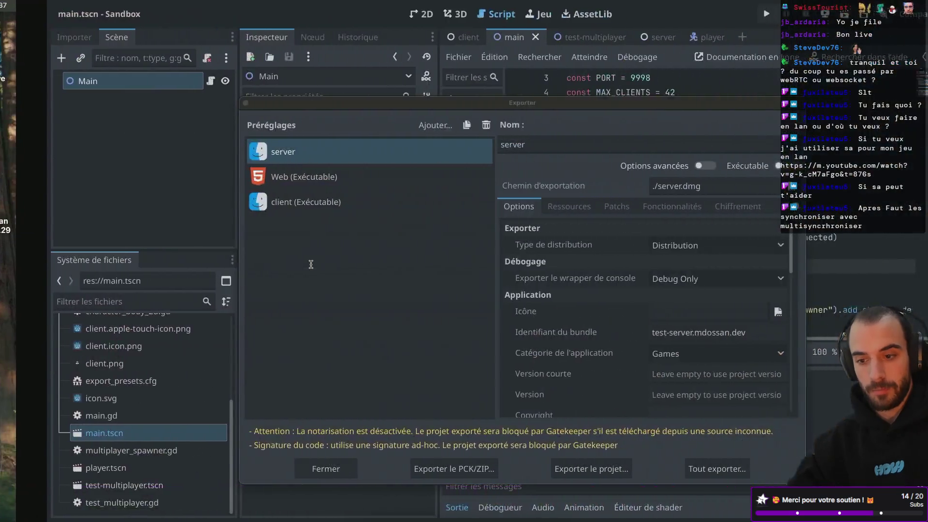
left_click(199, 103)
left_click(719, 13)
key("super+Tab")
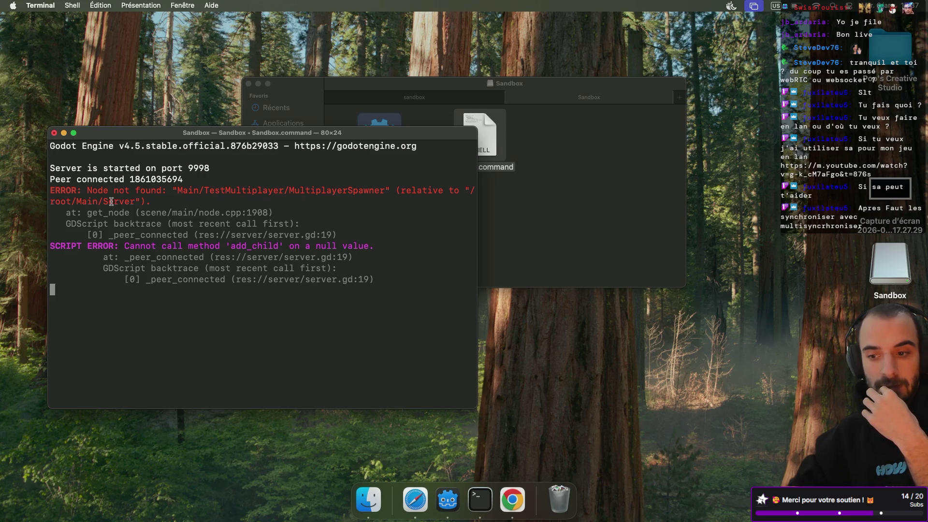
key("ctrl+Right")
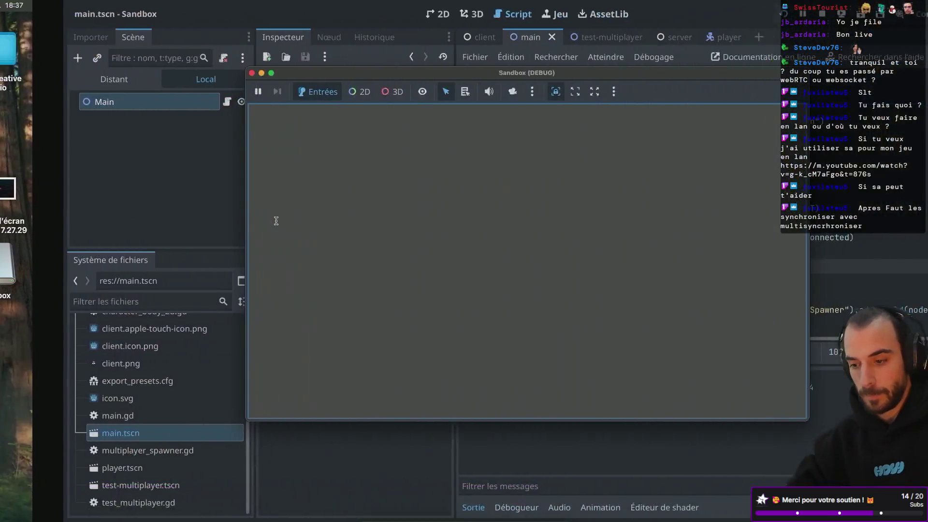
Stop the client and change line 19's spawner lookup to start from root()
key("super+q")
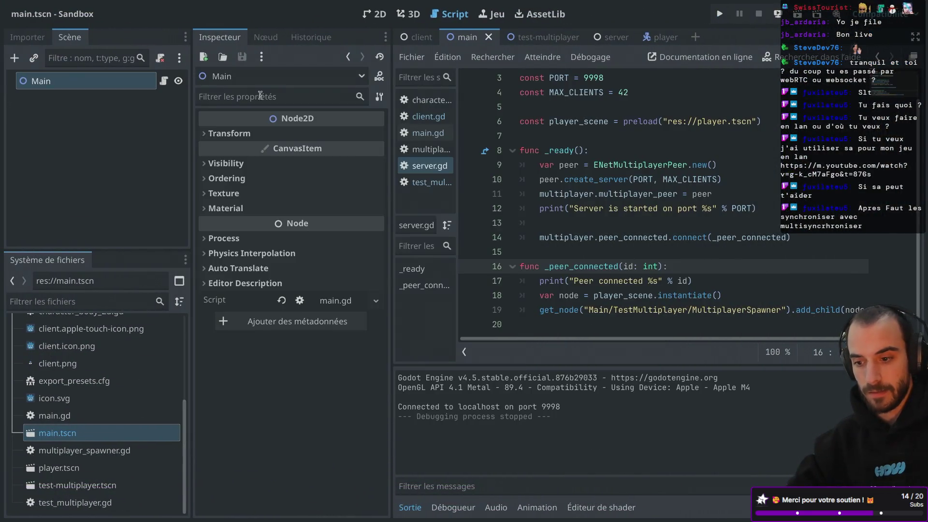
left_click(540, 307)
type("get_")
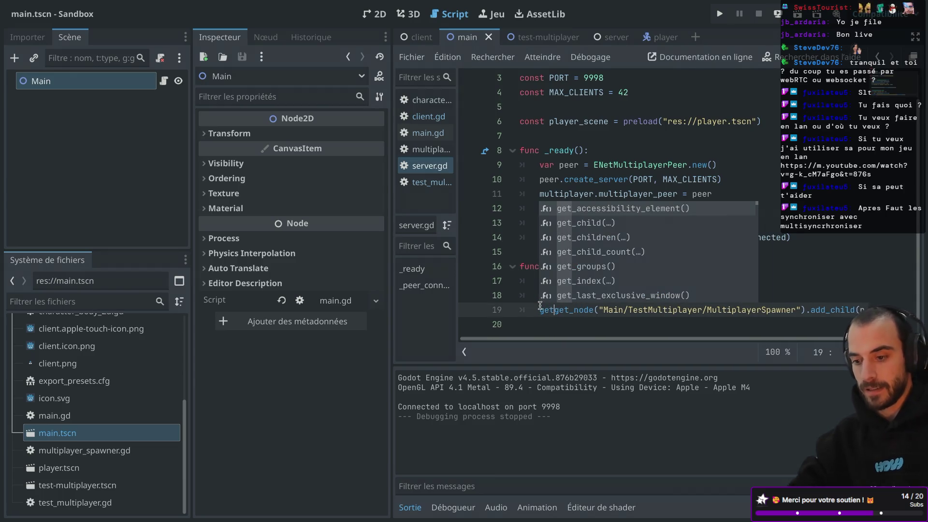
type("roo")
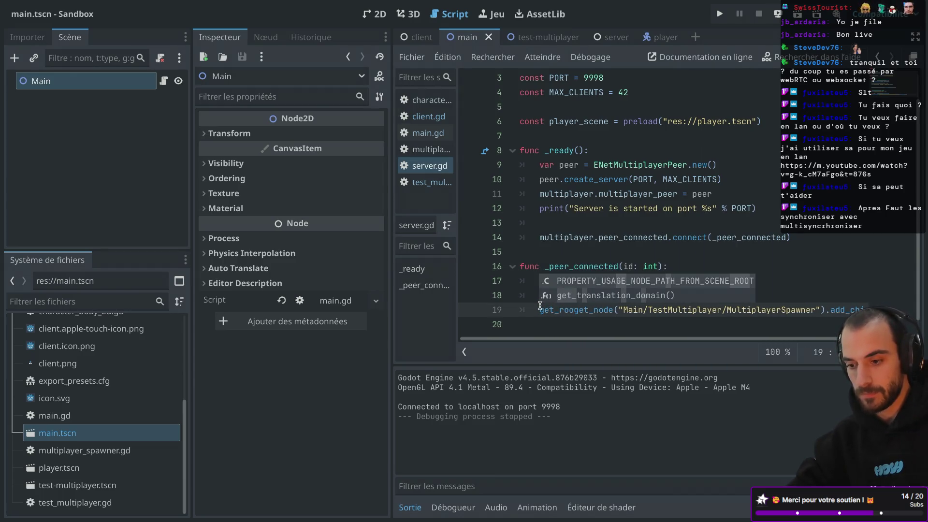
type("t")
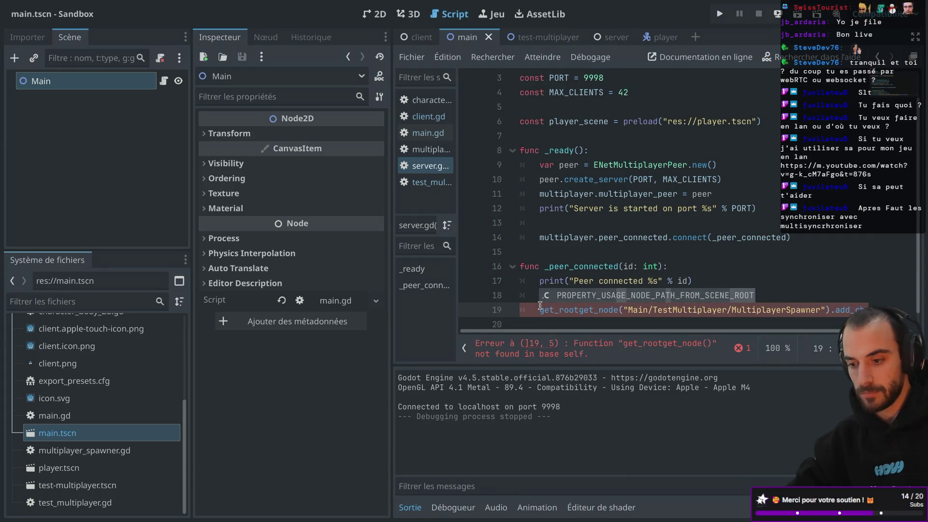
type("().")
double_click(551, 310)
type("get_roo")
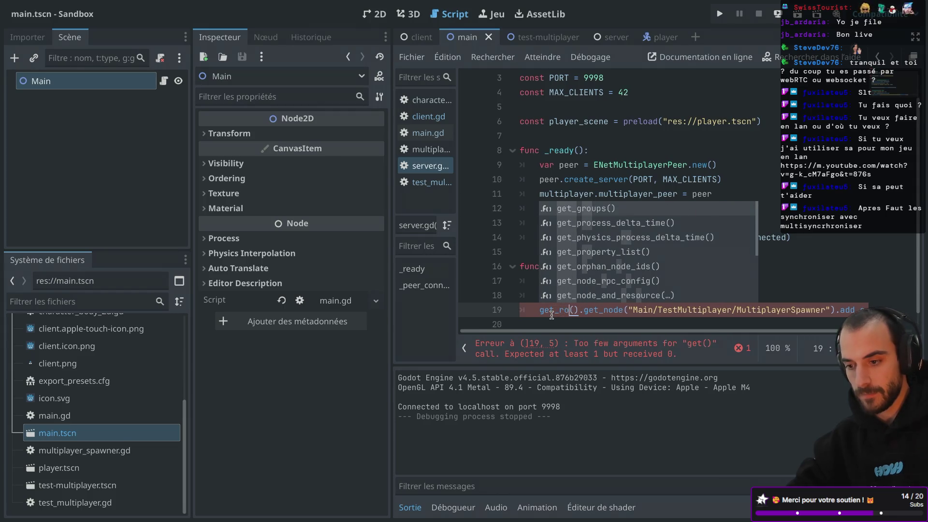
key("BackSpace")
key("BackSpace")
key("BackSpace")
type("root")
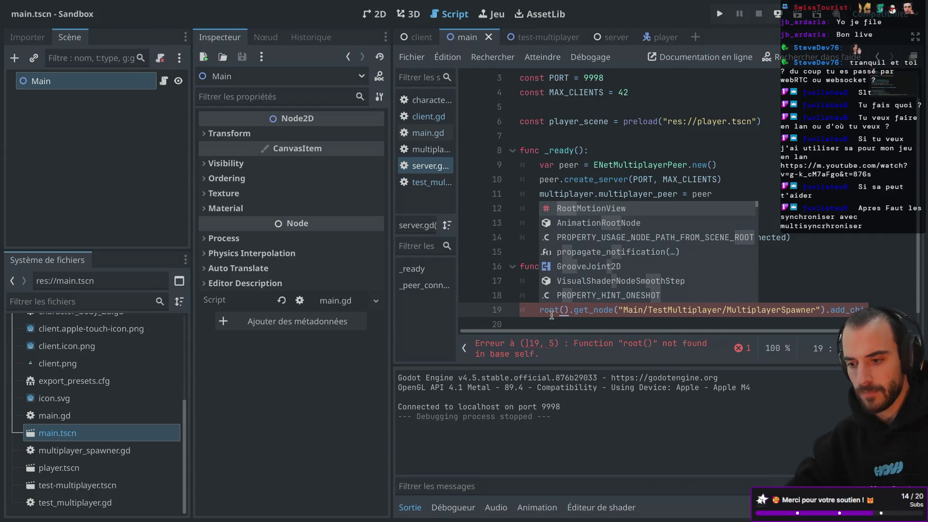
scroll(582, 266, "down", 6)
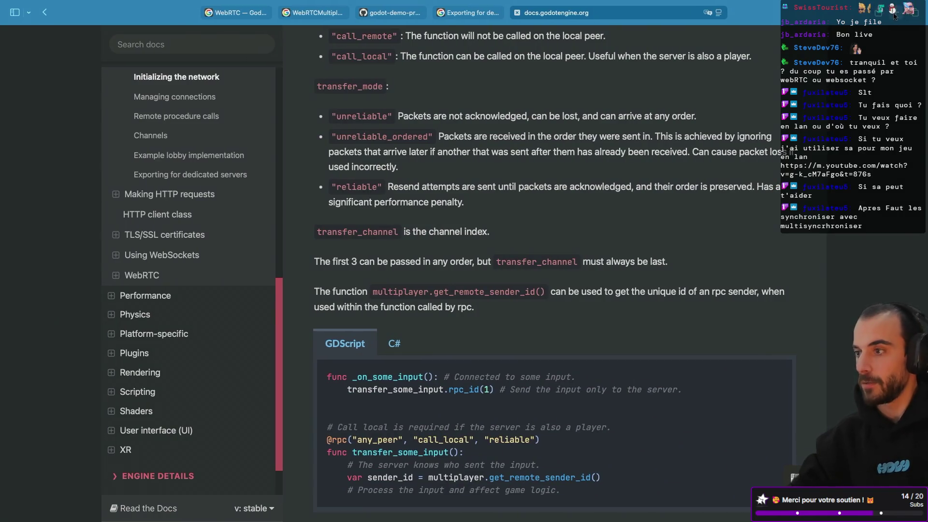
Search 'godot root node' and select the forum answer's get_tree().root snippet
left_click(895, 15)
type("godot root n")
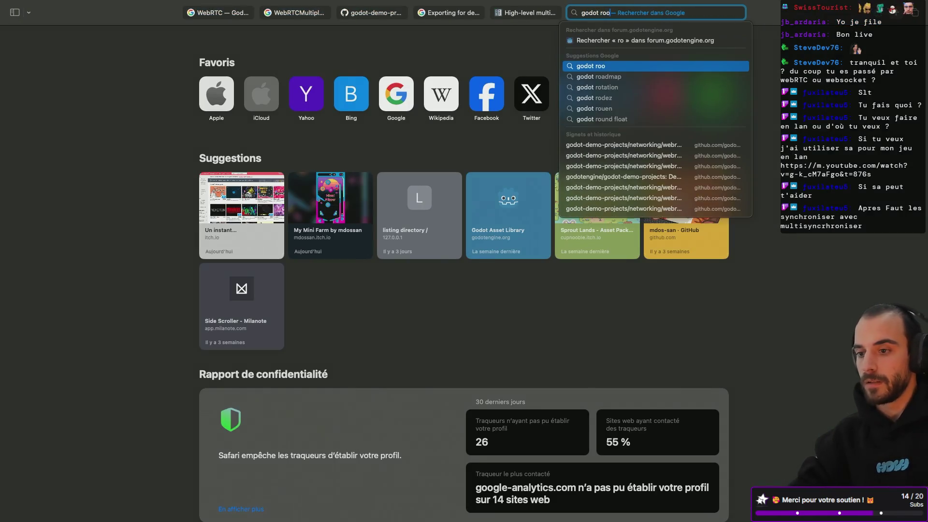
type("ode")
key("Return")
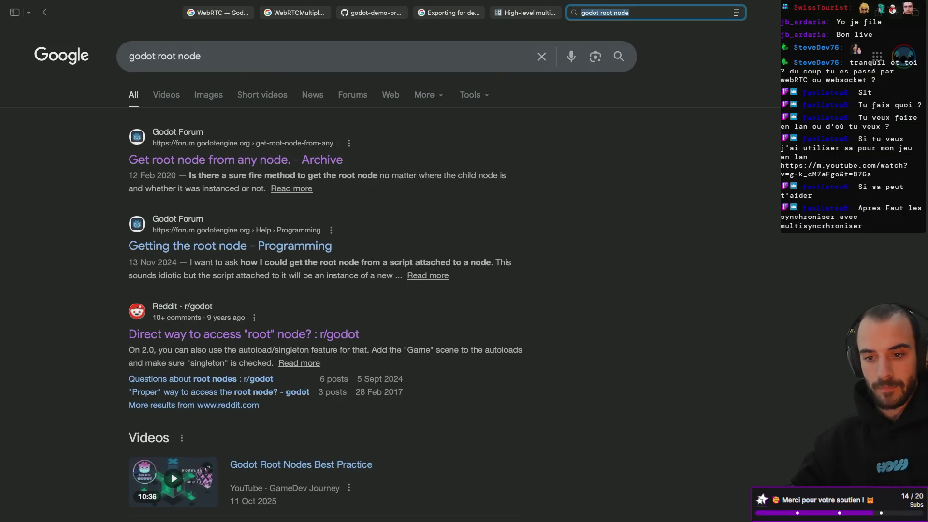
left_click(251, 162)
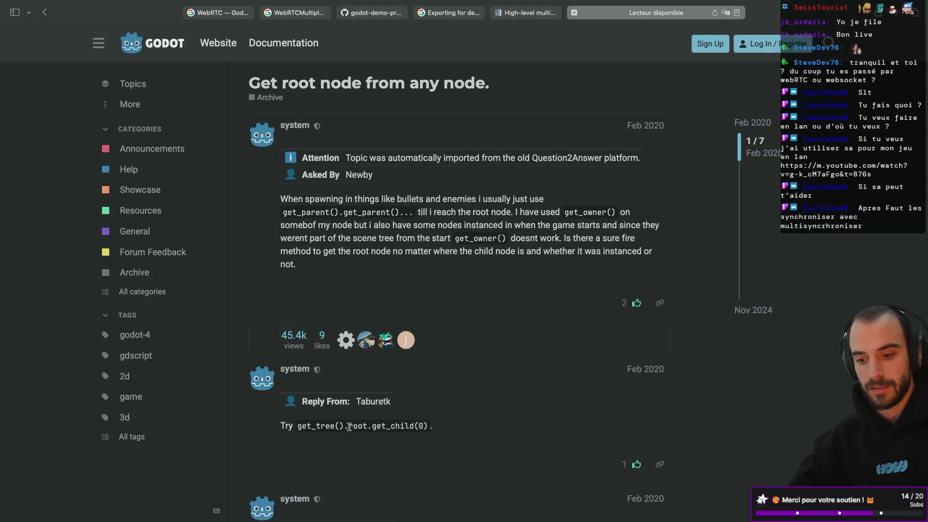
left_click_drag(365, 427, 298, 426)
key("super+c")
key("super+Tab")
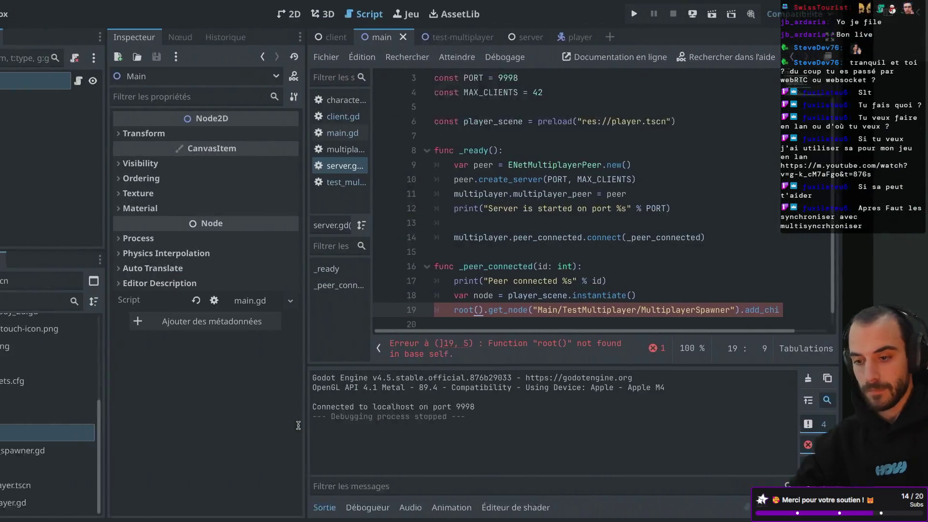
Replace root() on line 19 with get_tree().root, cancelling an accidental Compress to ZIP
left_click_drag(571, 310, 539, 310)
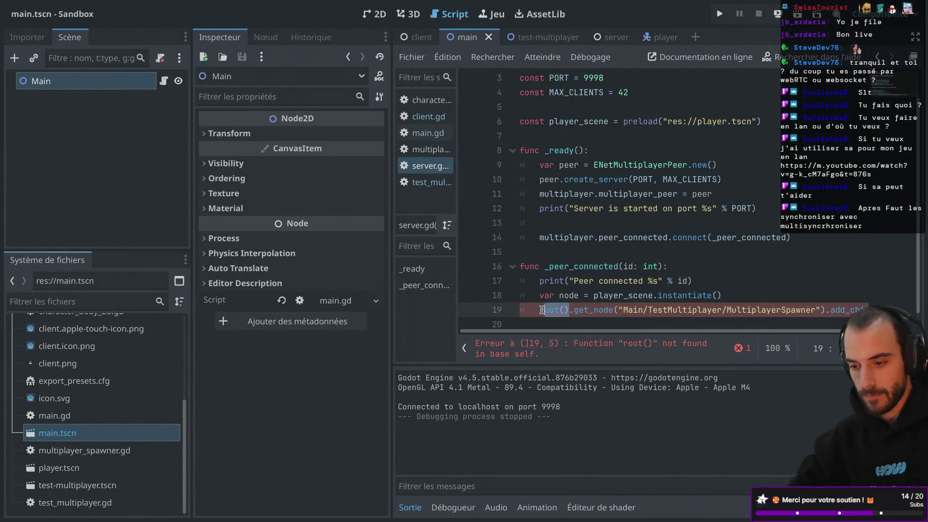
key("super+v")
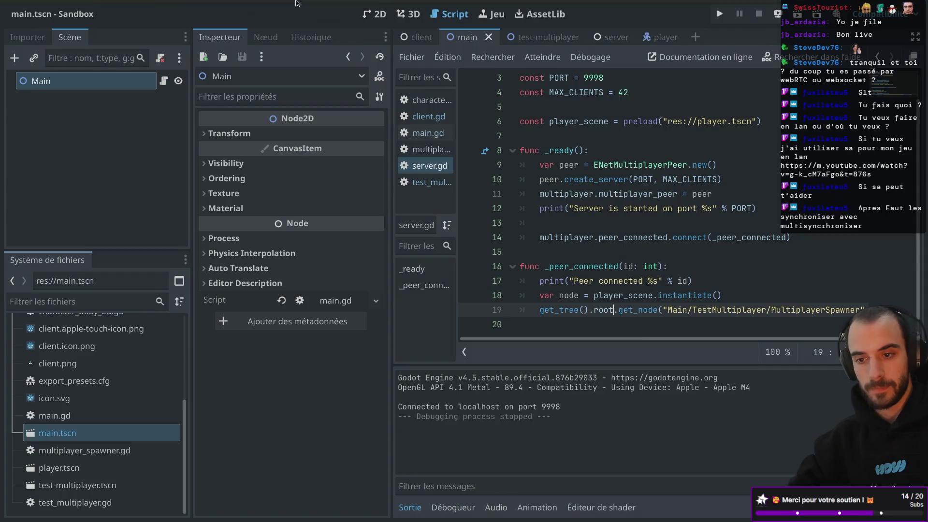
mouse_move(95, 4)
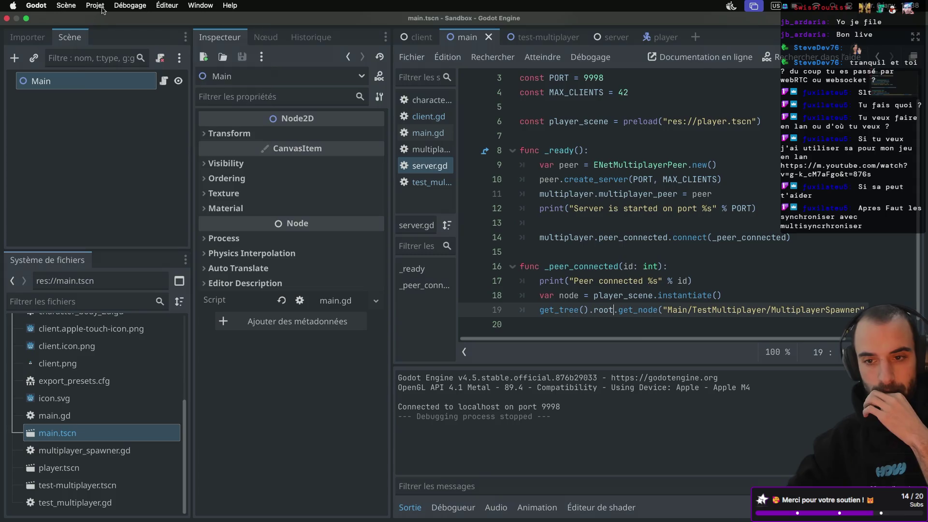
left_click(94, 6)
left_click(137, 73)
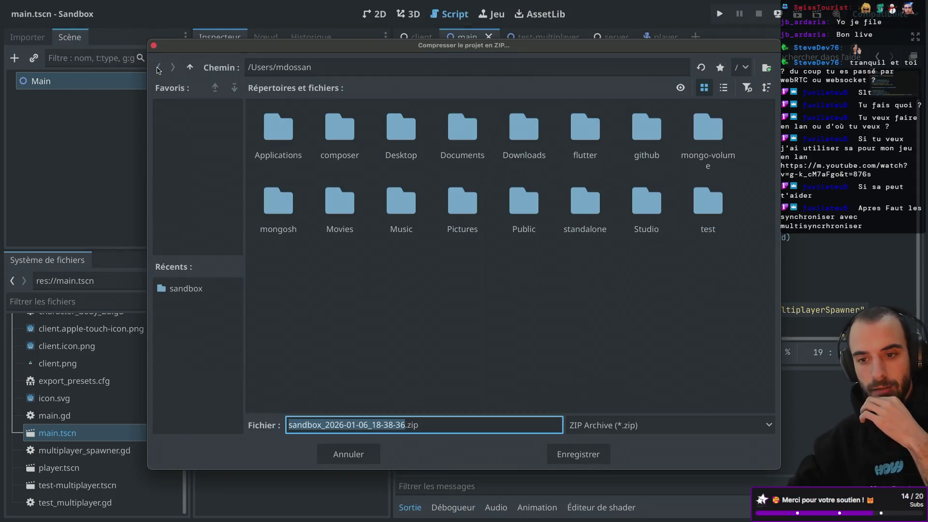
key("Escape")
Re-export the server preset over server.dmg and stop the old running server
left_click(95, 6)
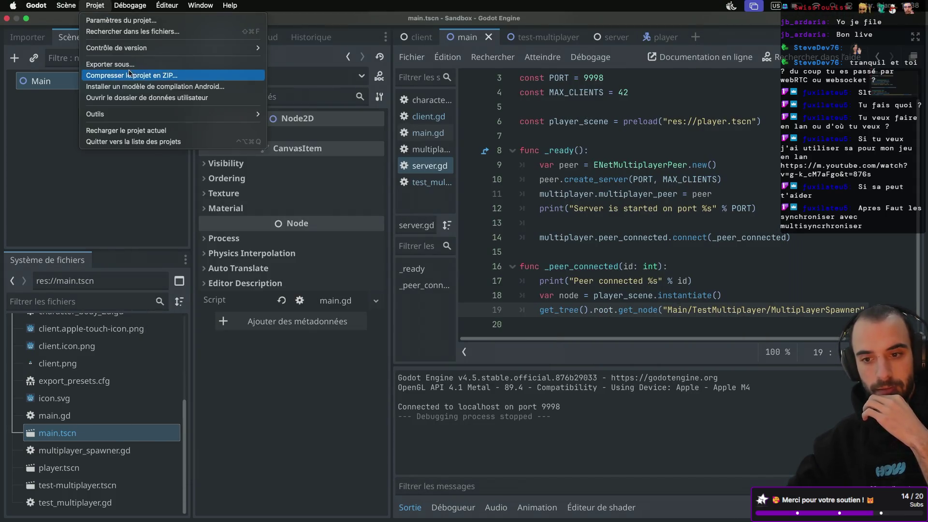
left_click(111, 62)
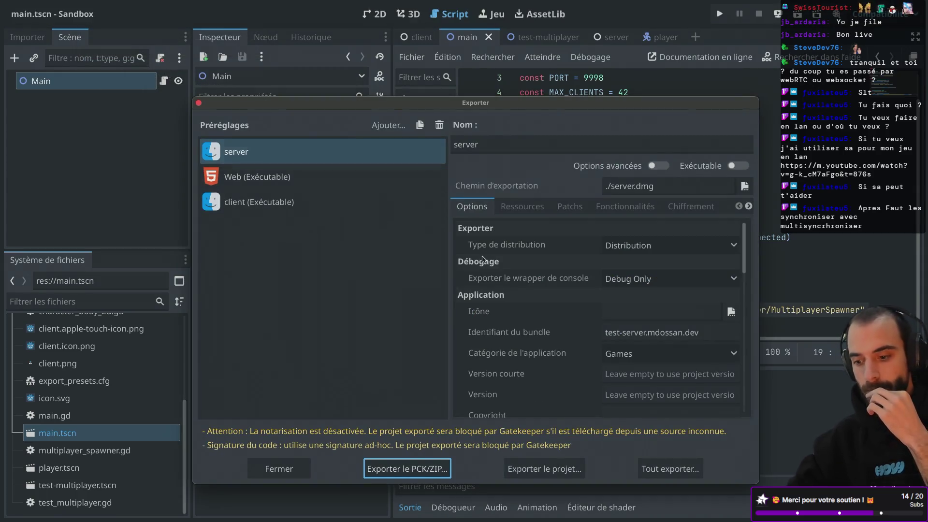
left_click(536, 466)
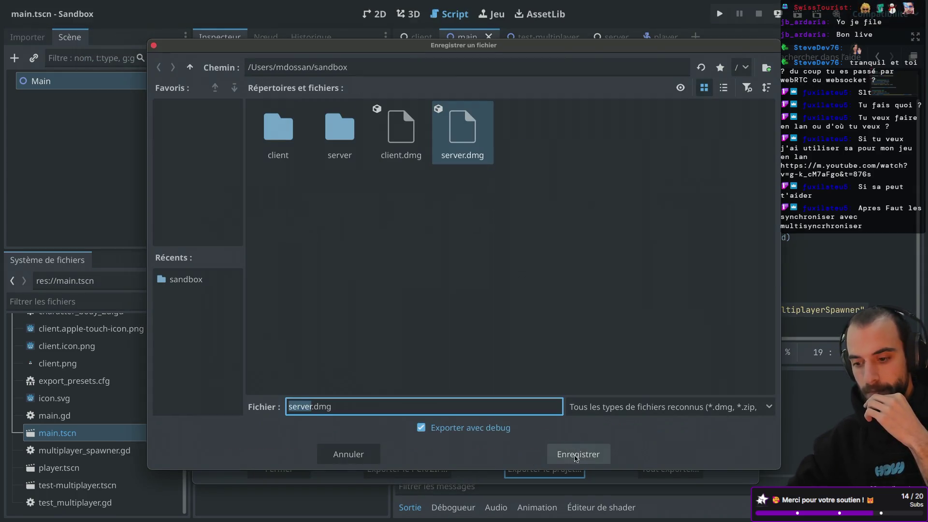
left_click(576, 456)
left_click(525, 278)
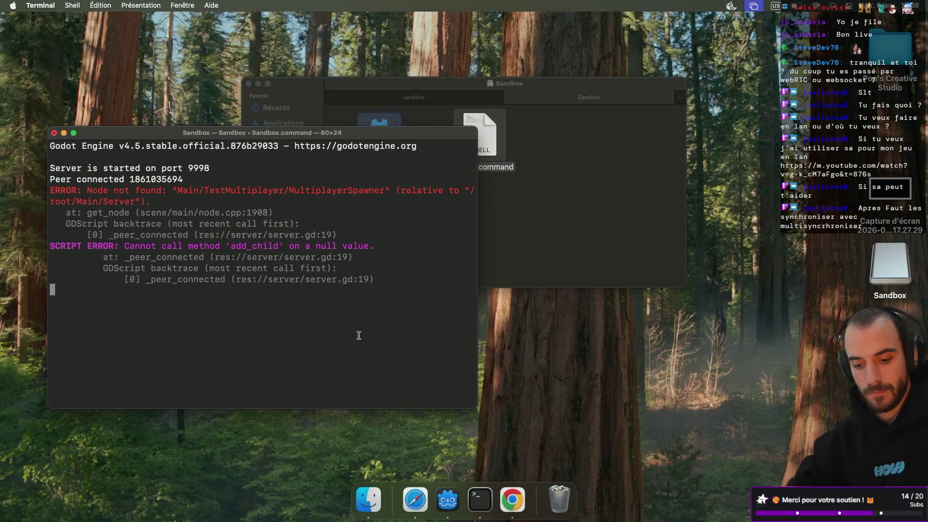
key("ctrl+c")
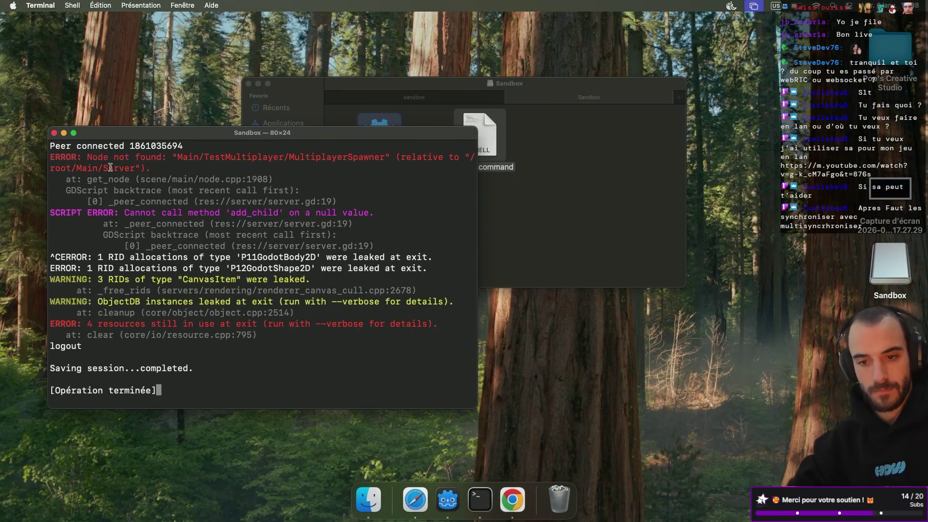
Close the old server session and Sandbox volume, then mount the new server.dmg and launch Sandbox.command
left_click(48, 133)
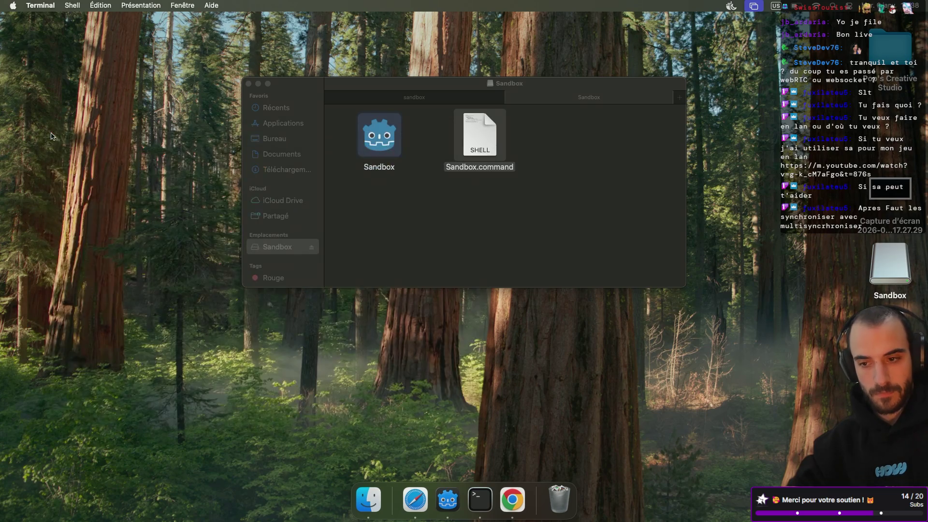
left_click(510, 97)
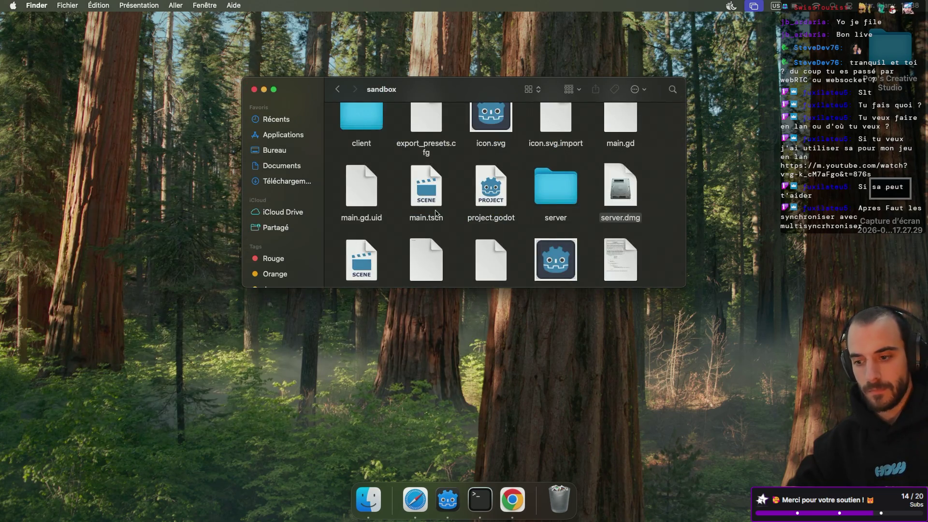
key("super+Tab")
key("super+Tab")
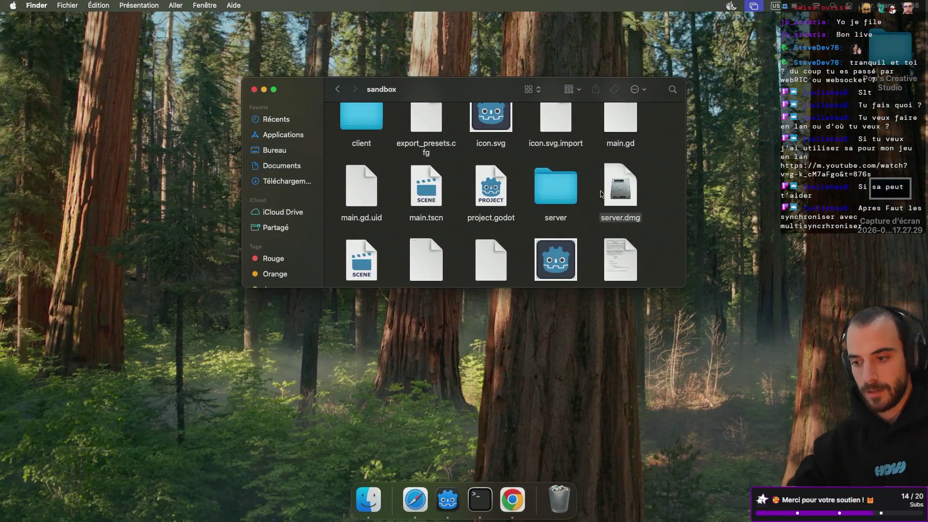
left_click(617, 194)
double_click(617, 194)
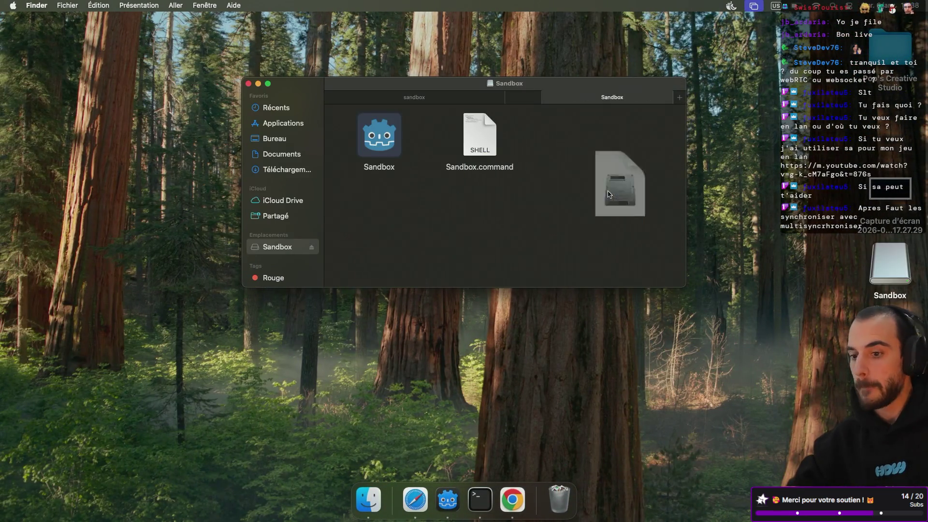
double_click(479, 136)
Close the export presets and run the game in Godot as a client, then check the server log
key("super+Tab")
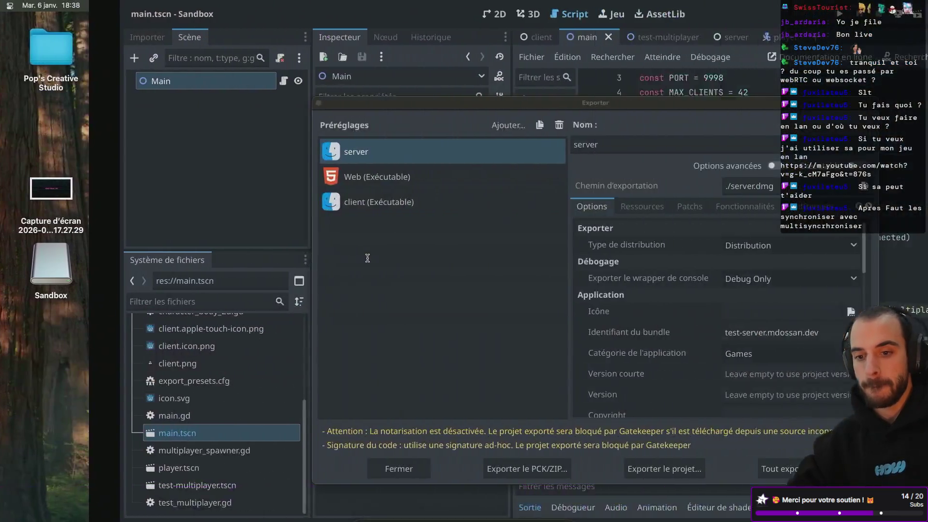
left_click(200, 106)
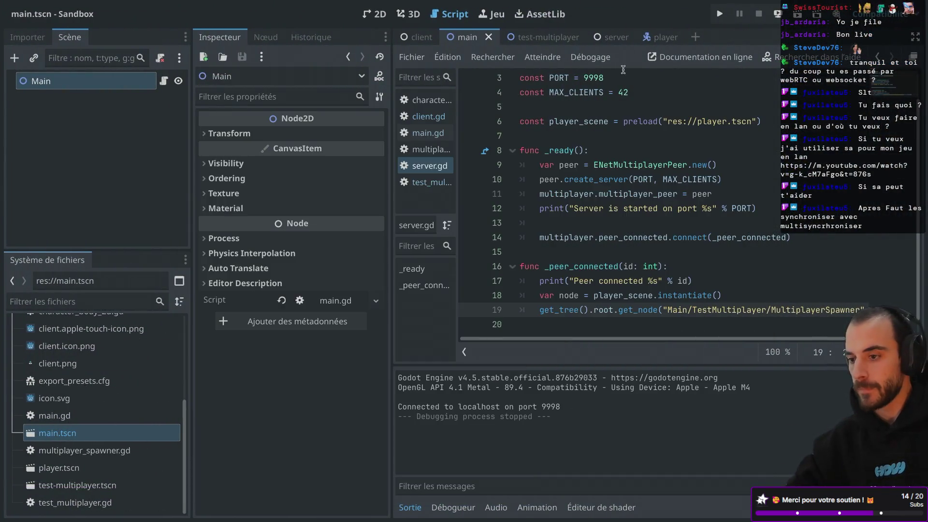
left_click(719, 13)
key("super+Tab")
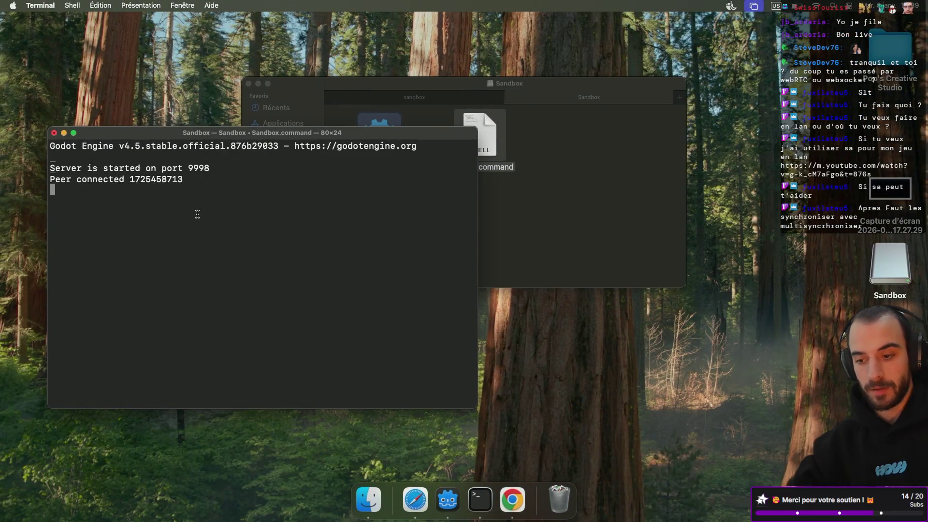
Move the game window aside, show the debugger's errors list, and close the running game
key("super+Tab")
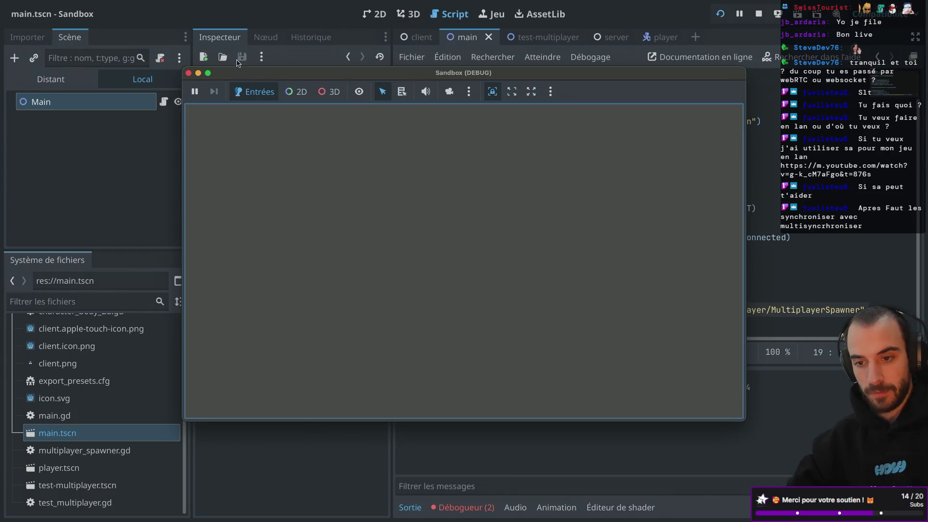
mouse_move(253, 73)
left_mouse_down()
mouse_move(199, 100)
mouse_move(177, 97)
left_mouse_up()
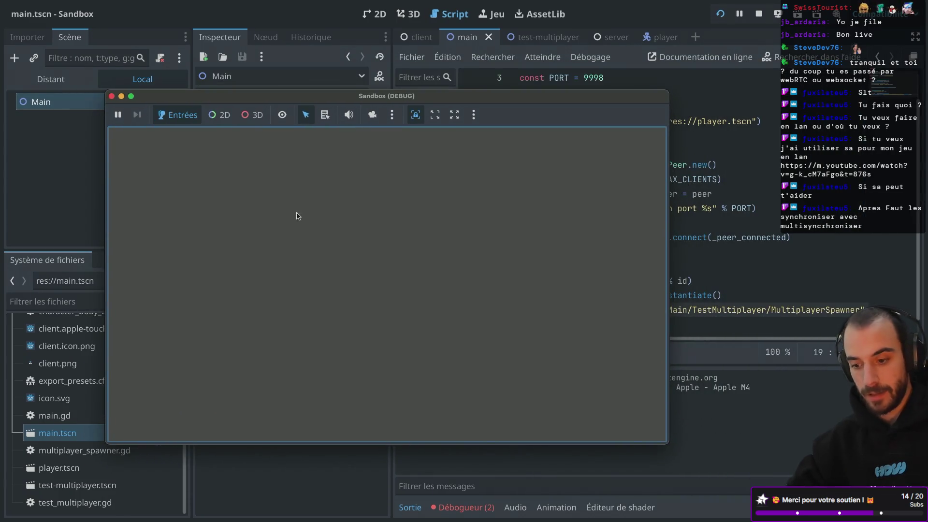
left_click(463, 508)
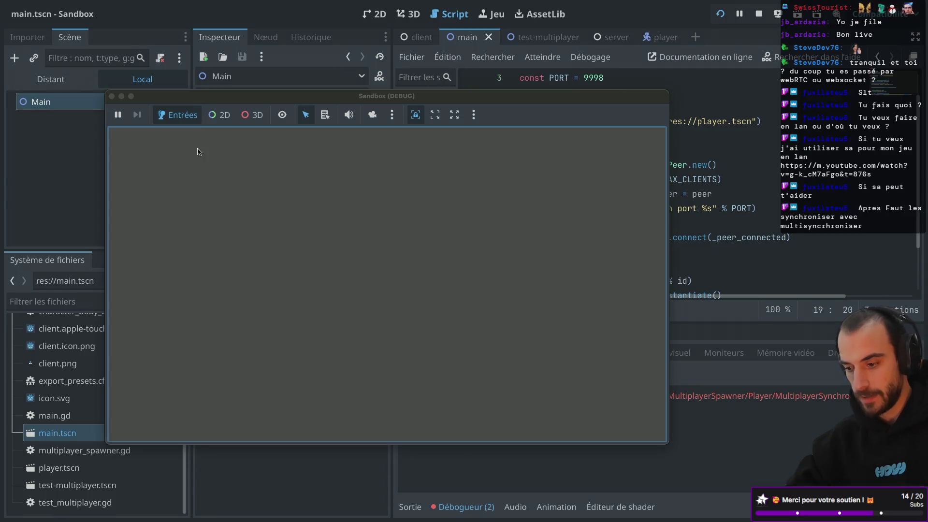
left_click(111, 97)
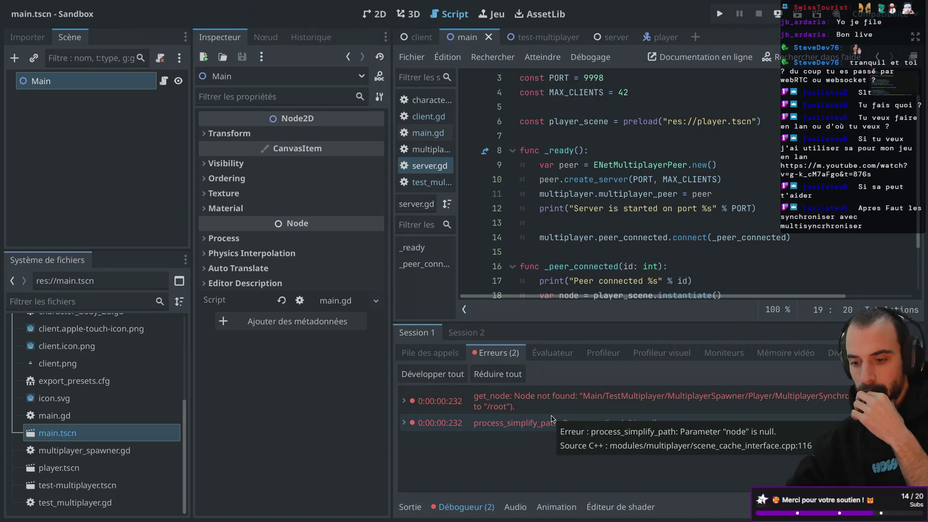
scroll(532, 217, "down", 2)
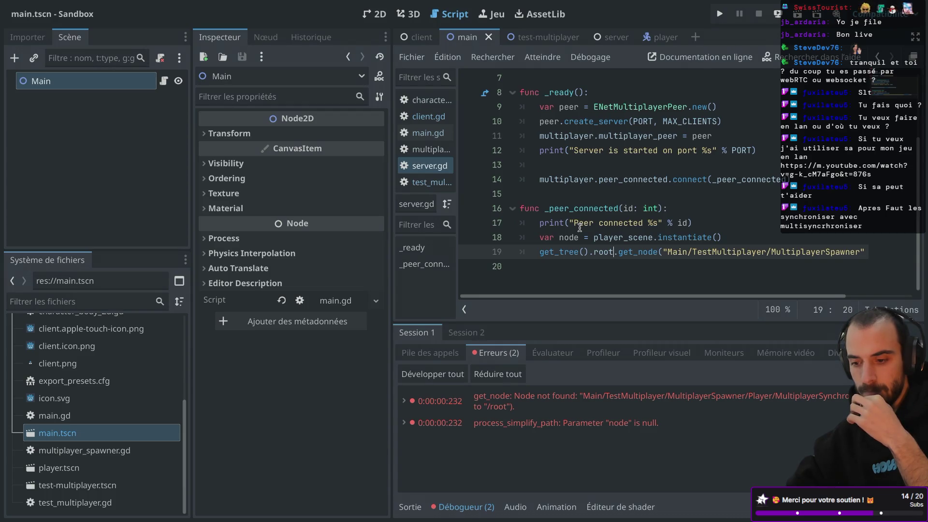
Expand the null-parameter and node-not-found errors, narrow the Scene dock, and run the project
double_click(493, 424)
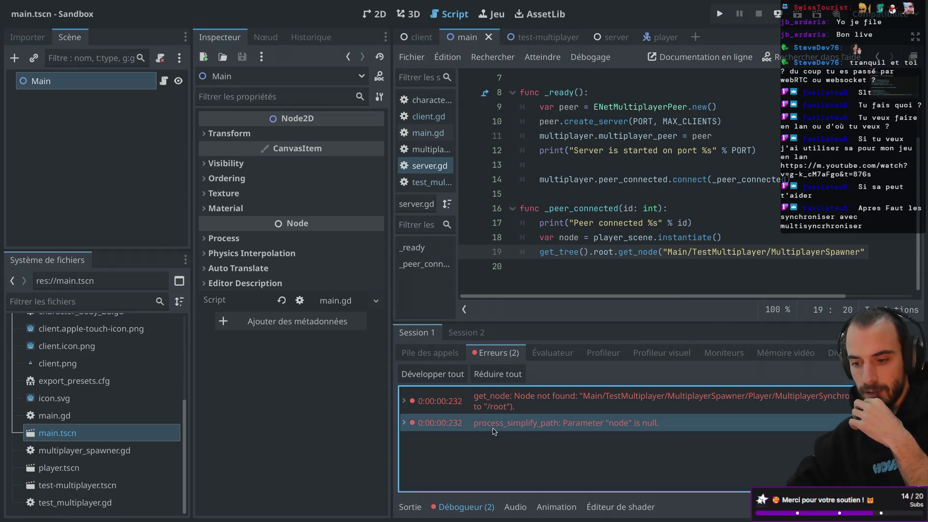
double_click(498, 409)
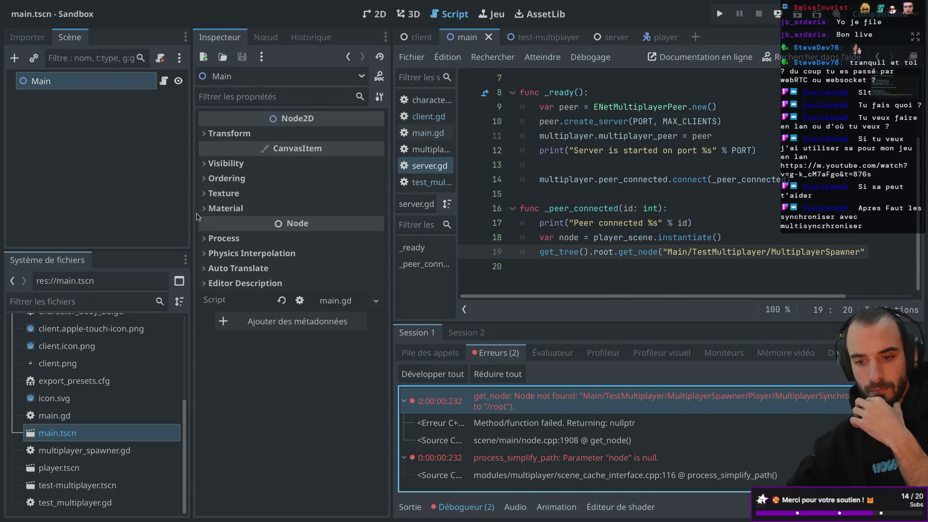
left_click_drag(192, 216, 122, 218)
left_click(720, 13)
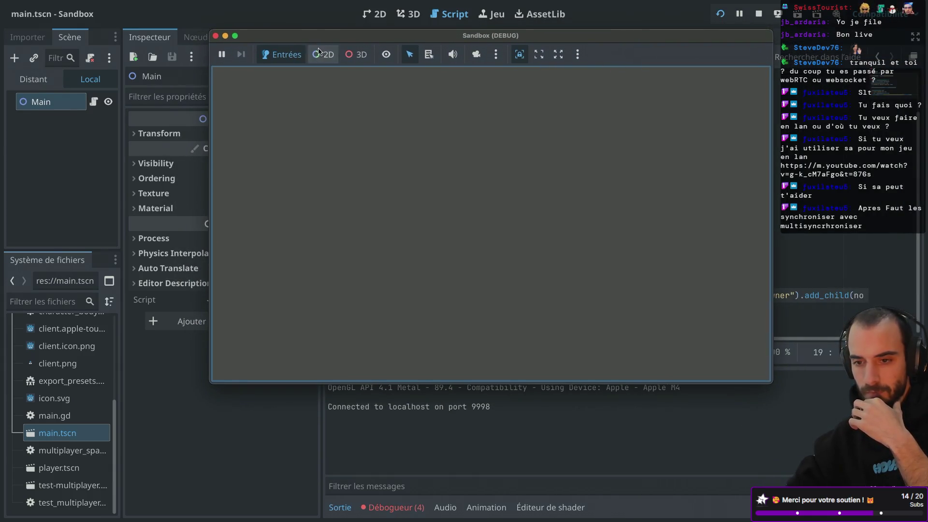
Stop and relaunch the game, view its live Distant scene tree, then close it and show the debugger errors
left_click(216, 36)
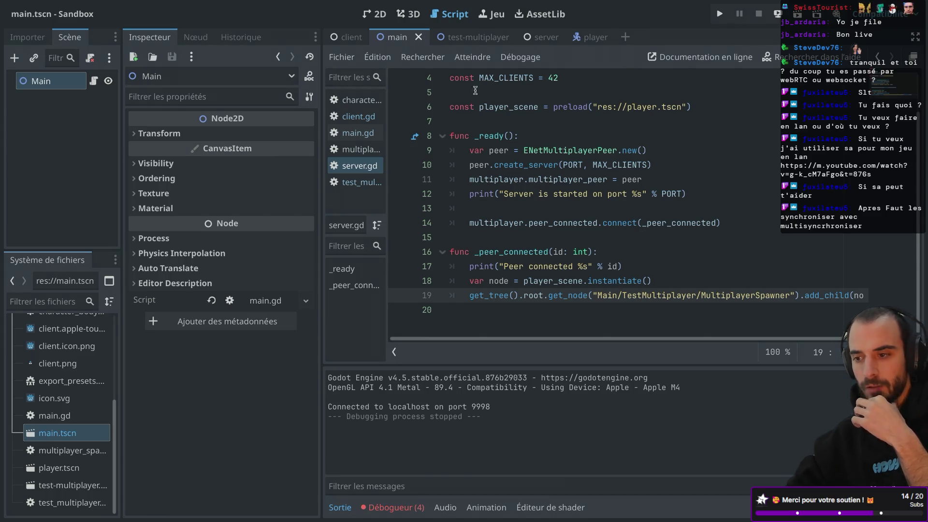
key("super+b")
left_click(51, 81)
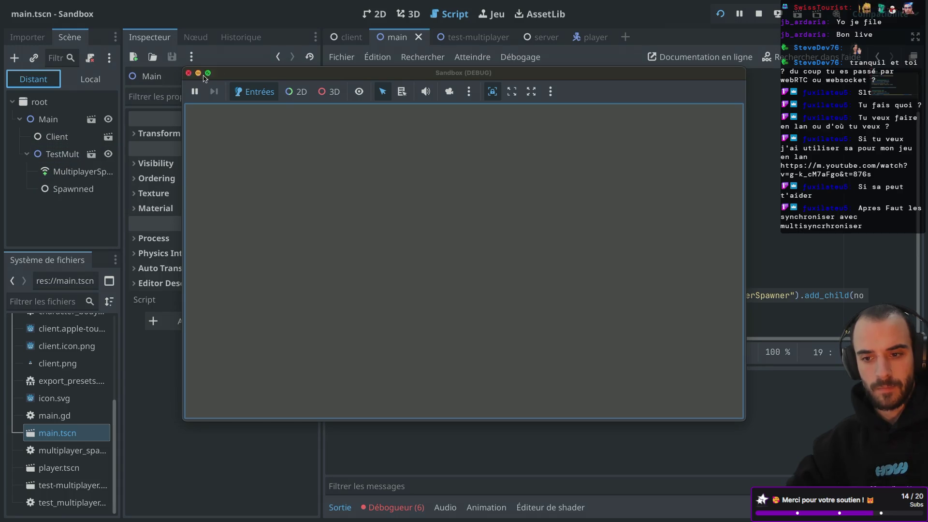
left_click(189, 73)
left_click(393, 507)
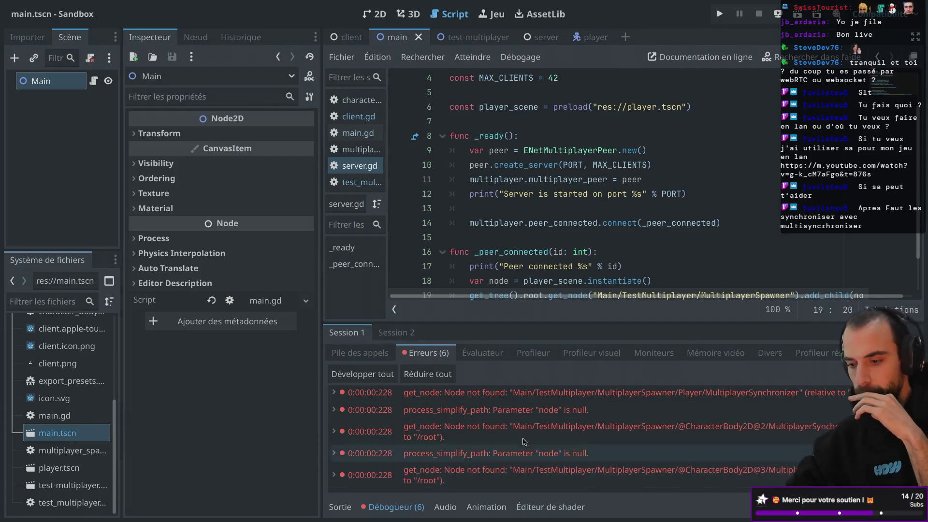
Open multiplayer_spawner.gd in the script editor to review its code
scroll(641, 188, "down", 1)
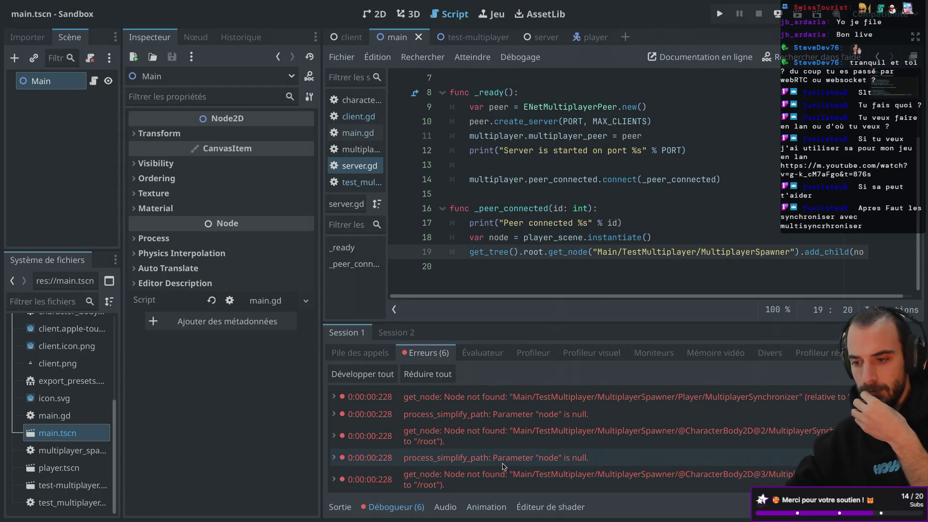
scroll(543, 222, "up", 3)
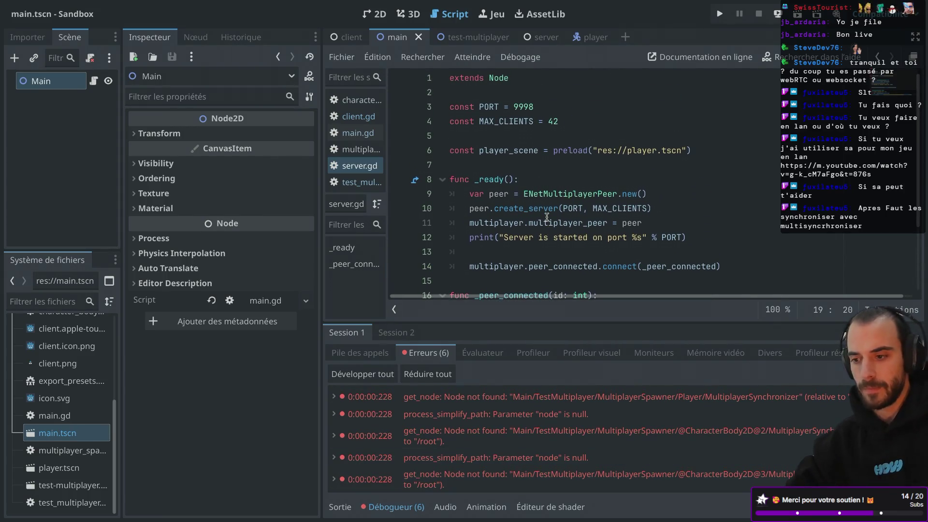
key("ctrl+shift+F11")
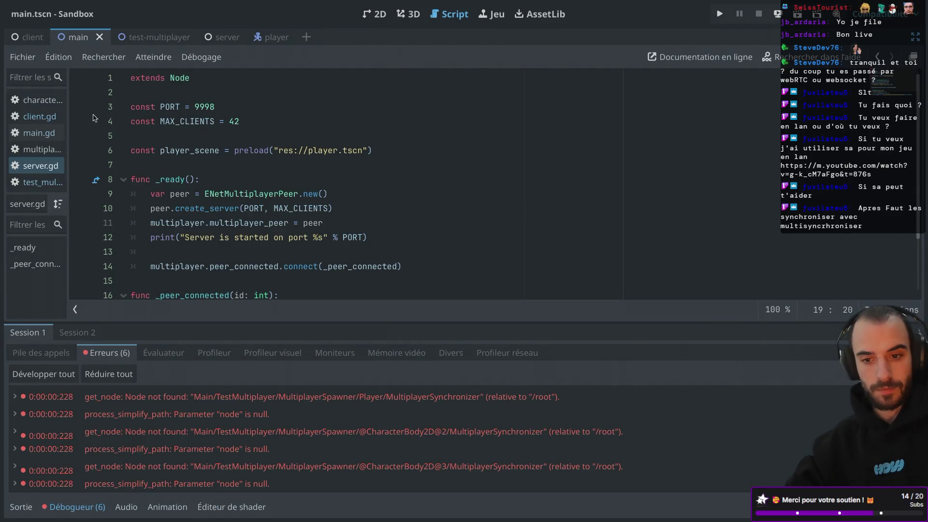
left_click_drag(68, 117, 283, 114)
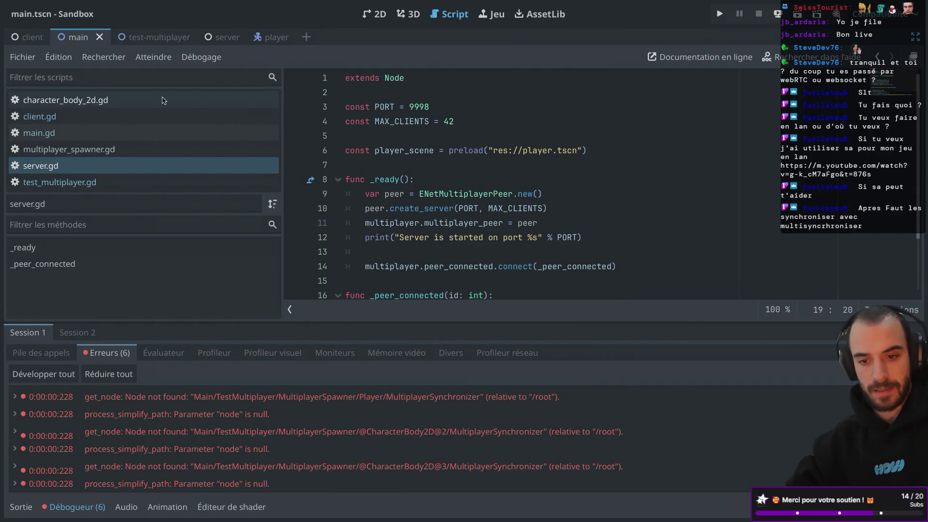
left_click(72, 149)
key("ctrl+shift+F11")
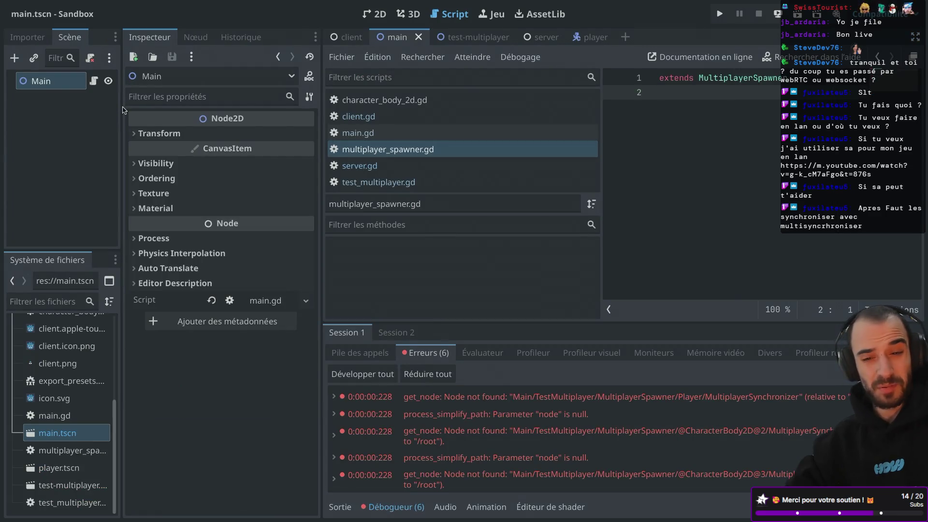
left_click_drag(122, 110, 237, 105)
scroll(150, 369, "up", 3)
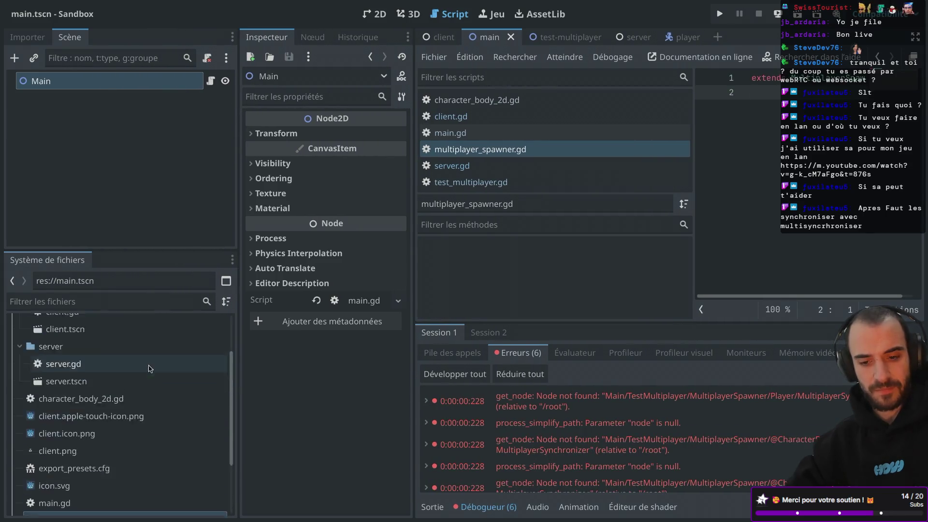
scroll(150, 369, "up", 2)
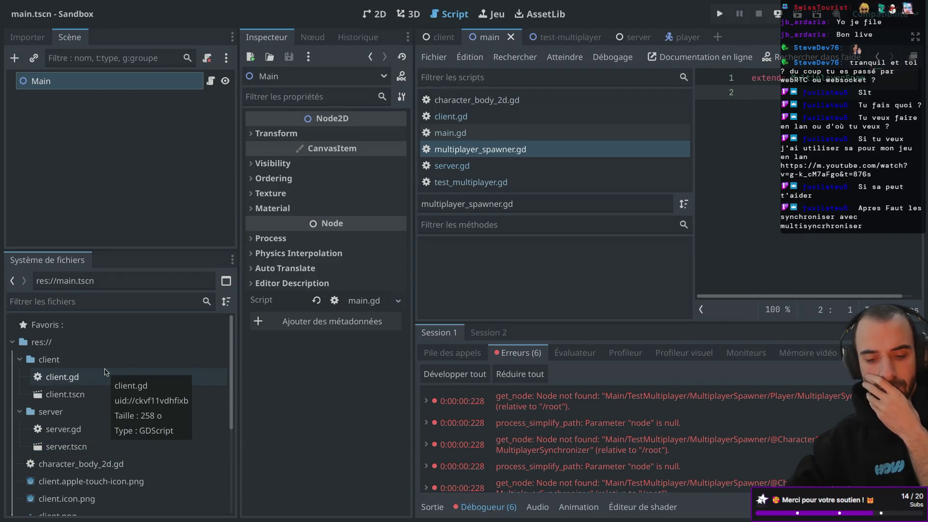
scroll(99, 392, "down", 5)
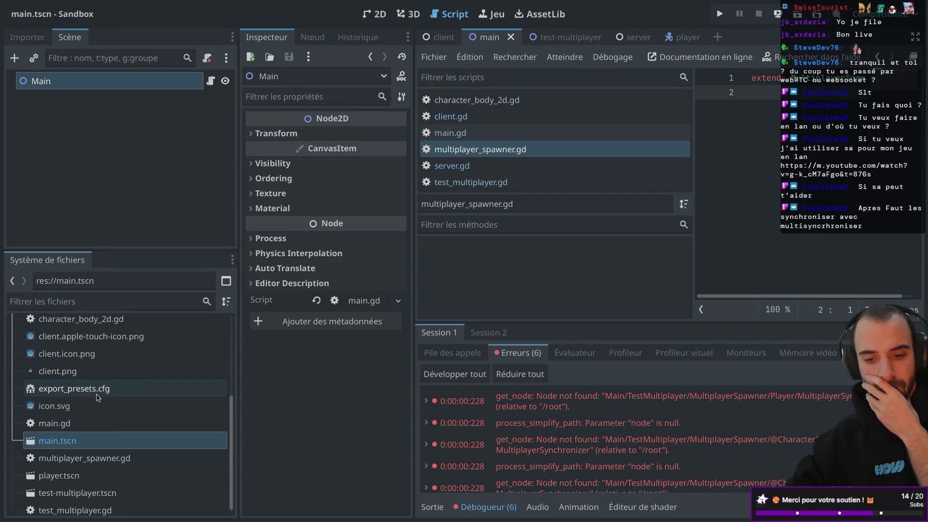
Delete multiplayer_spawner.gd from the FileSystem and open test-multiplayer.tscn
left_click(95, 458)
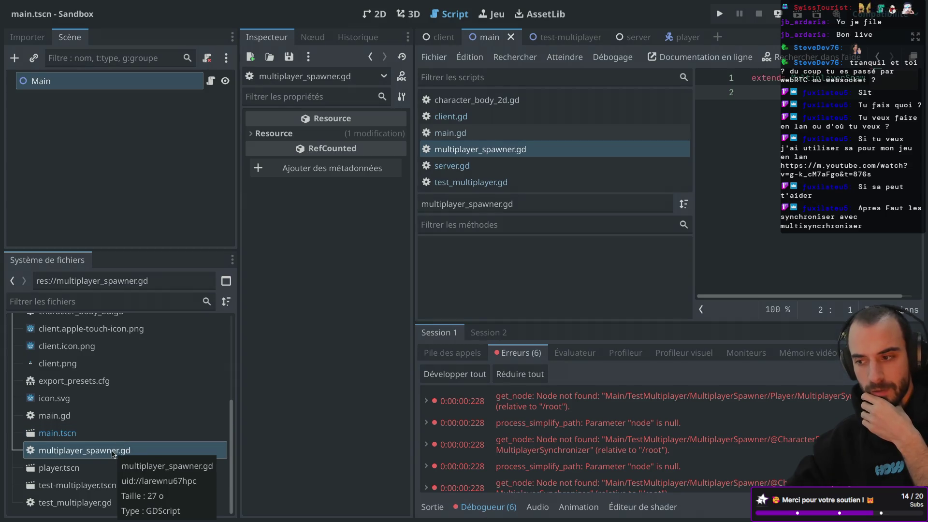
right_click(98, 457)
left_click(104, 436)
left_click(565, 365)
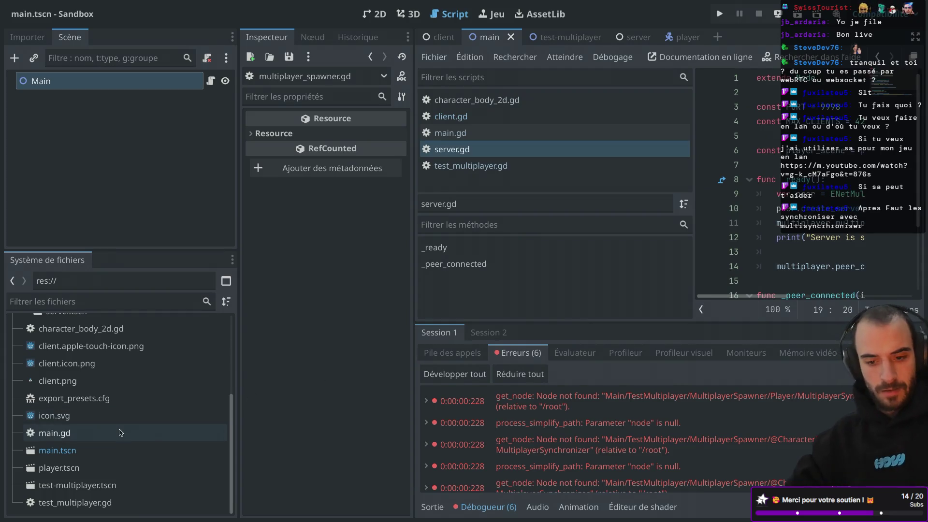
double_click(84, 489)
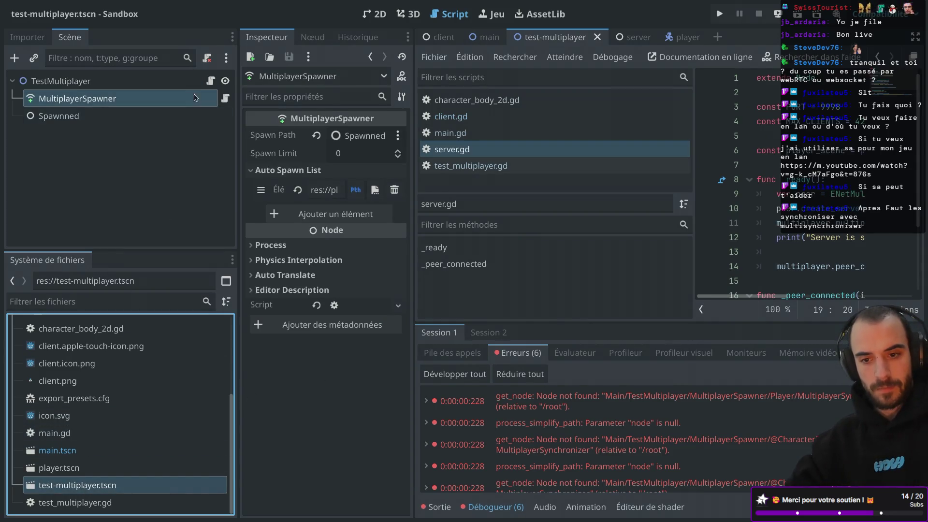
Detach the script from the MultiplayerSpawner node and discard the unsaved leftover script
left_click(226, 99)
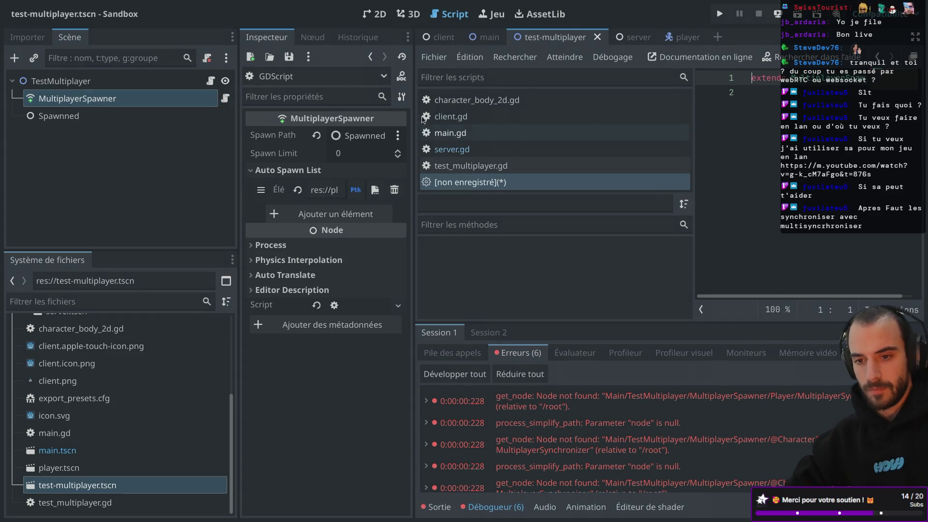
right_click(212, 101)
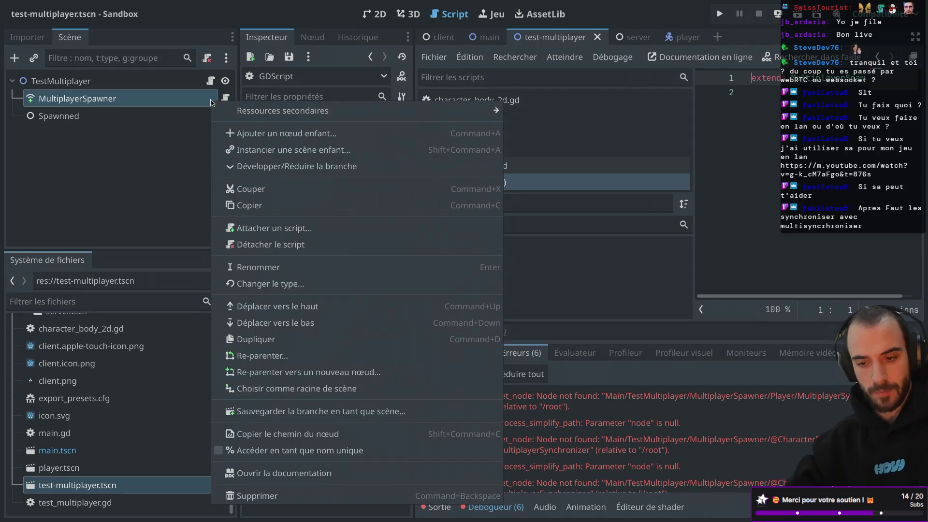
left_click(253, 243)
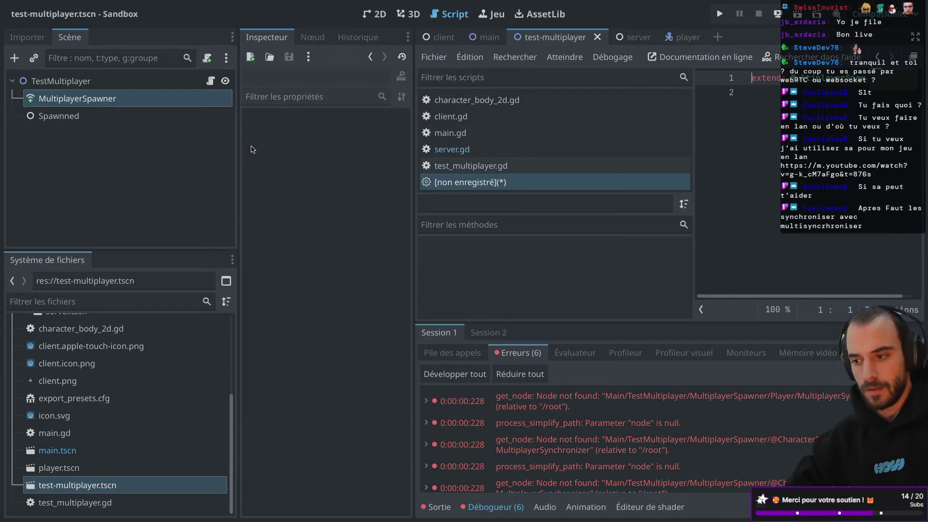
middle_click(507, 183)
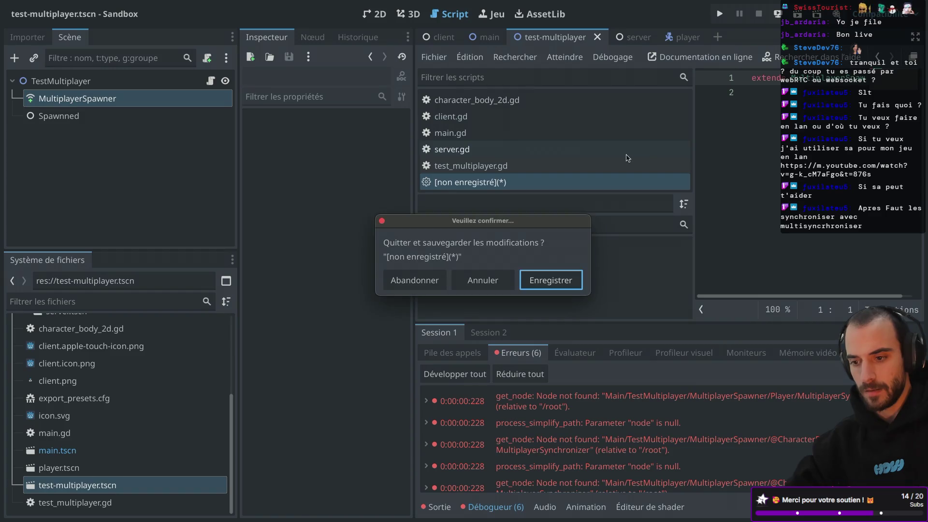
left_click(436, 282)
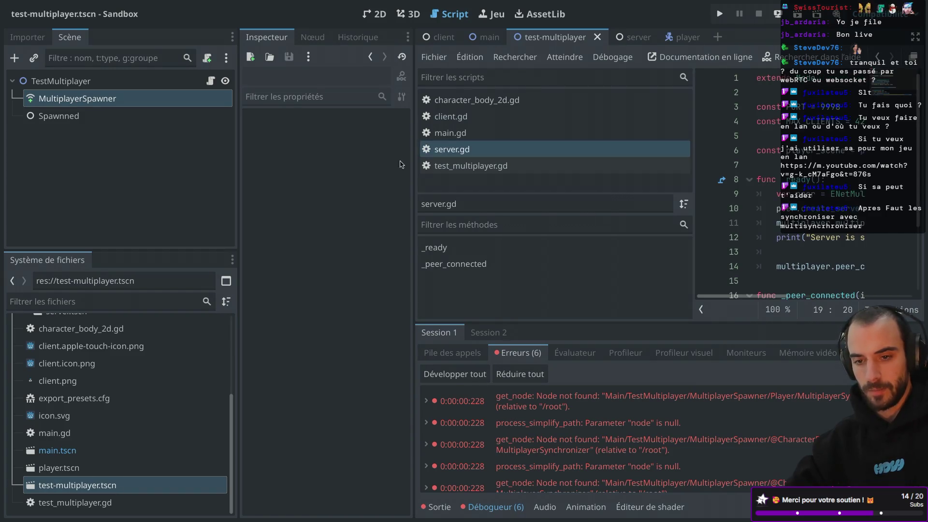
Open test_multiplayer.gd in the script editor and run the project with F5
left_click(121, 104)
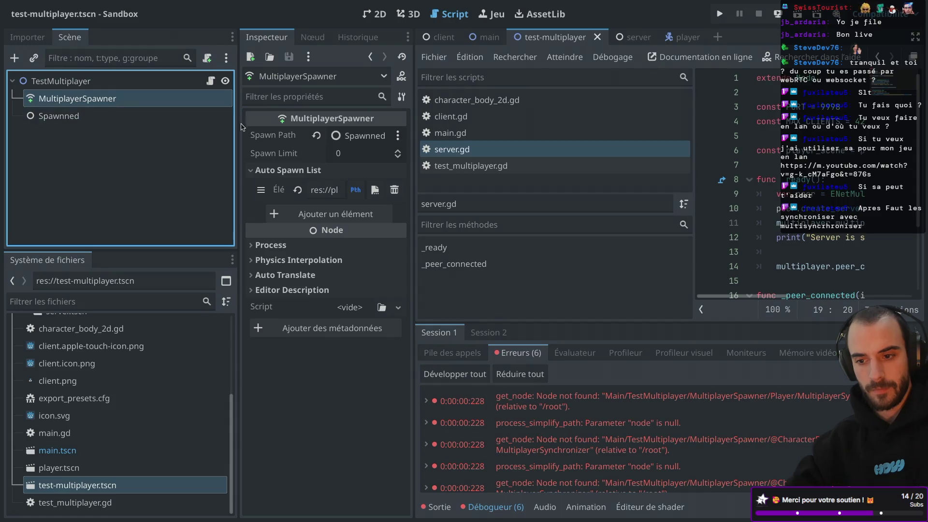
left_click_drag(237, 126, 196, 127)
left_click(453, 165)
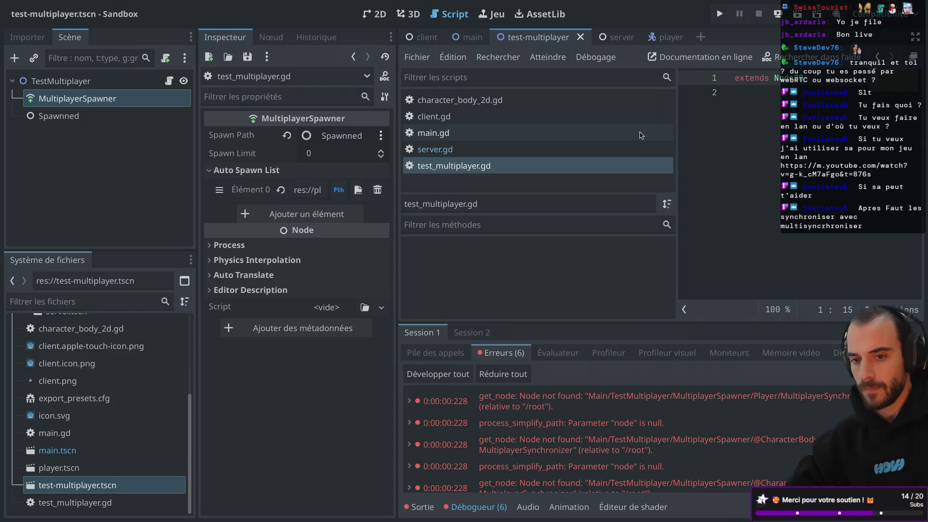
key("F5")
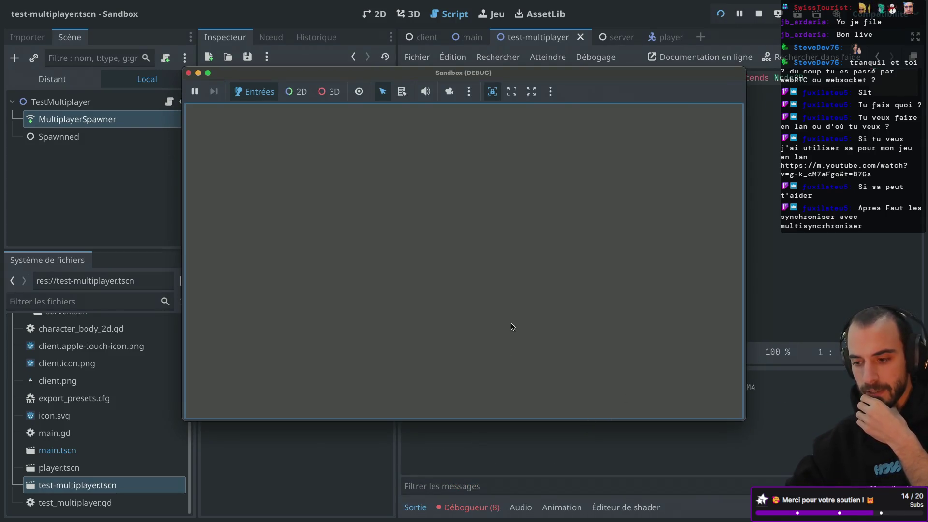
Close the Sandbox (DEBUG) window and scroll through the MultiplayerSynchronizer node-not-found errors in the debugger
left_click(188, 73)
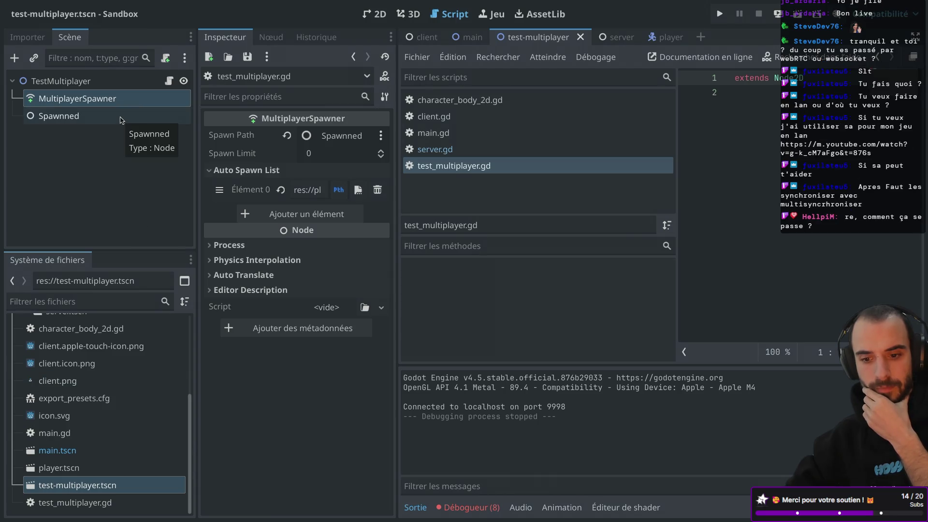
scroll(82, 375, "up", 3)
scroll(82, 375, "up", 4)
scroll(83, 376, "down", 2)
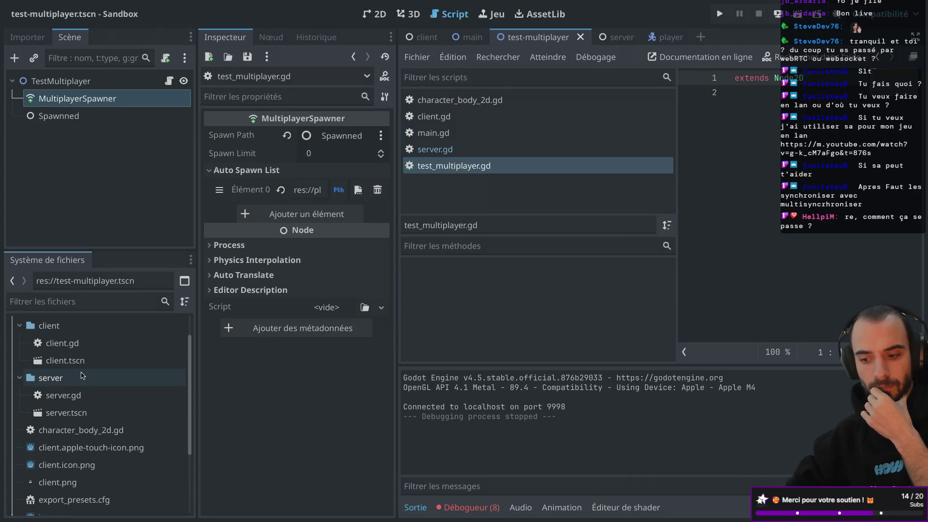
left_click(472, 508)
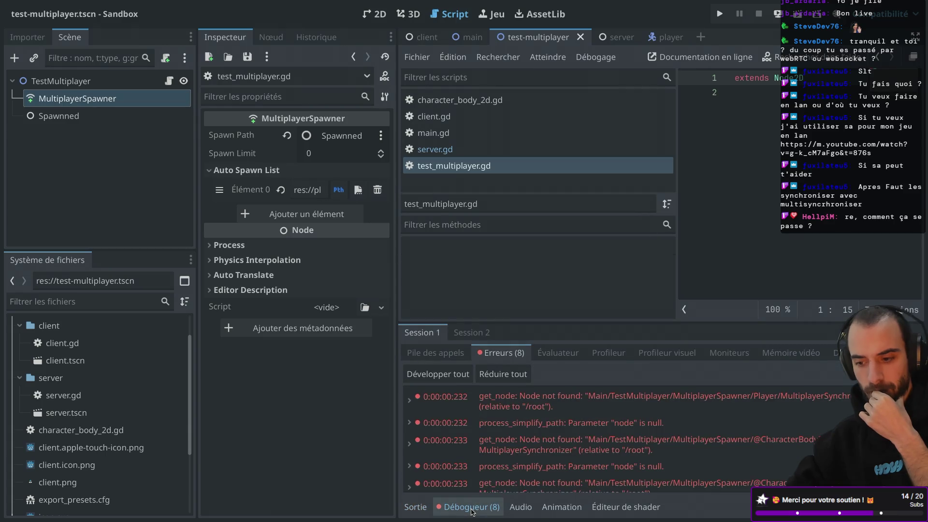
scroll(523, 466, "down", 1)
scroll(524, 466, "down", 2)
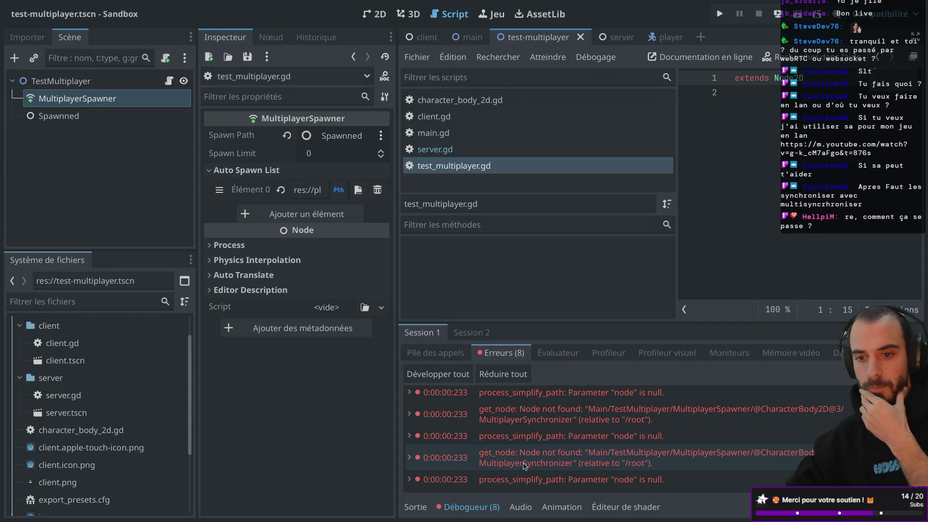
key("super+Tab")
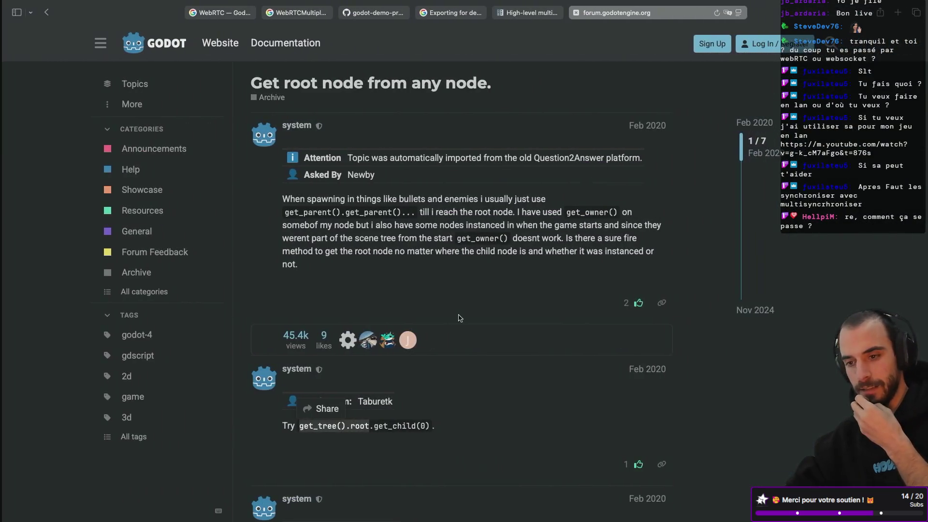
Read the Remote procedure calls section of the High-level multiplayer docs, then select server.gd in Godot
left_click(534, 19)
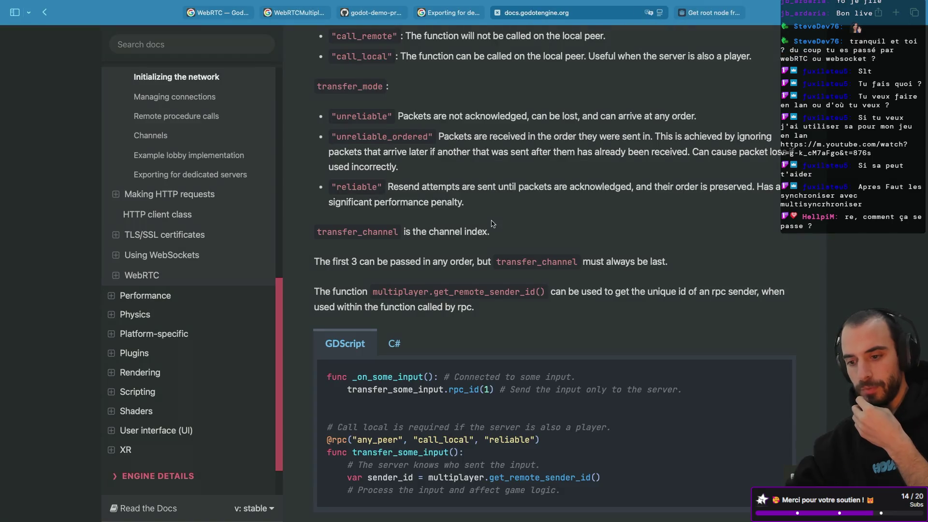
scroll(492, 221, "up", 1)
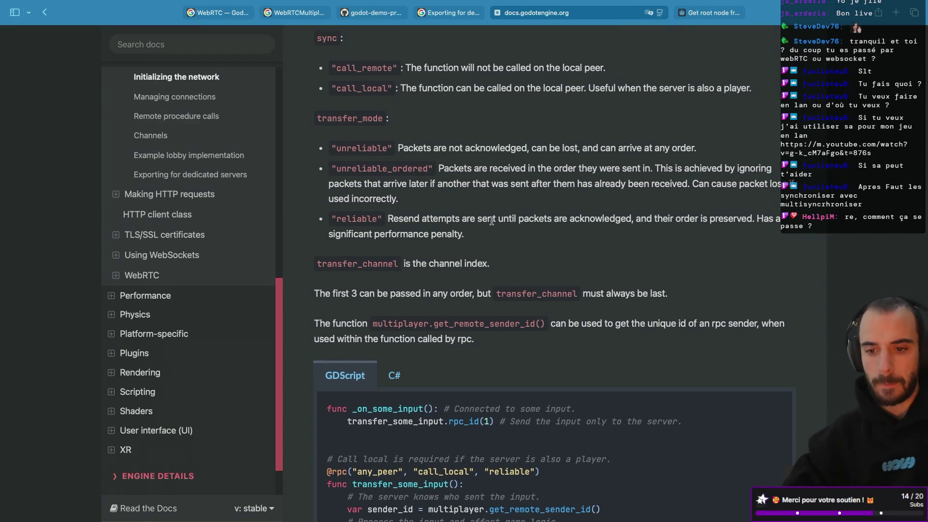
scroll(492, 221, "up", 2)
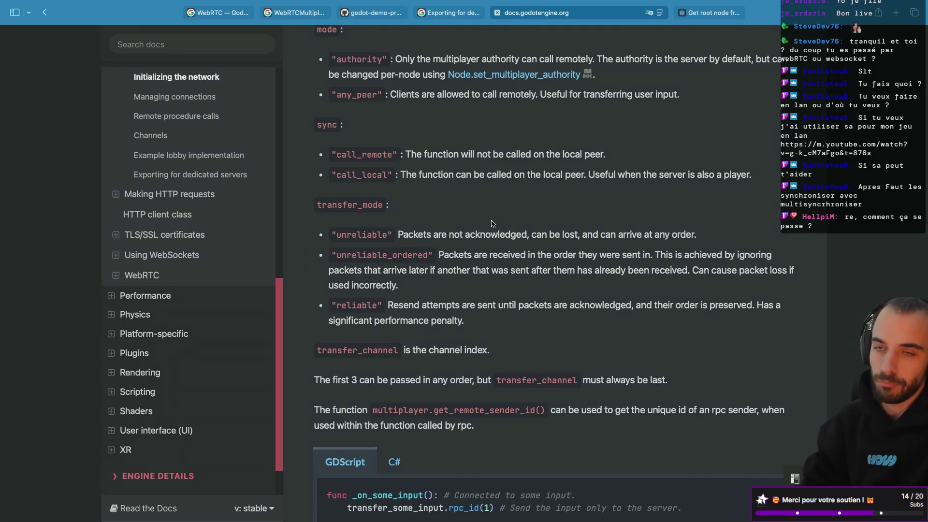
scroll(492, 223, "down", 5)
scroll(493, 221, "down", 2)
scroll(492, 222, "up", 20)
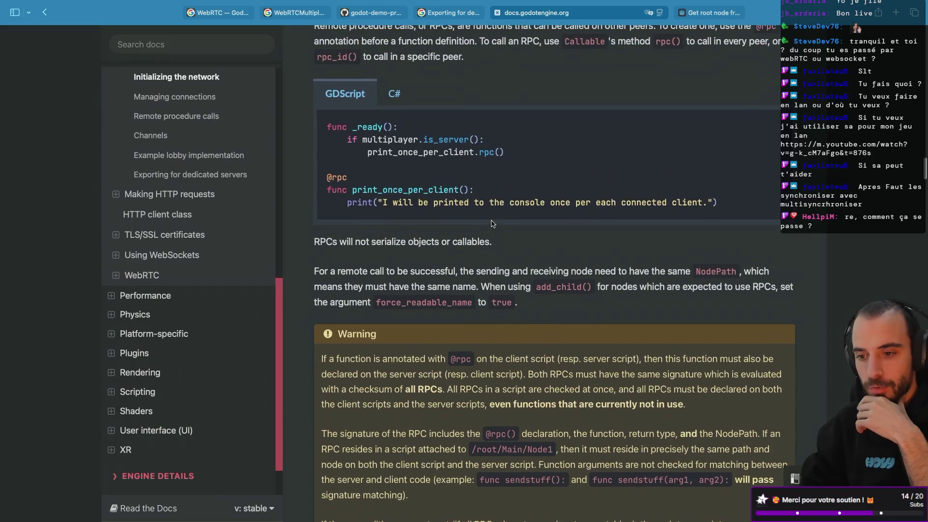
scroll(492, 223, "up", 9)
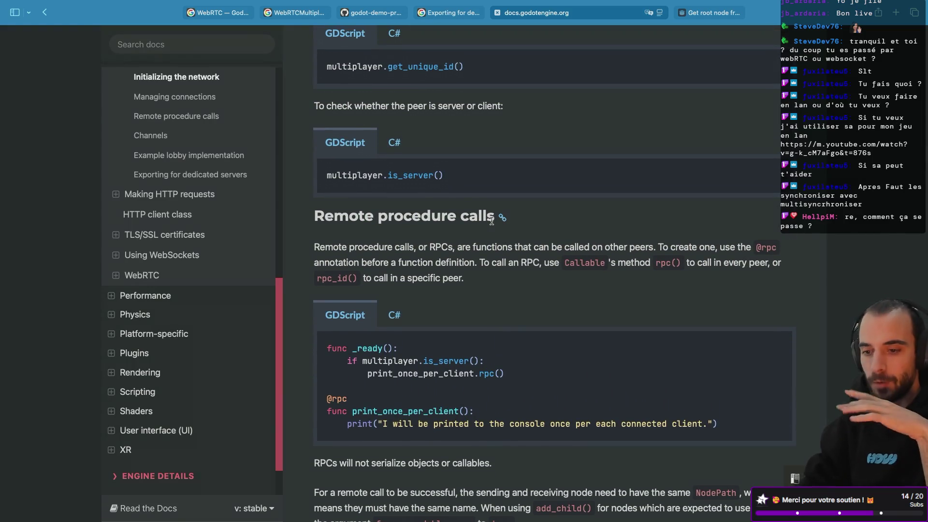
key("ctrl+Left")
left_click(63, 395)
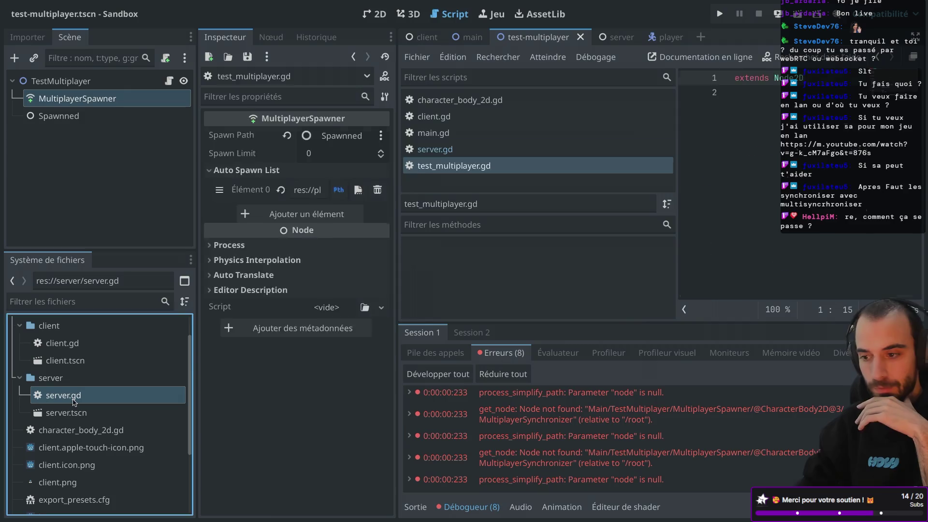
Open server.gd full-screen without the bottom panel and review its peer_connected spawning code
double_click(64, 396)
key("ctrl+shift+F11")
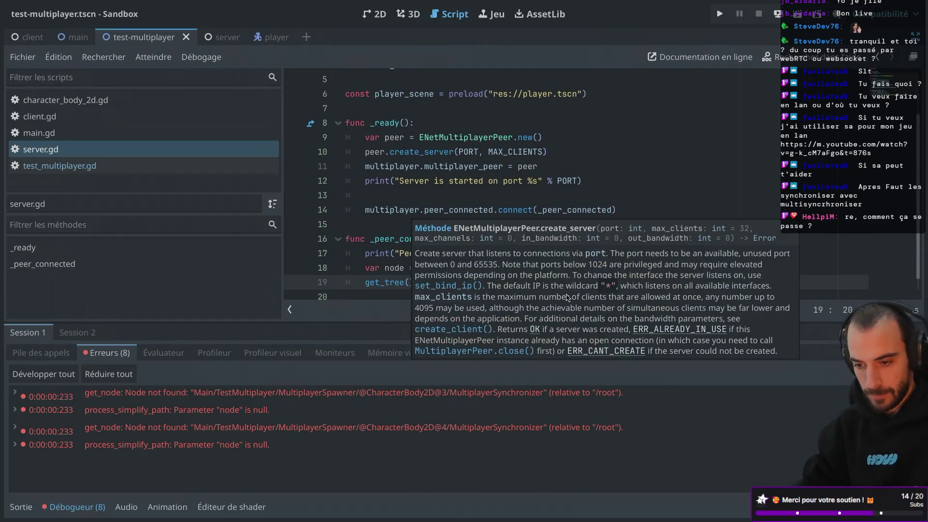
key("ctrl+j")
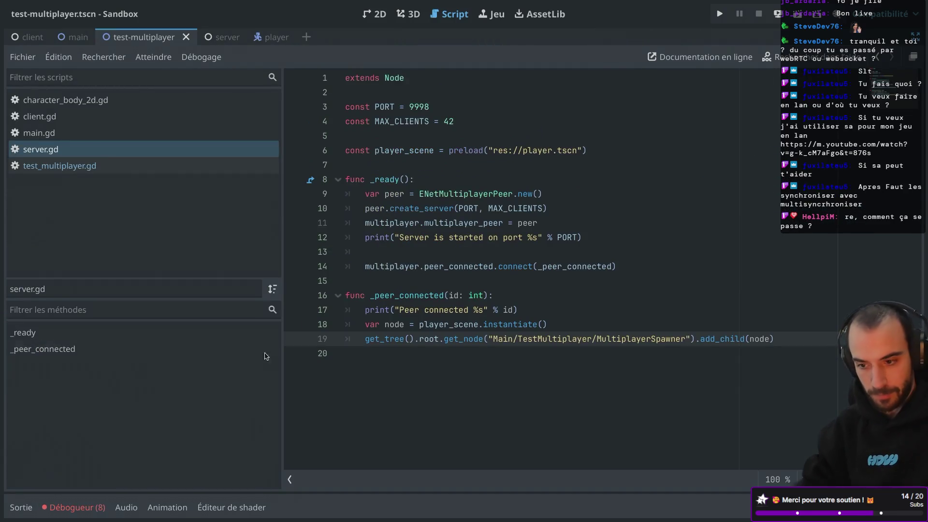
double_click(426, 195)
left_click(413, 249)
double_click(460, 267)
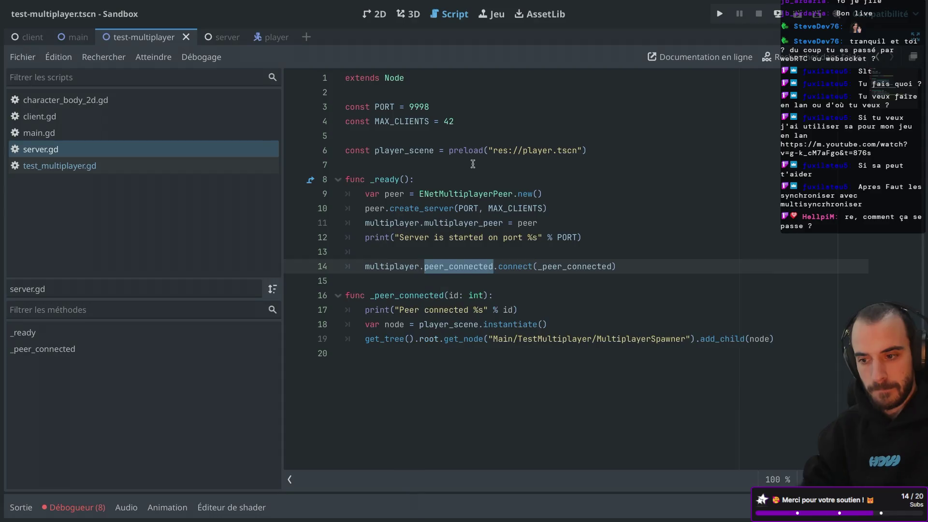
left_click(369, 255)
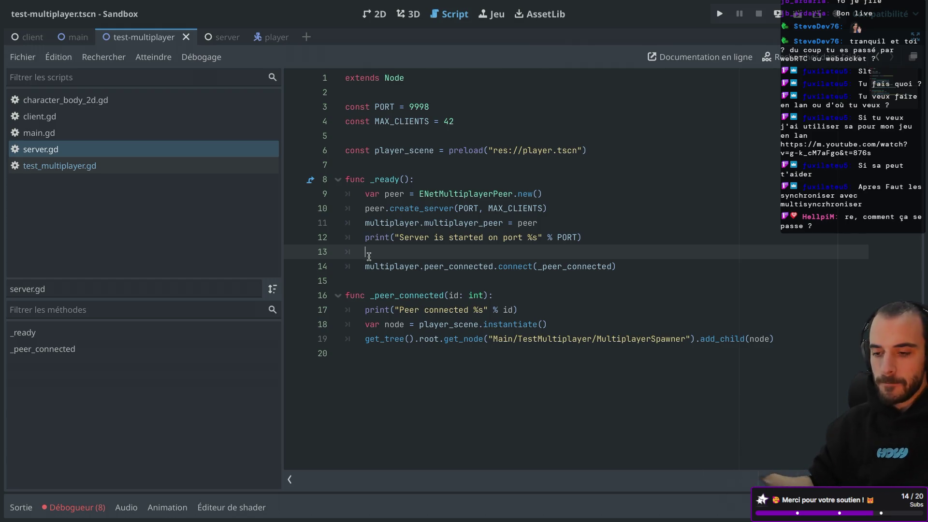
key("ctrl+Right")
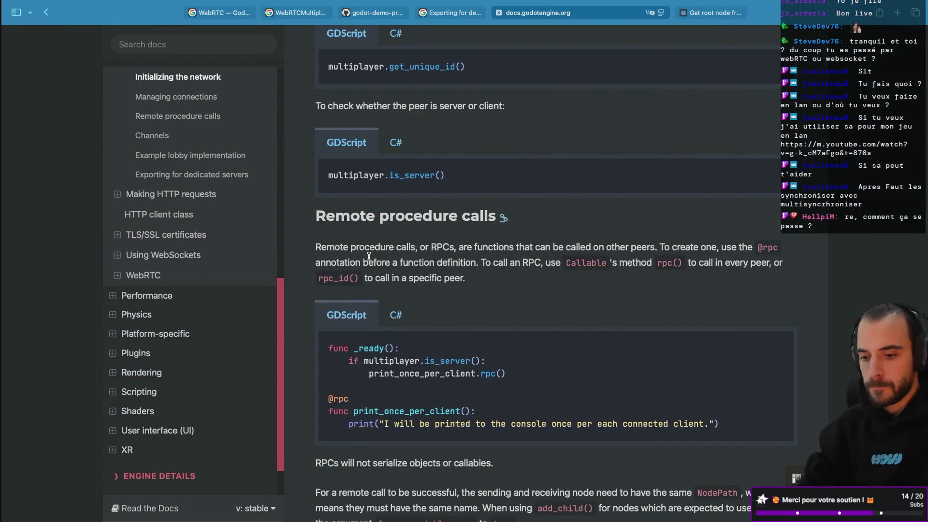
Check the Terminal log for the port 9998 start message and four peer connections
key("ctrl+Left")
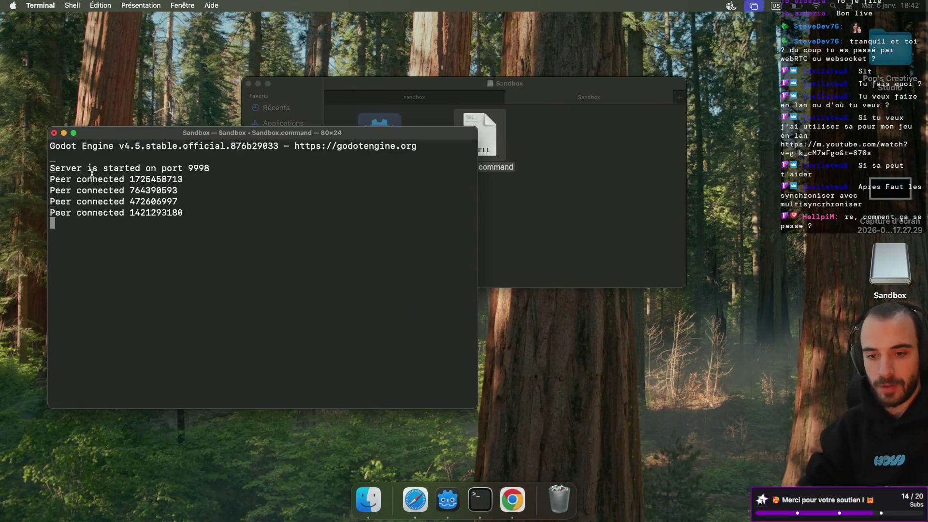
left_click_drag(51, 166, 204, 170)
mouse_move(50, 179)
left_mouse_down()
mouse_move(182, 224)
mouse_move(187, 216)
left_mouse_up()
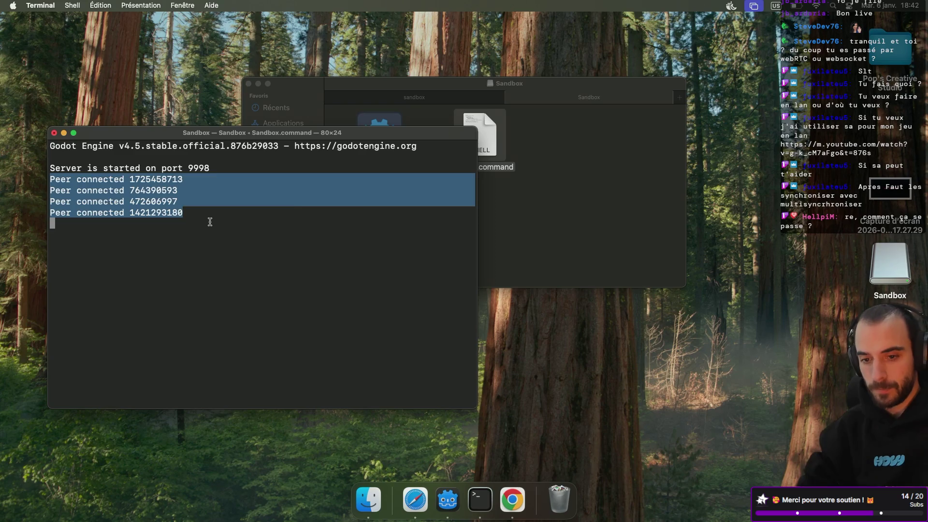
left_click(210, 221)
key("ctrl+Right")
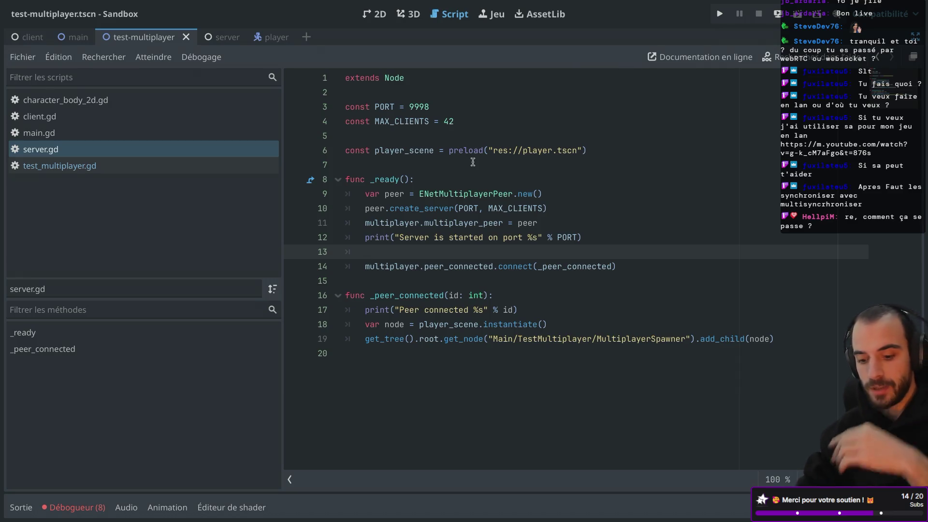
Restore the editor docks and open client.tscn and its client.gd script full-width
key("ctrl+shift+F11")
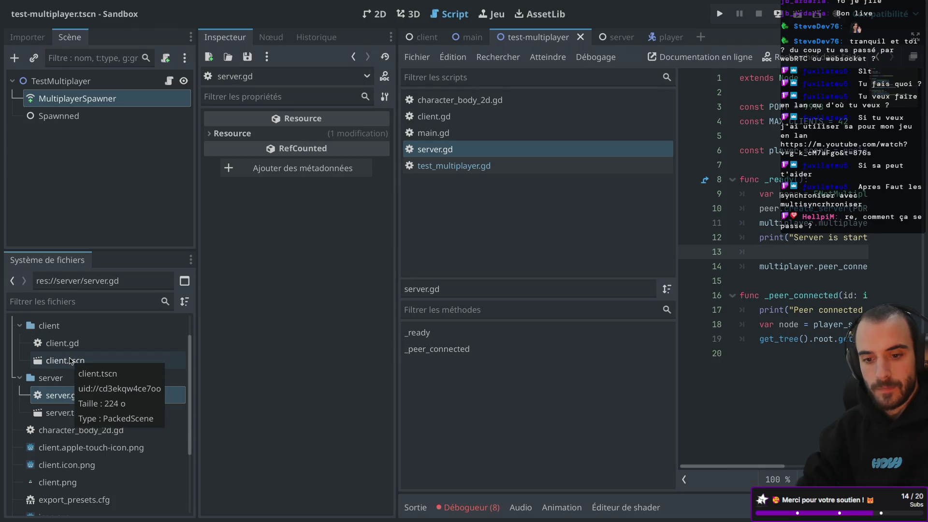
double_click(70, 360)
double_click(73, 343)
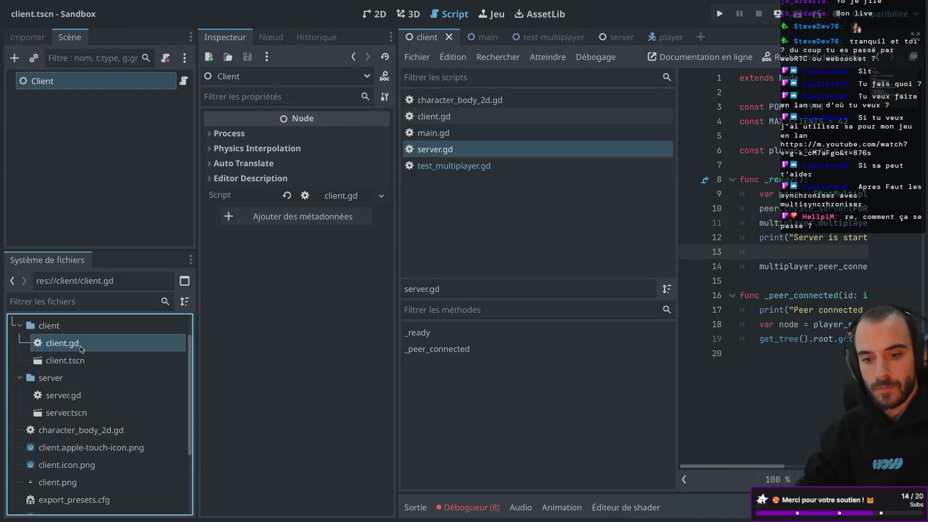
key("ctrl+shift+F11")
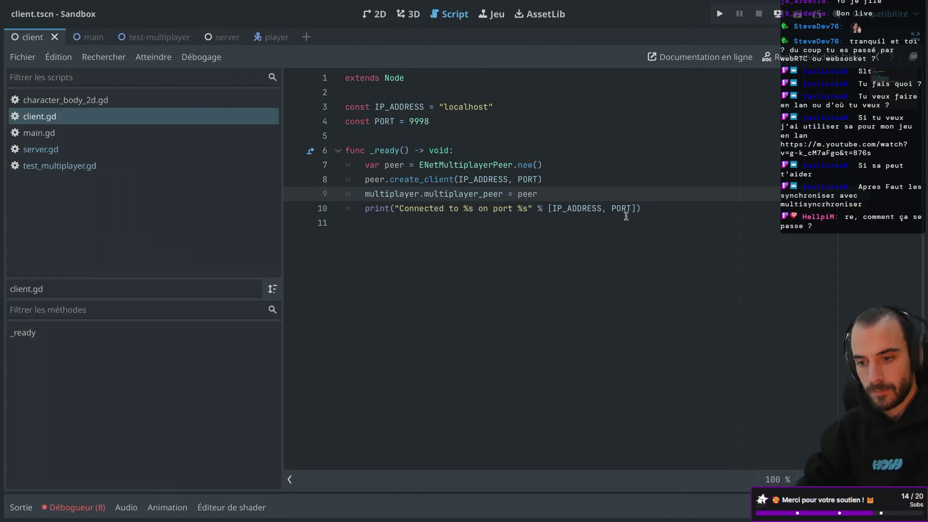
Add a 'multiplayer.connec' line after the print statement and browse its autocomplete suggestions
left_click(646, 211)
key("Return")
key("Return")
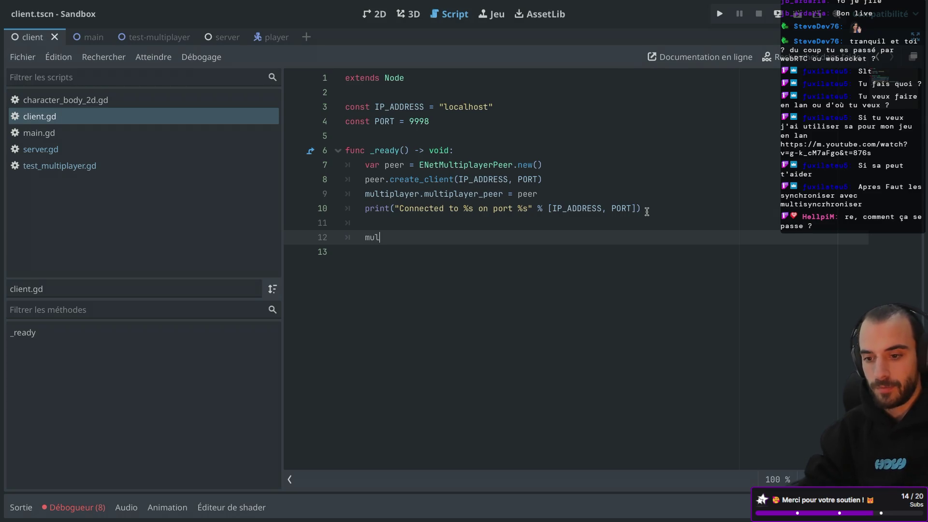
type("tiplayer.")
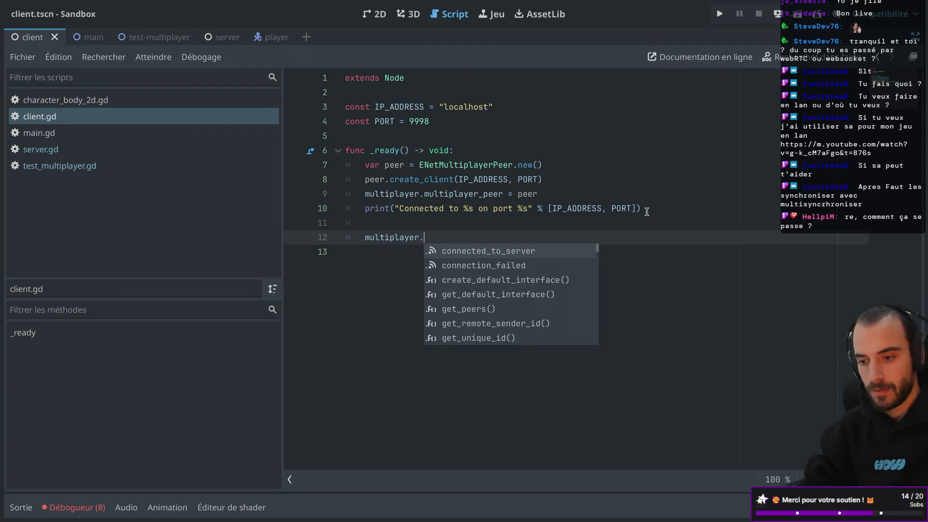
type("connec")
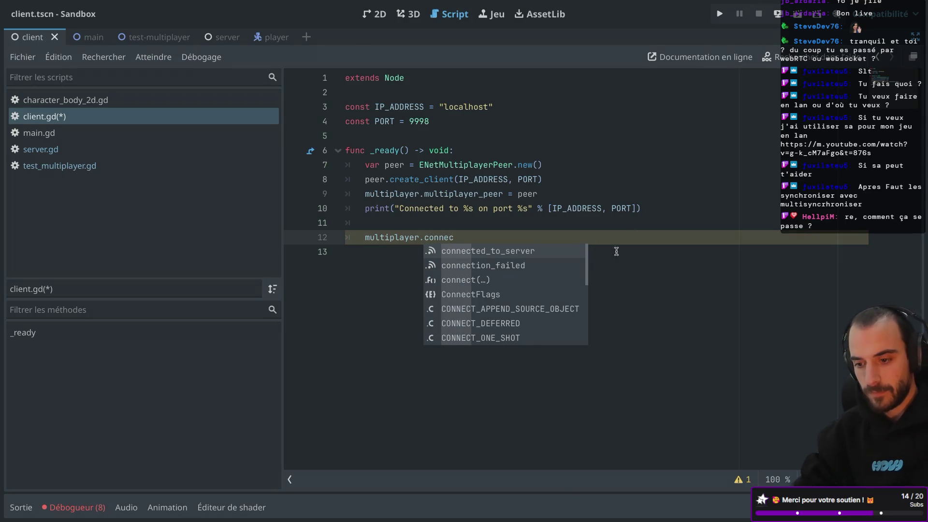
scroll(532, 303, "down", 3)
scroll(533, 303, "up", 3)
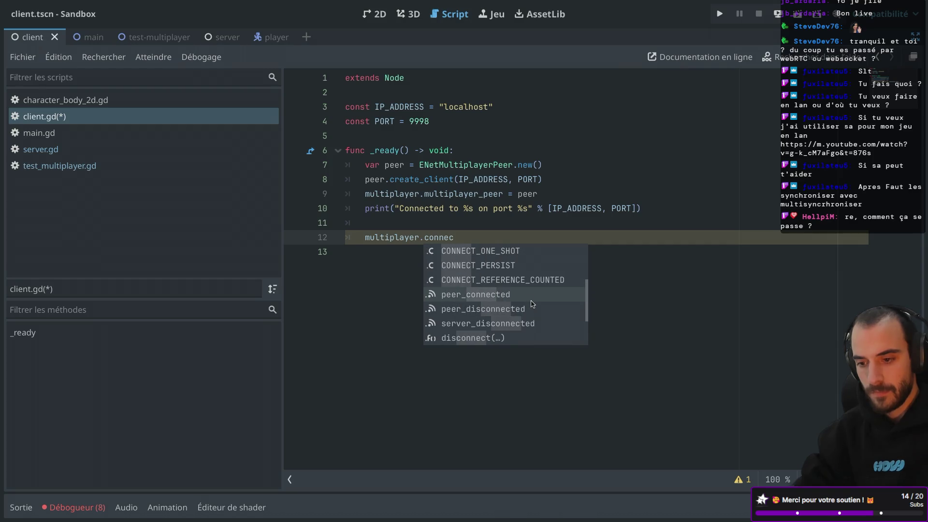
scroll(532, 303, "down", 2)
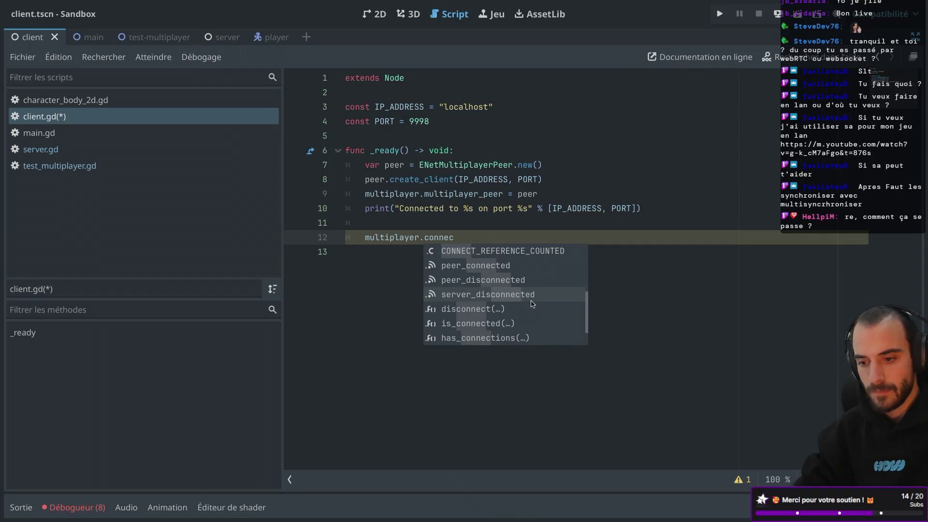
scroll(533, 303, "down", 2)
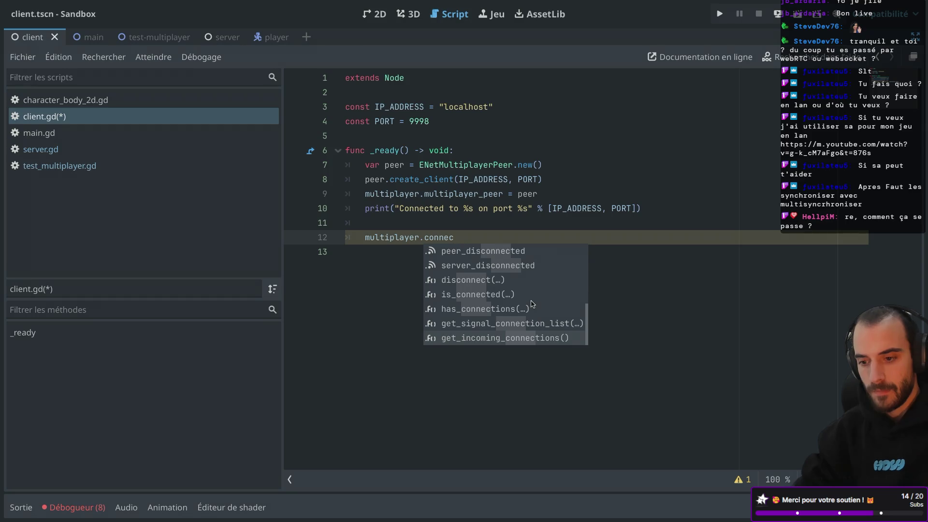
scroll(533, 303, "up", 5)
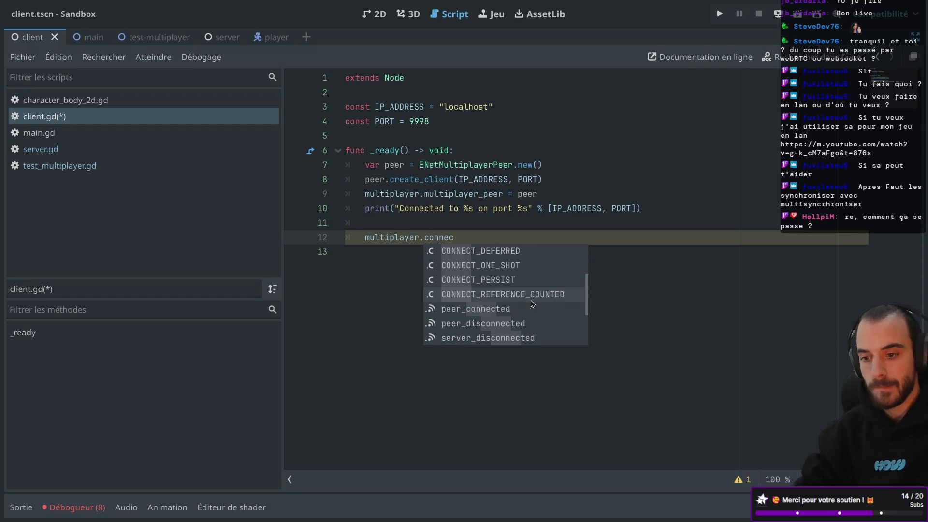
scroll(532, 303, "up", 5)
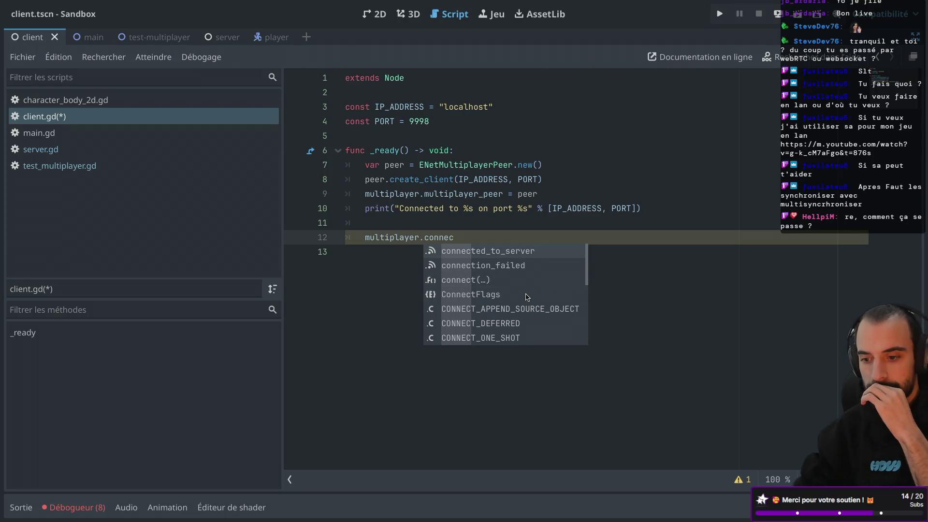
key("Down")
key("Down")
key("Down")
key("Down")
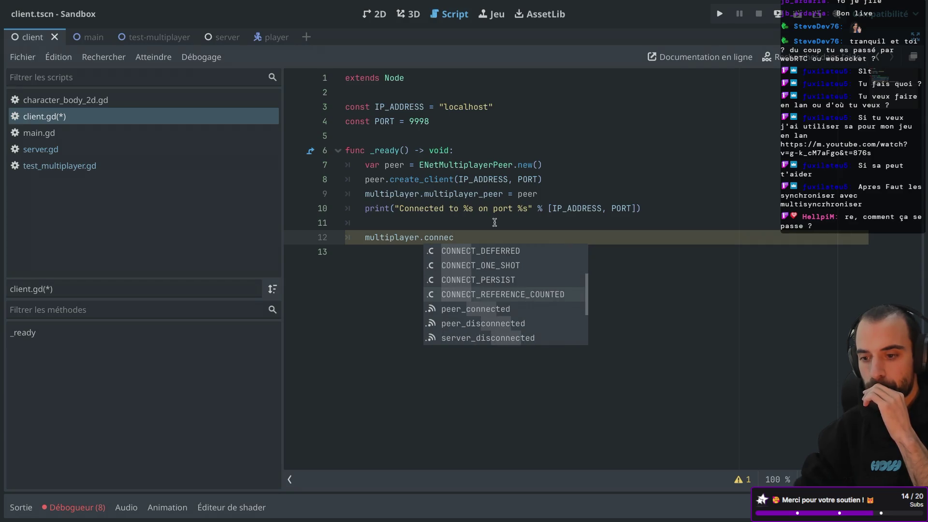
Delete the unfinished line, save client.gd unchanged, and return to the server log in Terminal
left_click(495, 222)
left_click_drag(467, 236, 365, 237)
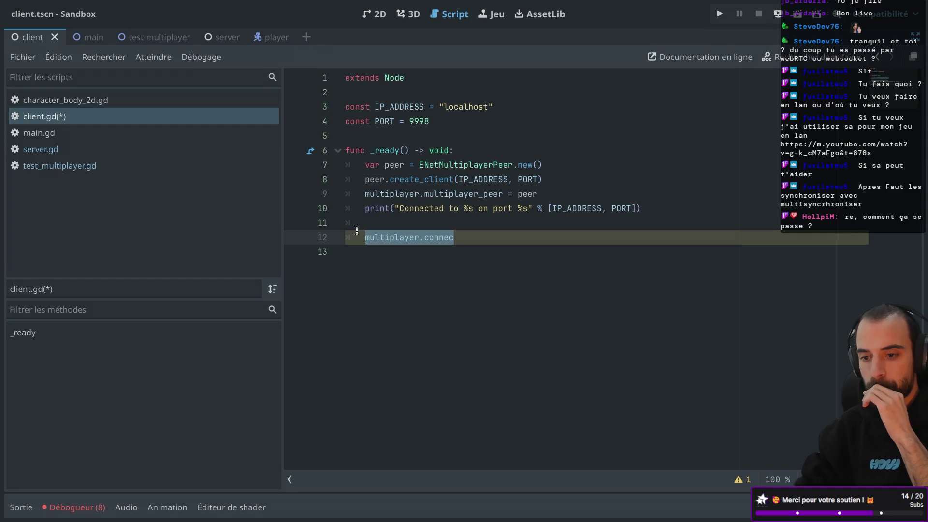
key("BackSpace")
key("BackSpace")
key("BackSpace")
key("BackSpace")
key("ctrl+s")
mouse_move(449, 184)
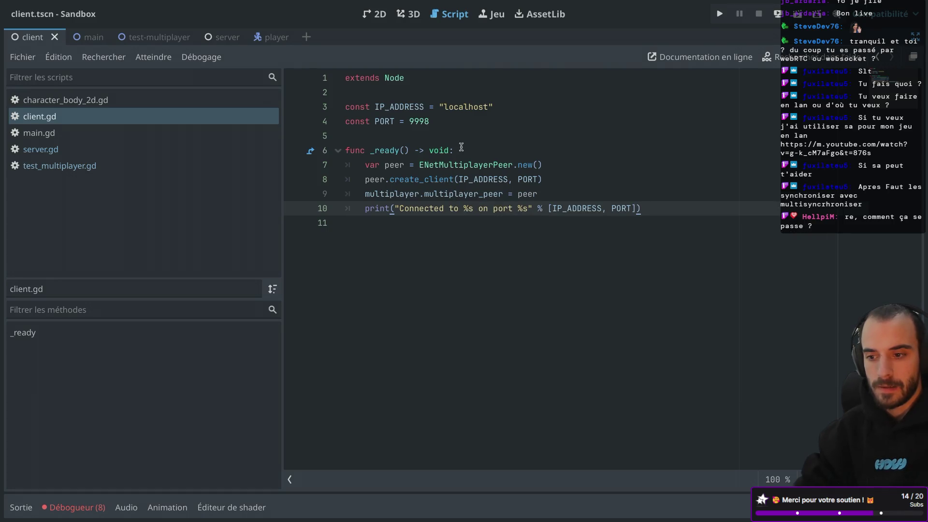
key("ctrl+Left")
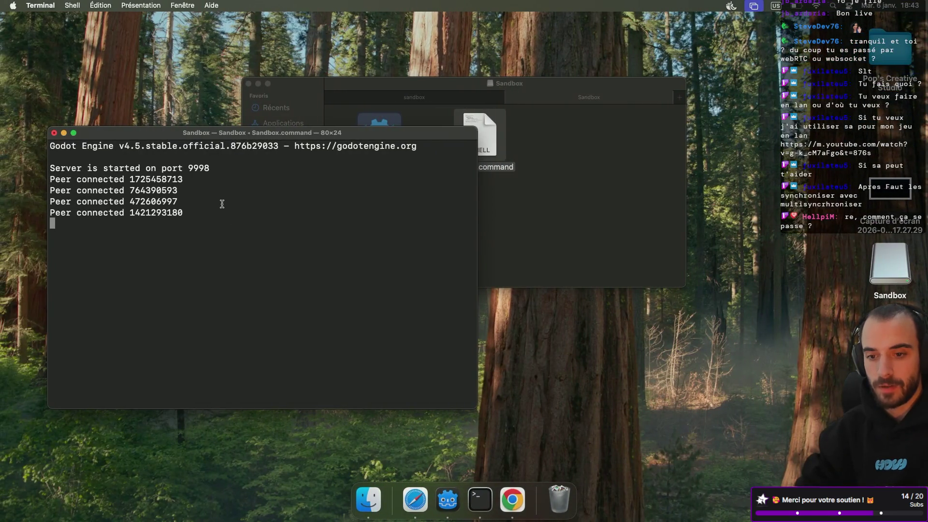
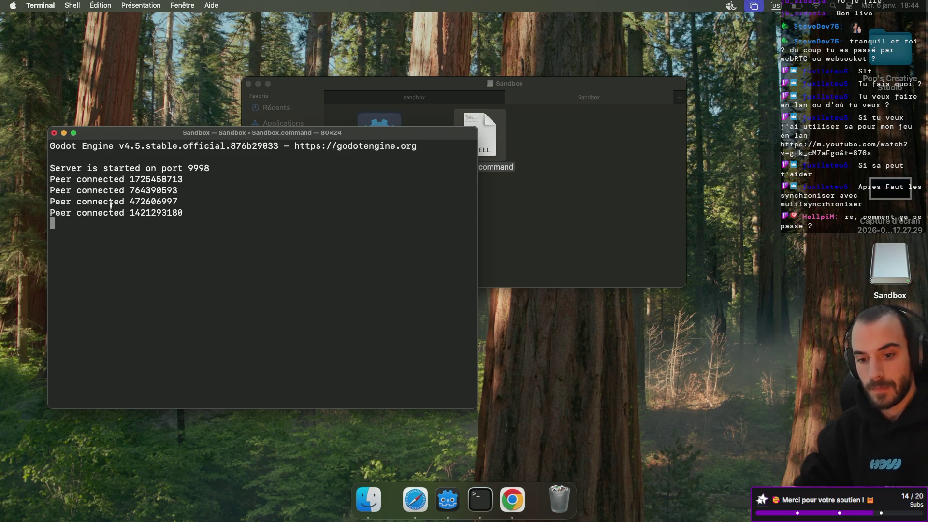
Stop the Sandbox server with Ctrl+C, close its Terminal window and return to the Godot editor
key("ctrl+c")
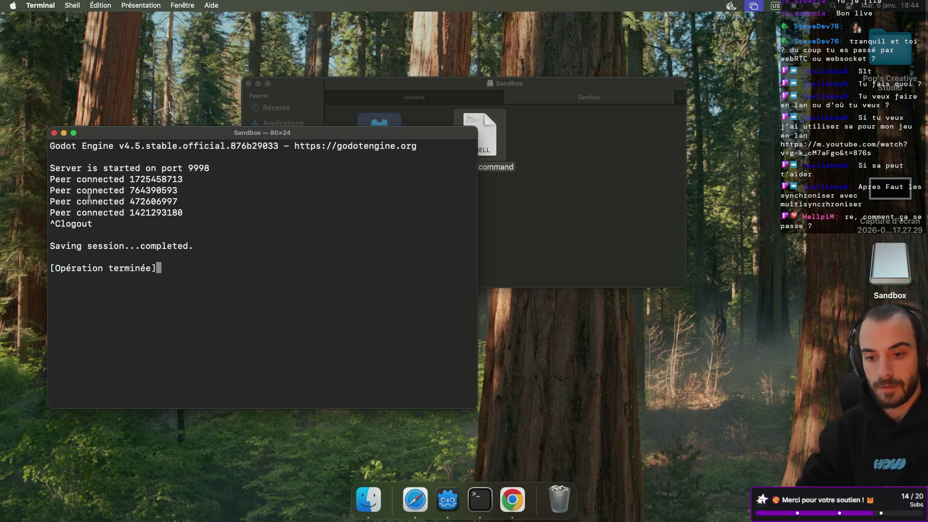
left_click(54, 132)
key("ctrl+Right")
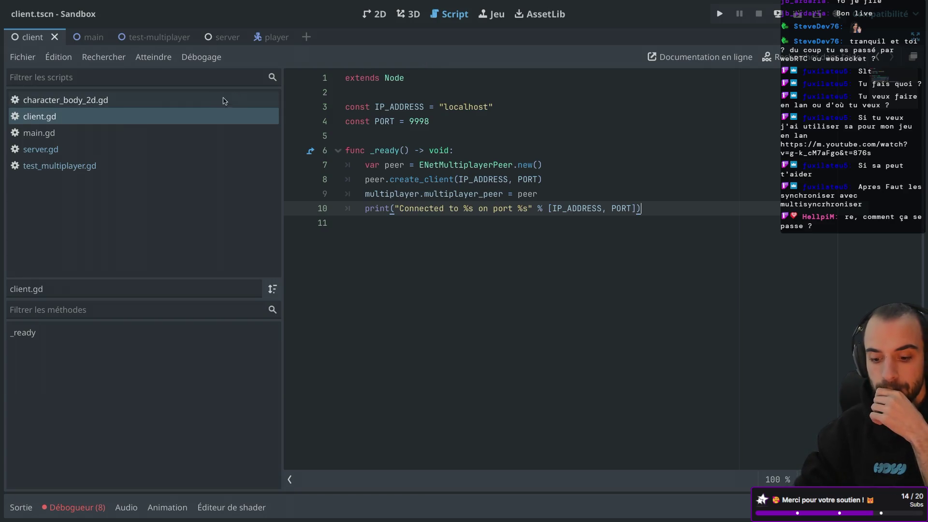
left_click(86, 7)
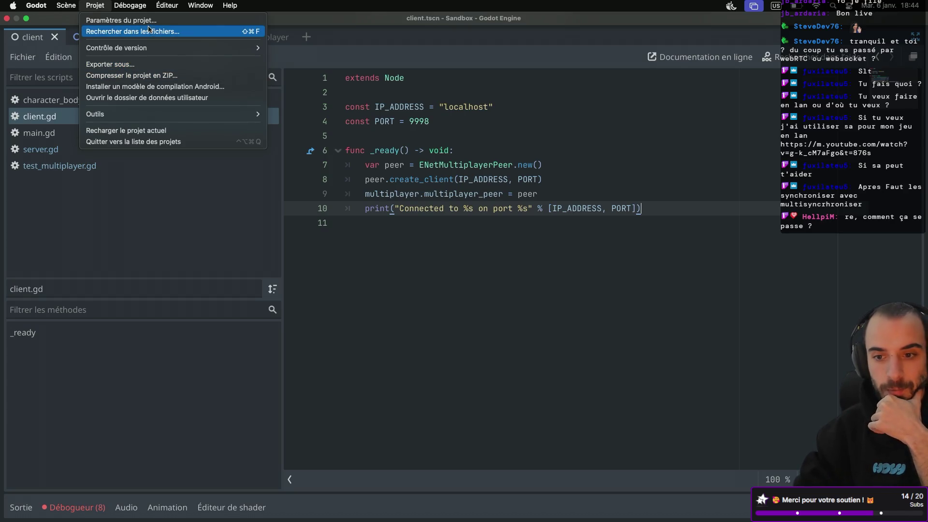
left_click(143, 66)
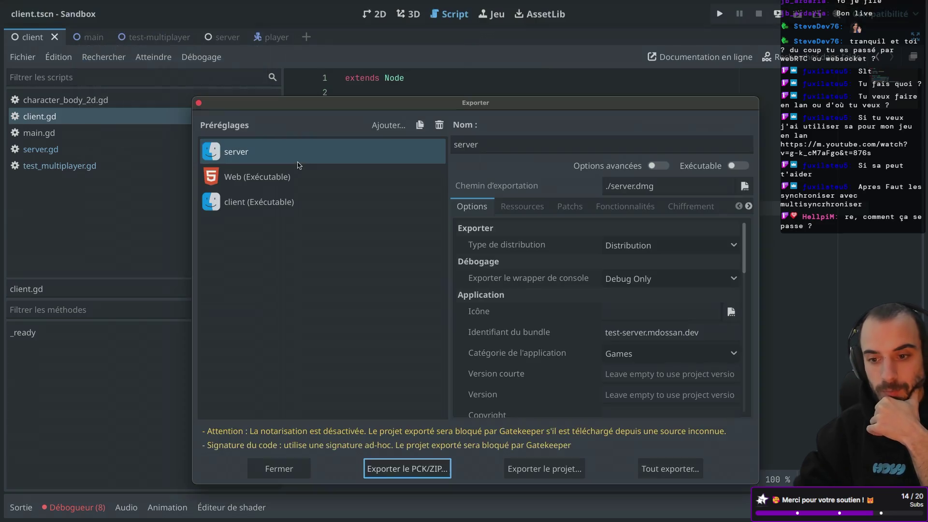
left_click(250, 160)
left_click(513, 211)
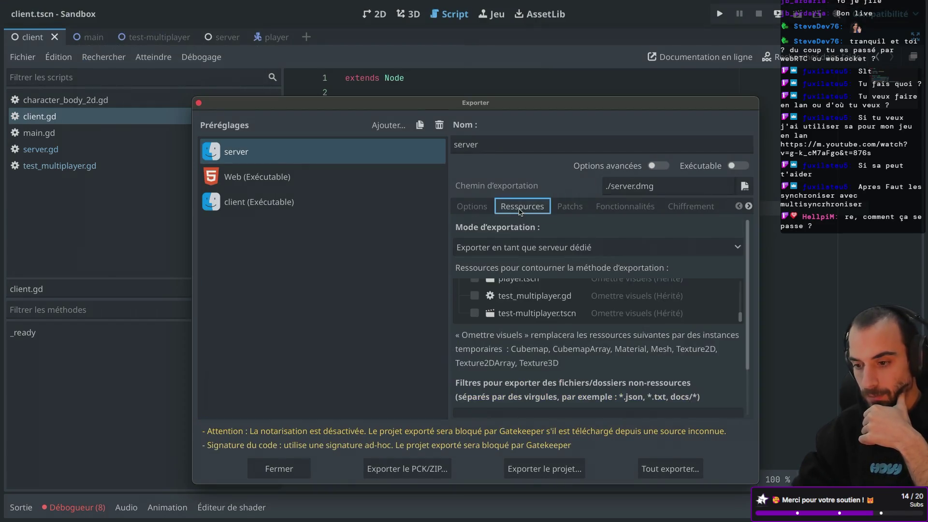
scroll(546, 319, "up", 5)
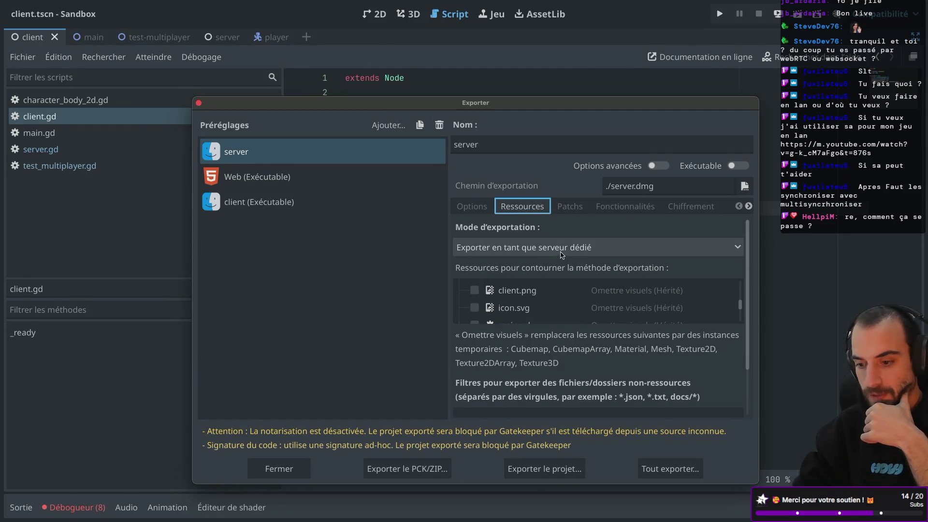
scroll(552, 337, "down", 3)
scroll(546, 319, "up", 3)
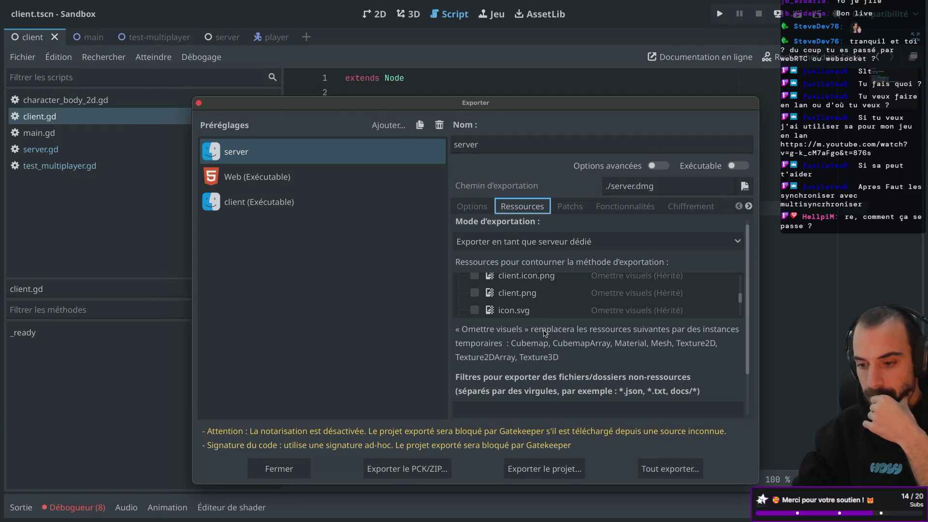
scroll(558, 294, "down", 5)
scroll(558, 294, "down", 2)
scroll(558, 294, "up", 3)
scroll(558, 294, "up", 5)
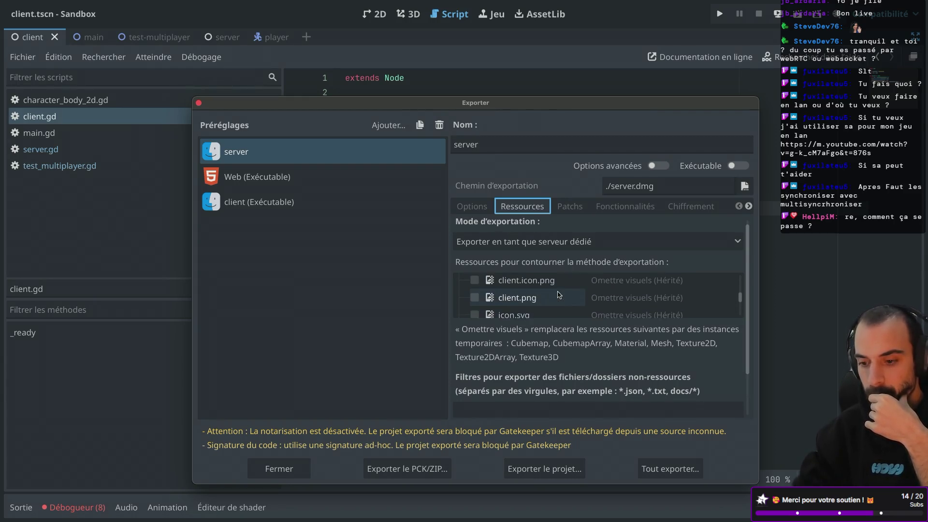
left_click(568, 246)
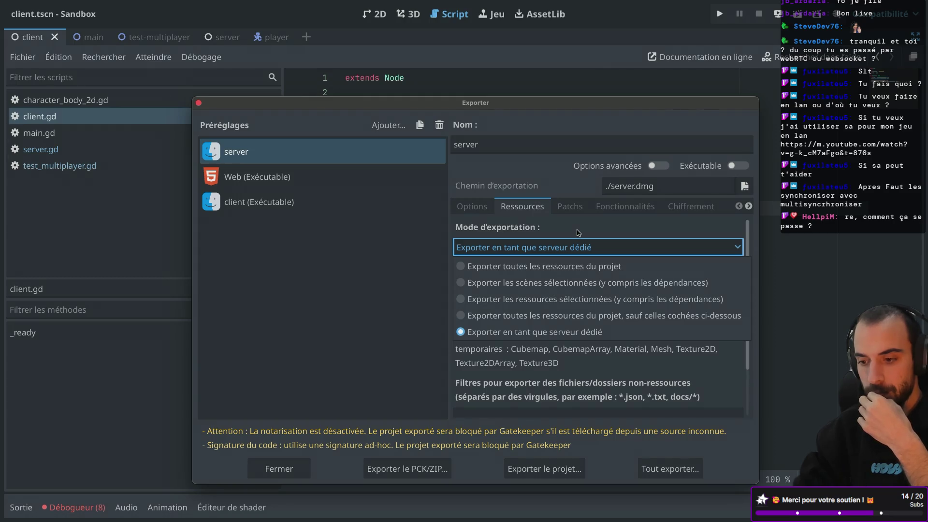
left_click(577, 232)
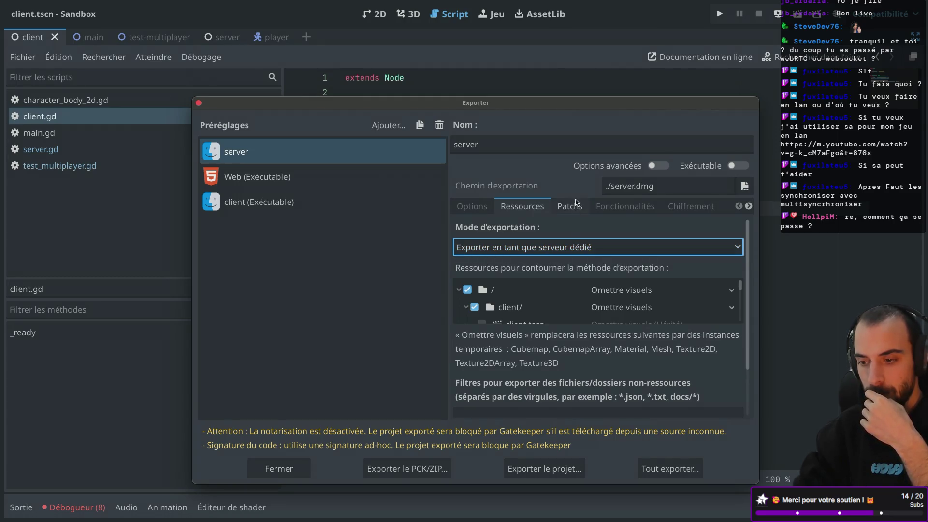
left_click(576, 203)
left_click(604, 204)
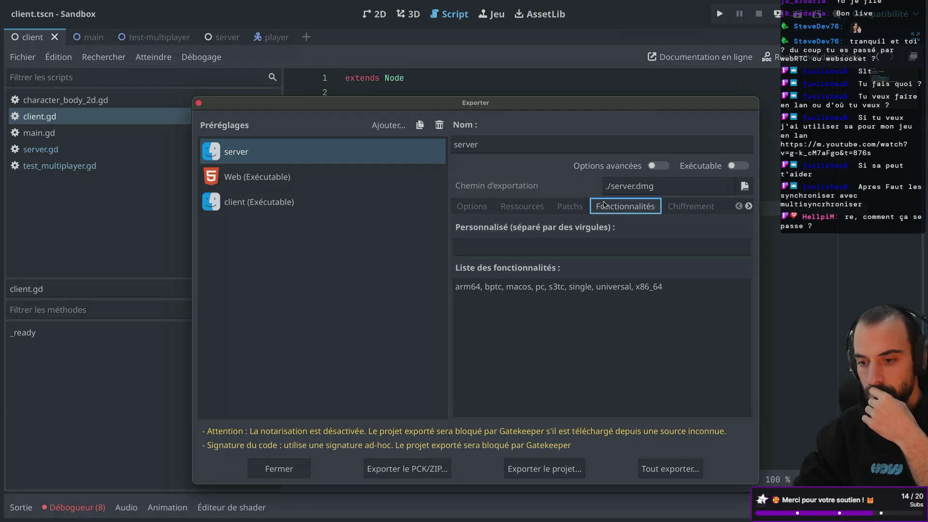
left_click(679, 205)
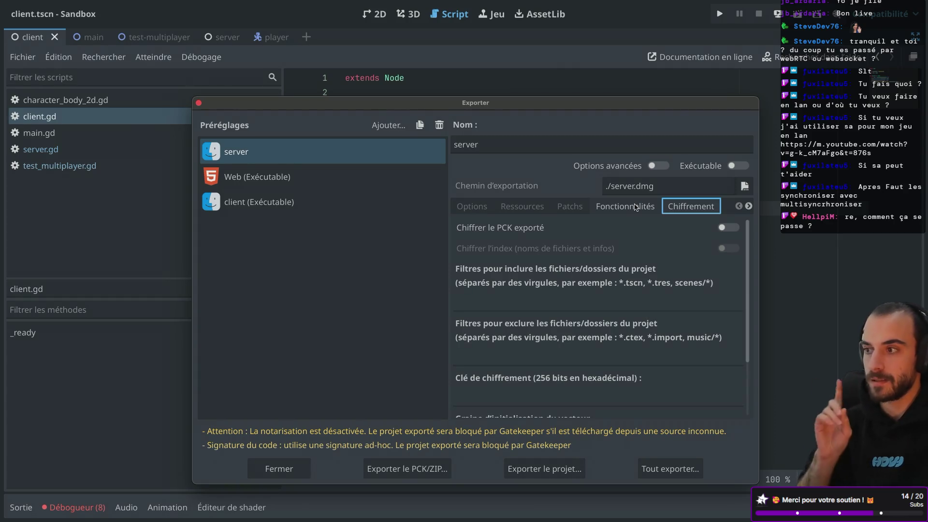
scroll(514, 262, "down", 4)
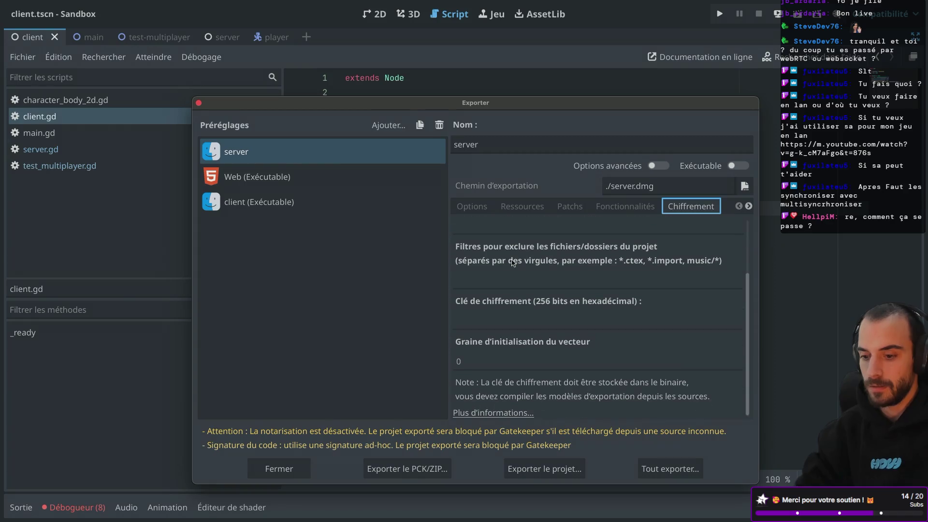
scroll(514, 263, "up", 4)
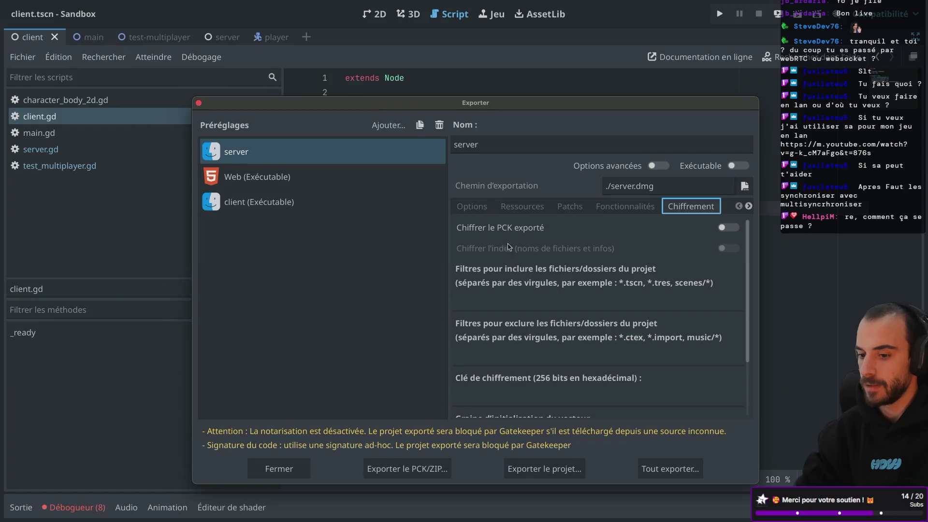
left_click(481, 211)
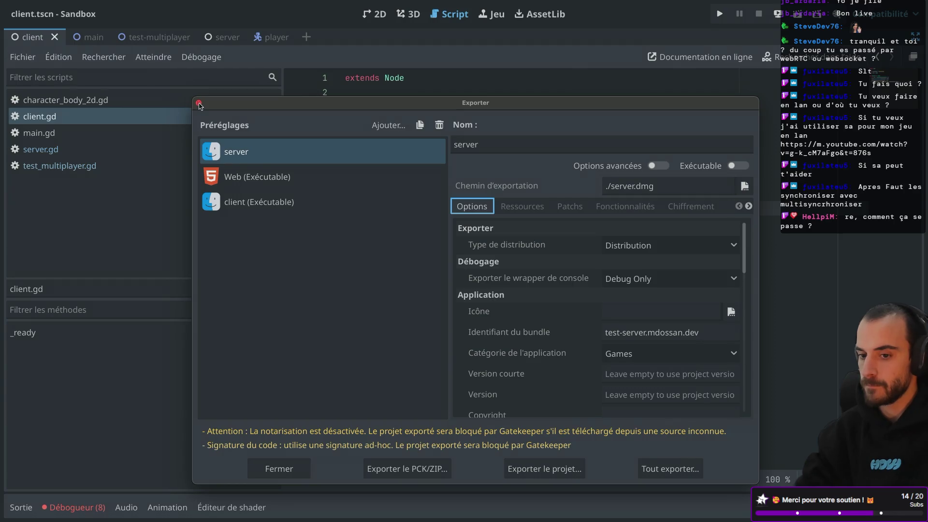
left_click(200, 105)
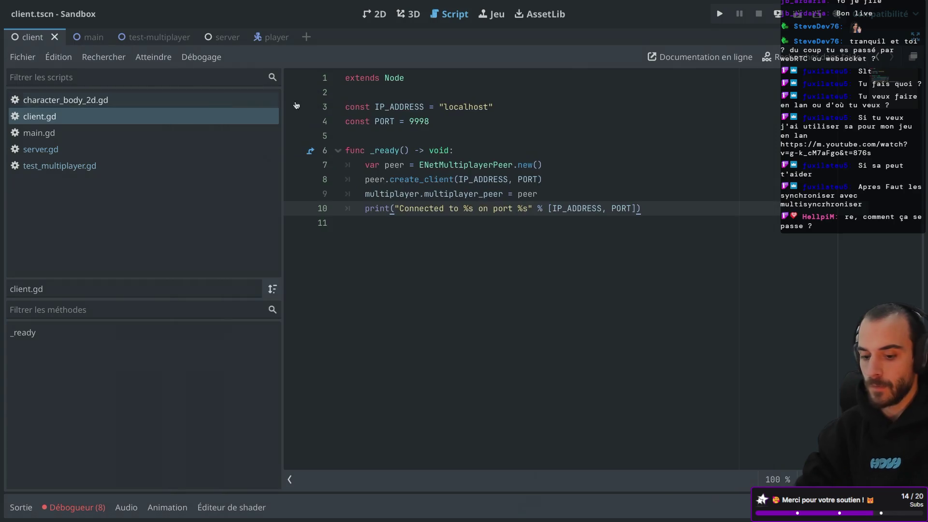
Open main.tscn in the 2D view and add a Button node under Main
key("ctrl+shift+F11")
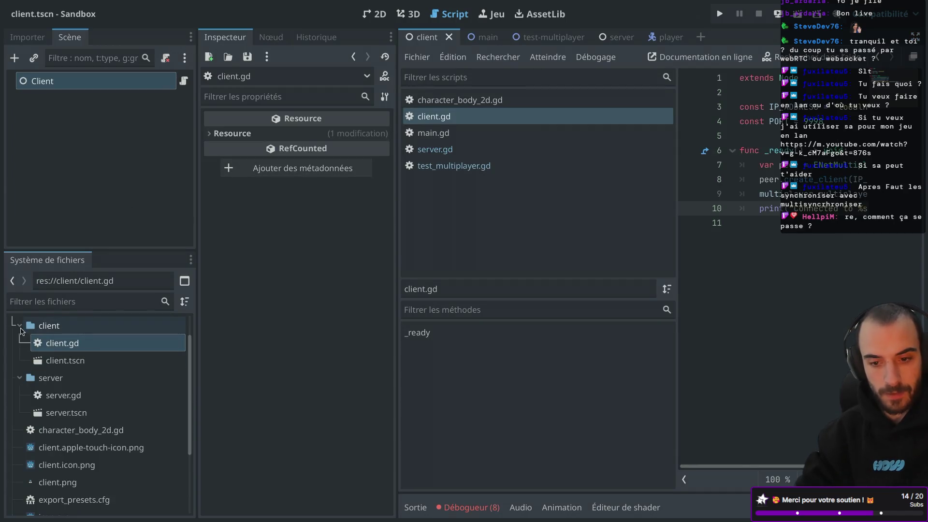
scroll(92, 387, "down", 3)
double_click(80, 450)
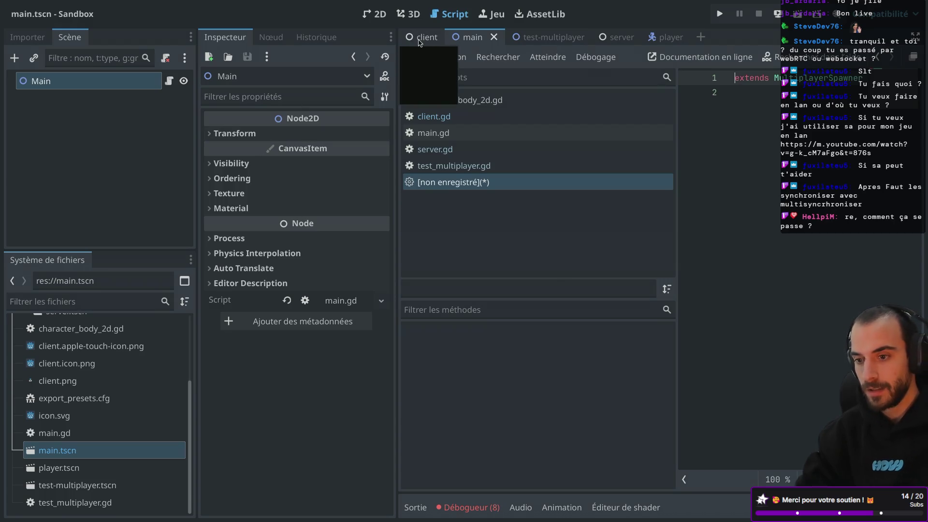
left_click(374, 14)
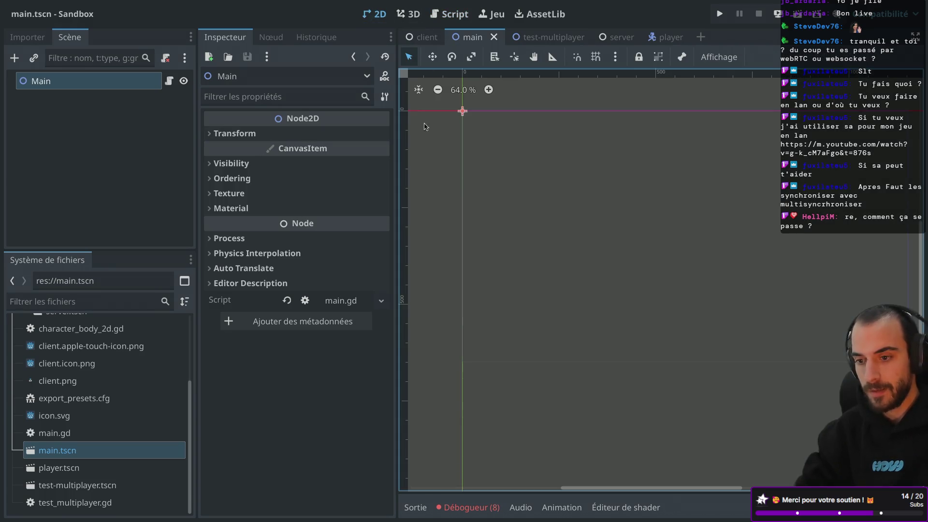
left_click(78, 86)
key("ctrl+a")
type("mul")
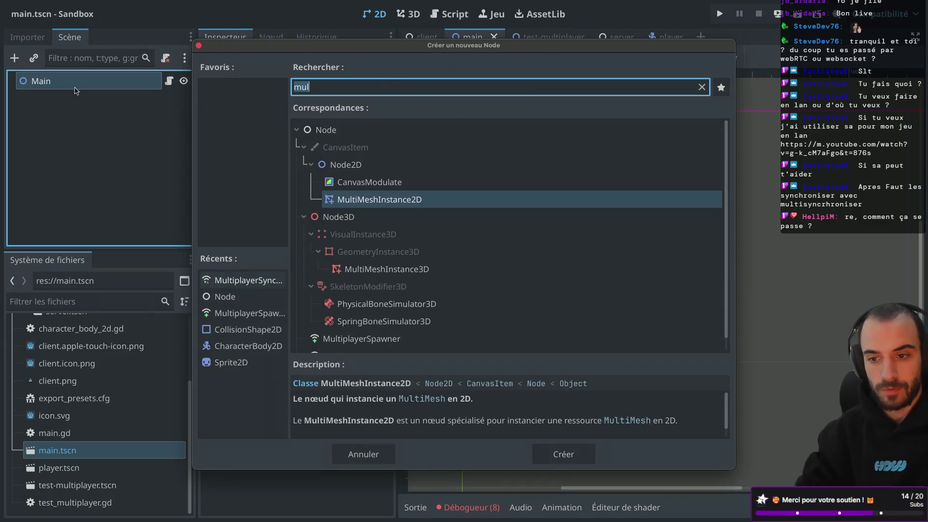
type("button")
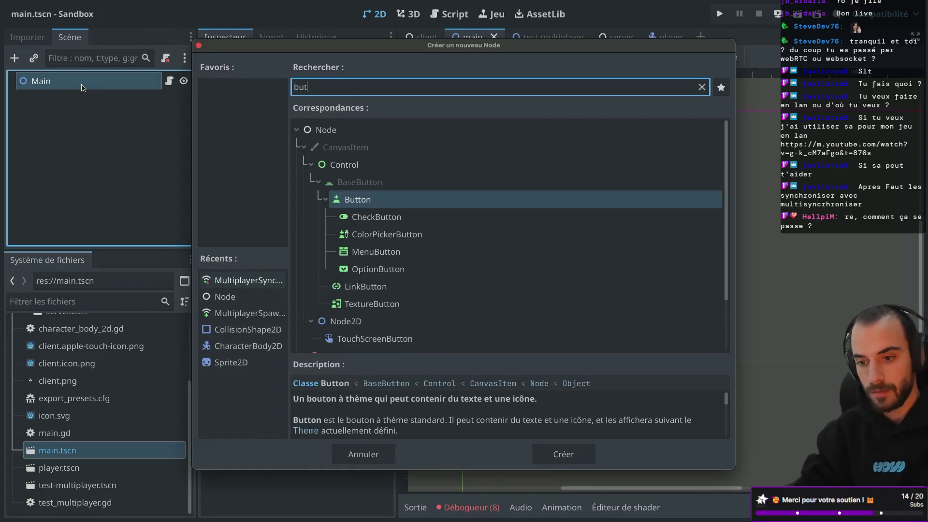
double_click(358, 199)
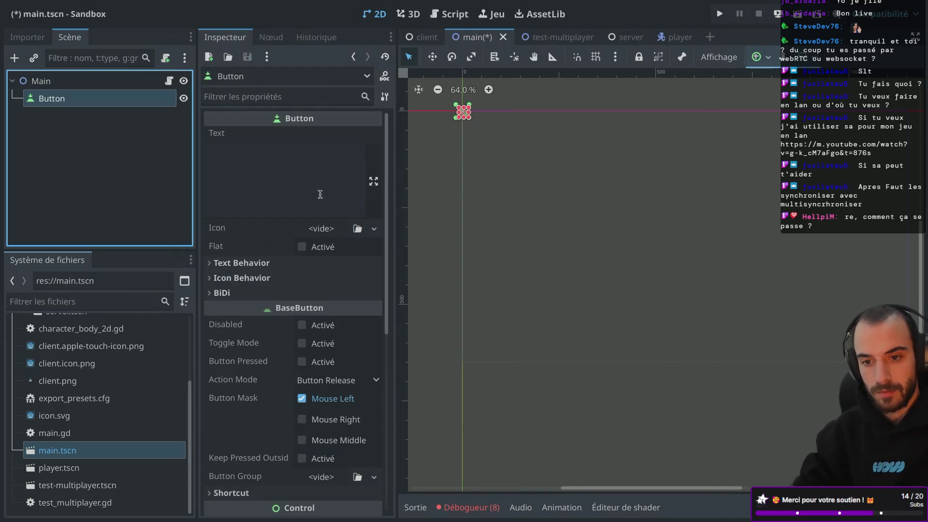
Give the button the text 'Start Server' and rename the node to Server
left_click(230, 155)
type("Start Serv")
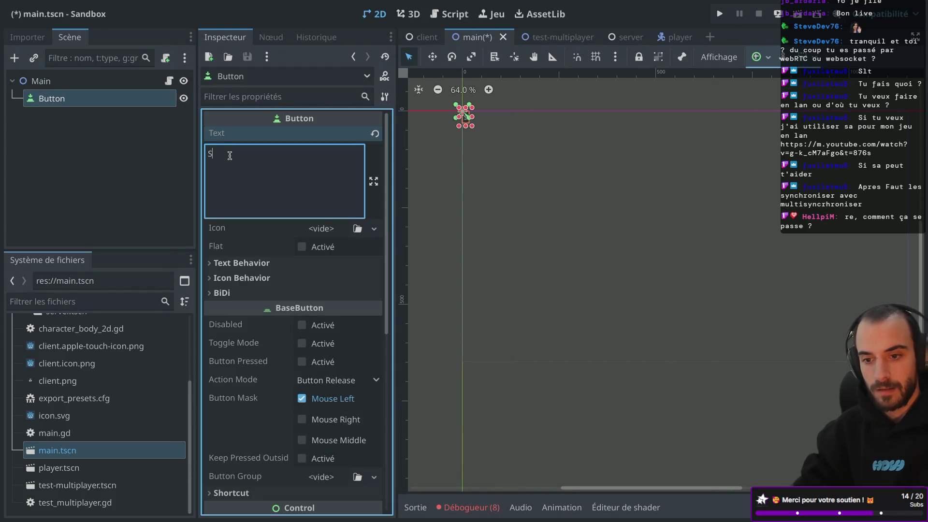
type("er")
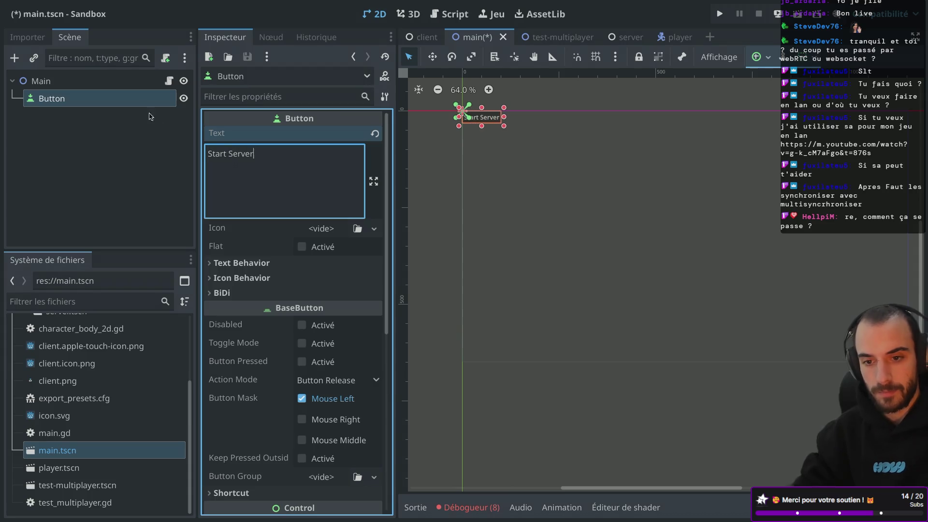
double_click(62, 99)
type("Server")
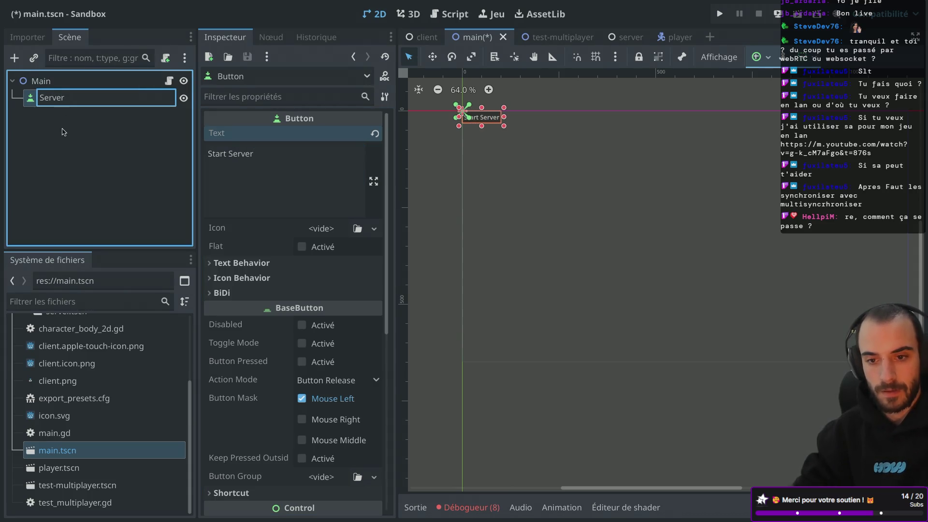
key("Return")
left_click(66, 100)
key("Return")
Duplicate the Server button as a Client node with the text 'Start Client'
key("ctrl+d")
double_click(65, 117)
type("c")
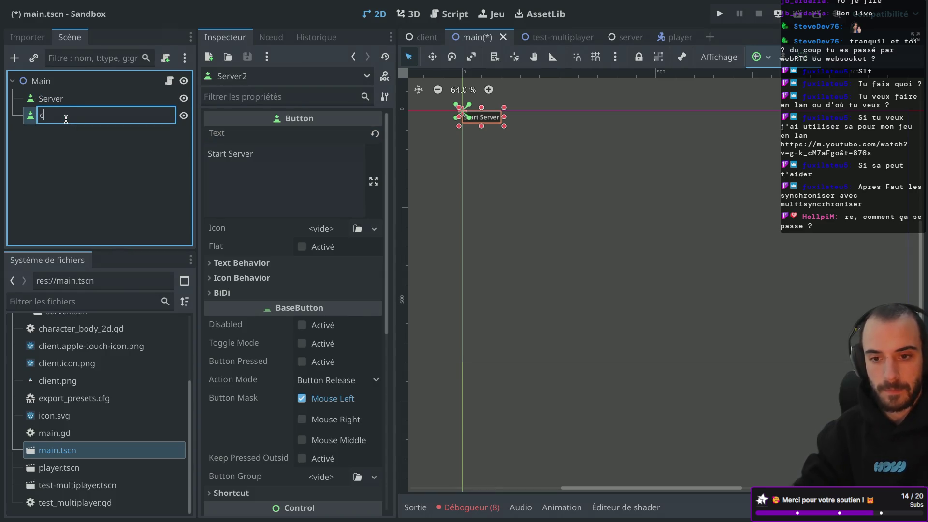
type("ent")
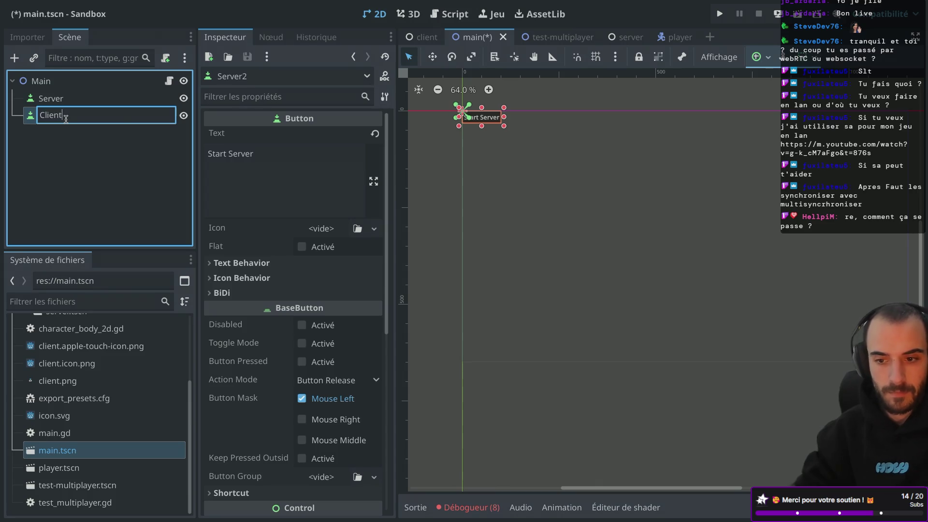
key("Return")
double_click(237, 153)
type("Client")
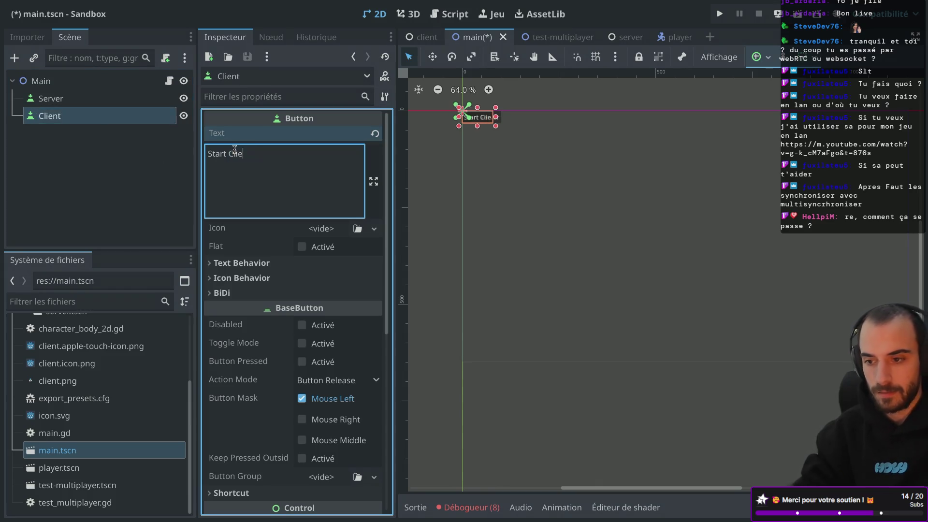
Add a VBoxContainer node as a child of Main
left_click(61, 81)
key("ctrl+a")
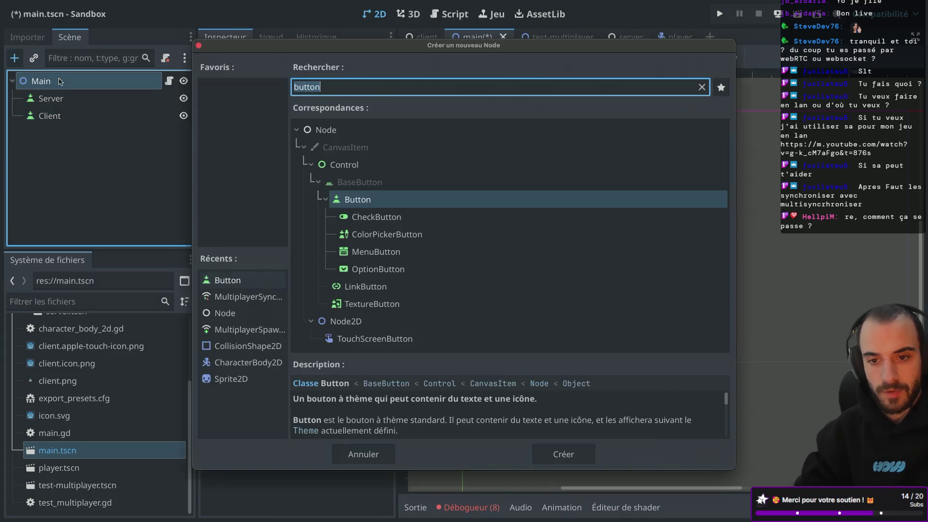
type("vob")
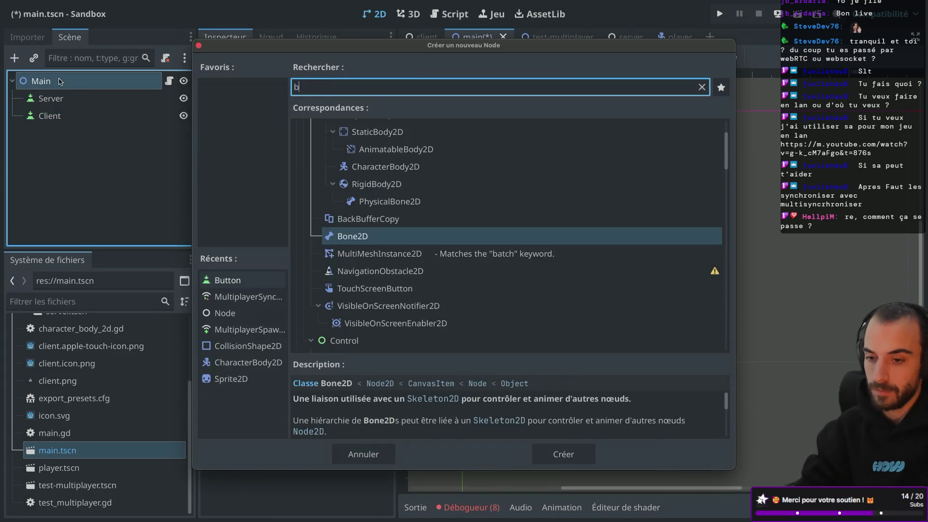
key("BackSpace")
key("BackSpace")
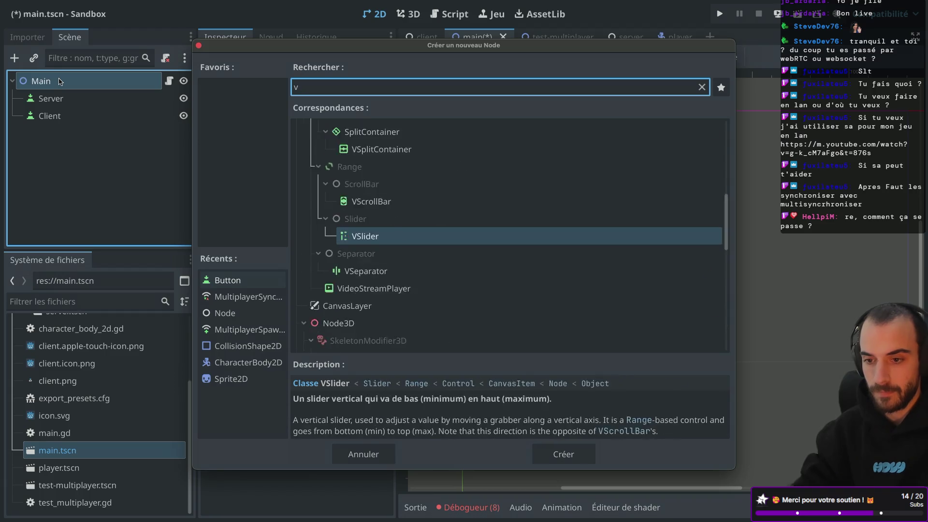
type("box")
key("Return")
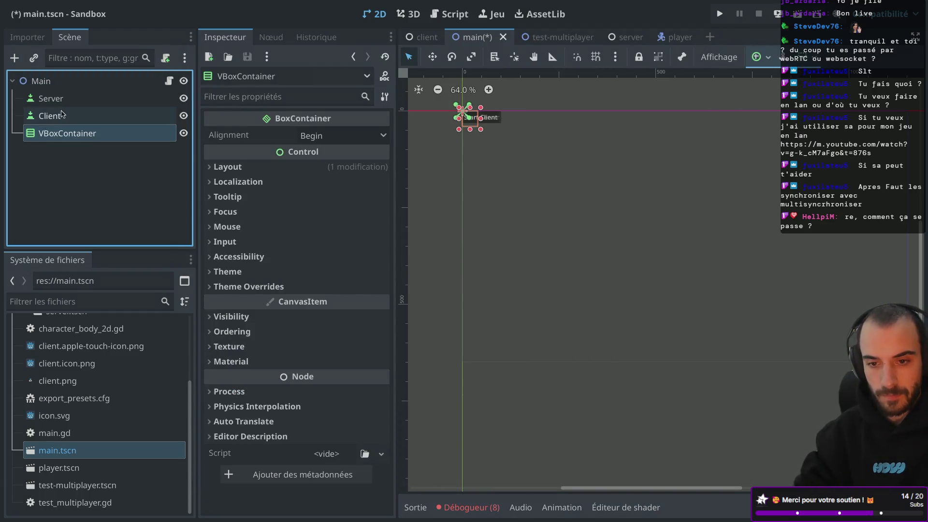
Move the Server and Client buttons inside the VBoxContainer, then select Server alone
left_click(62, 114)
left_click(65, 103, "shift")
left_click_drag(64, 103, 63, 134)
mouse_move(336, 116)
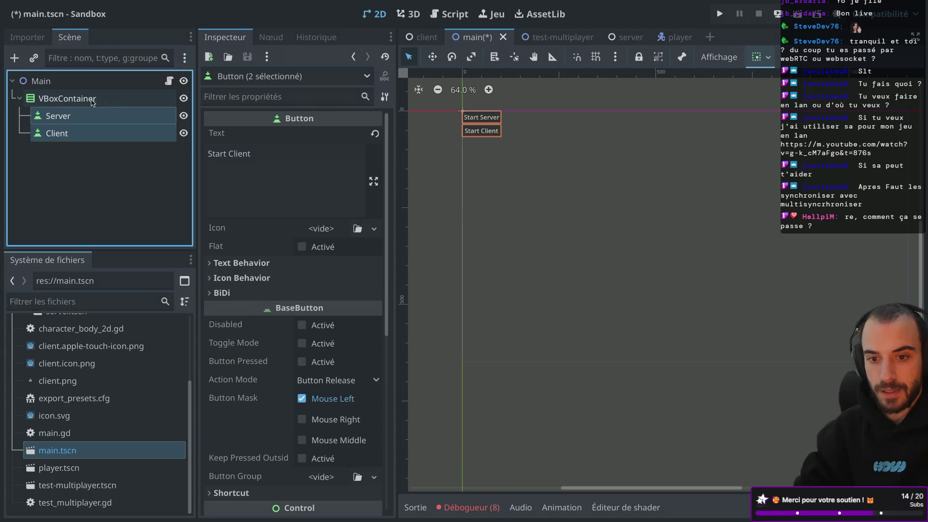
double_click(82, 115)
Connect the Server button's button_down signal to a new _create_server method on Main
left_click(266, 44)
left_click(278, 41)
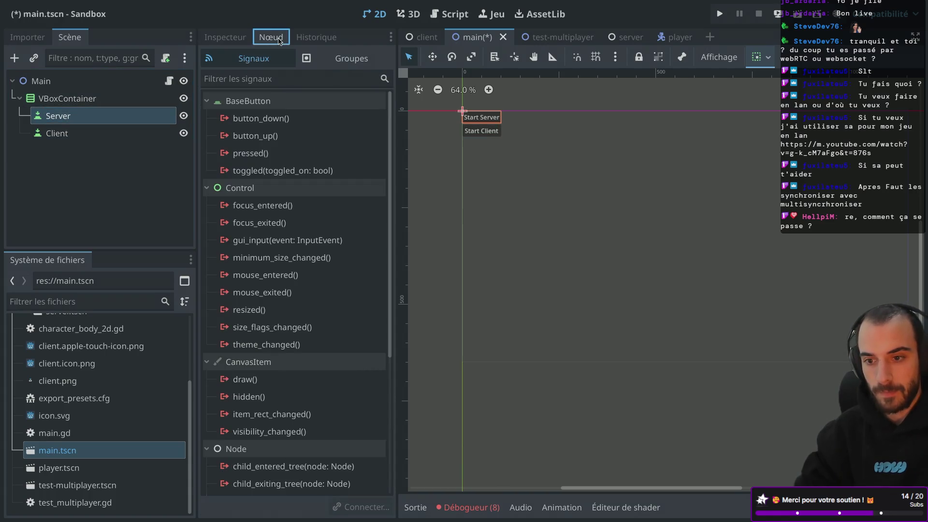
mouse_move(296, 124)
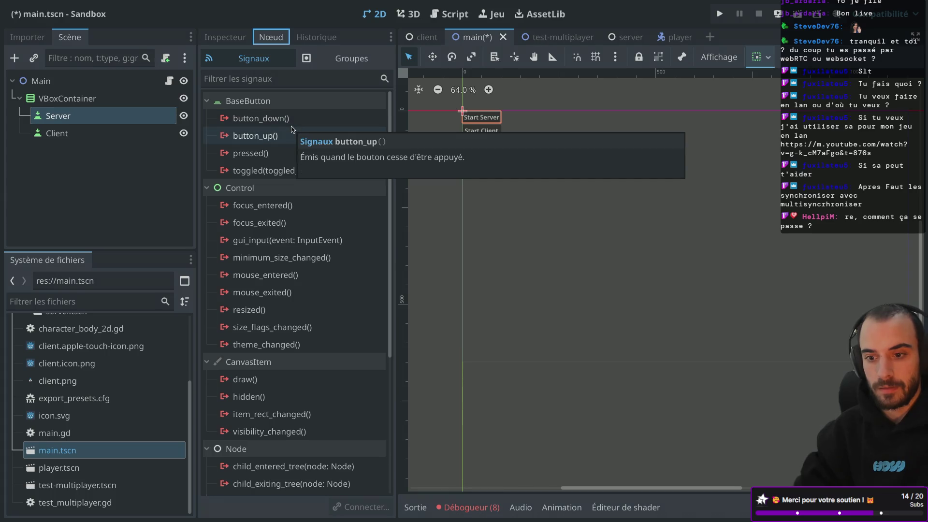
left_click(289, 121)
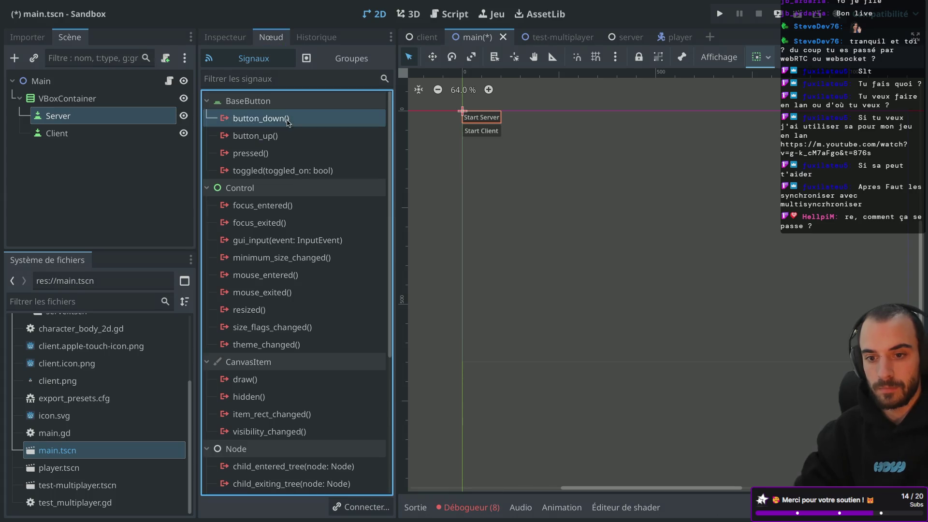
double_click(288, 121)
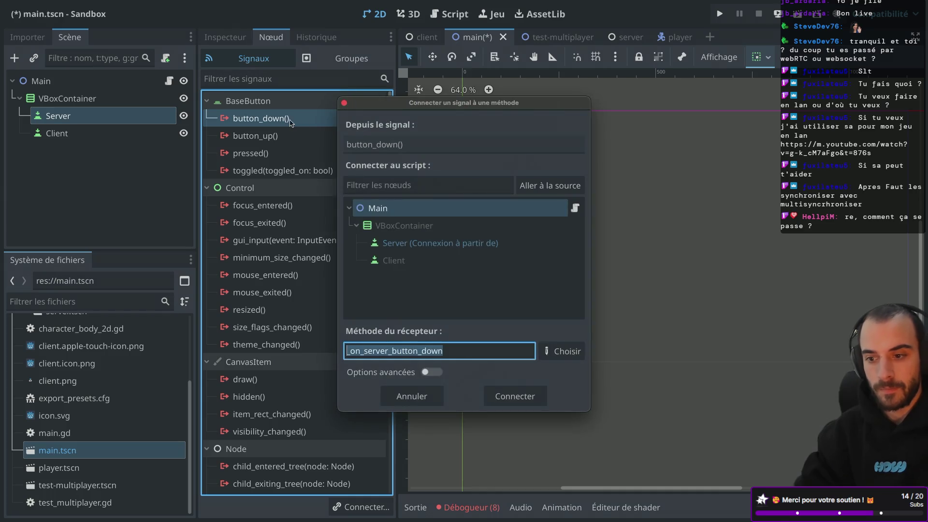
left_click(576, 211)
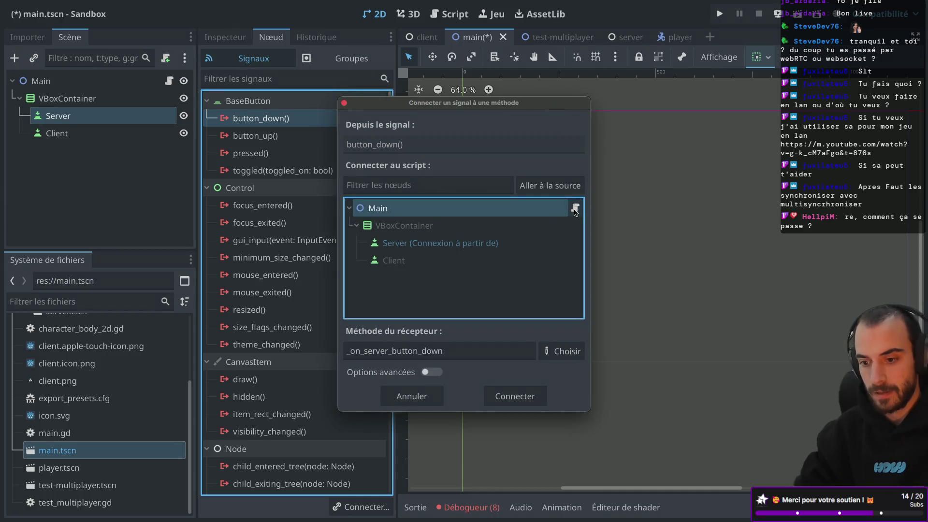
left_click_drag(462, 353, 347, 353)
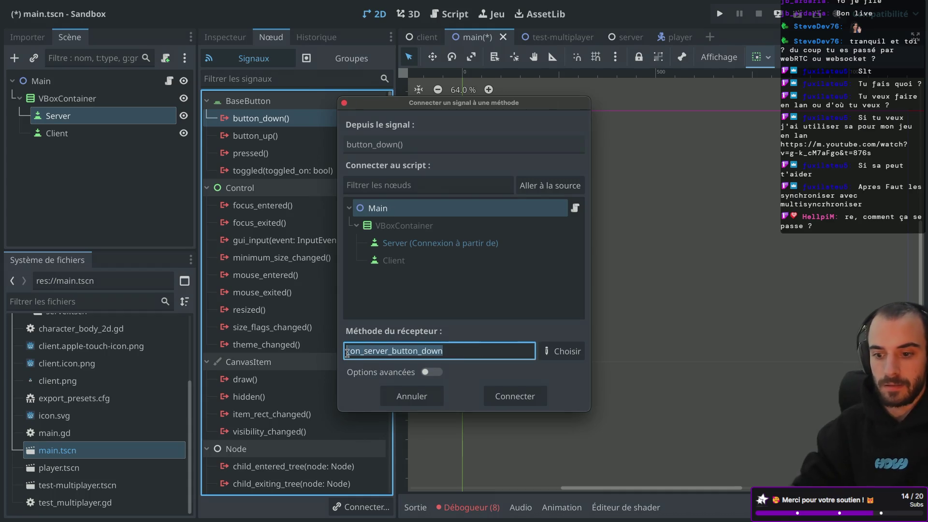
key("BackSpace")
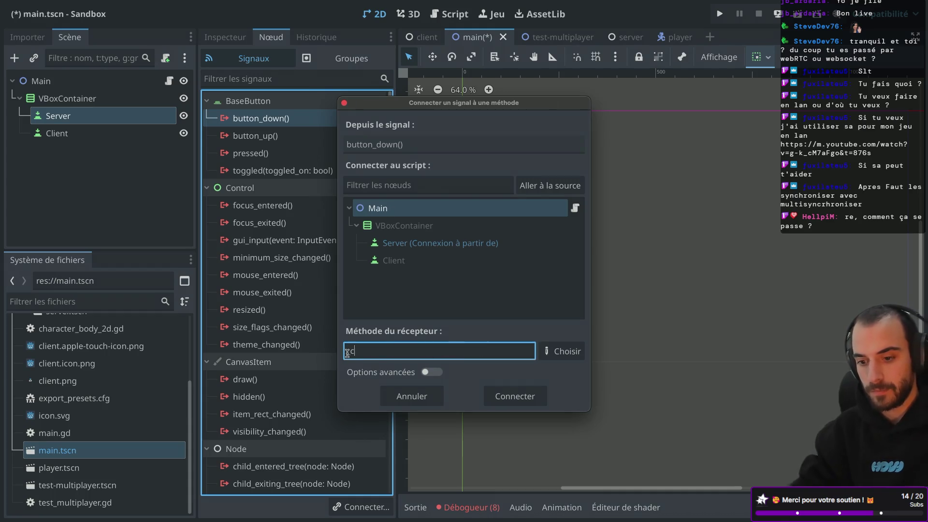
type("ver")
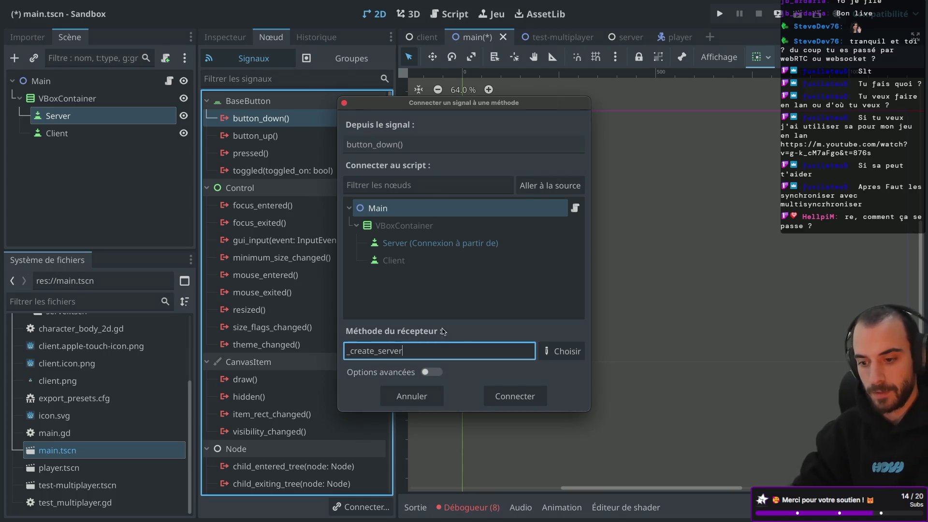
left_click(515, 396)
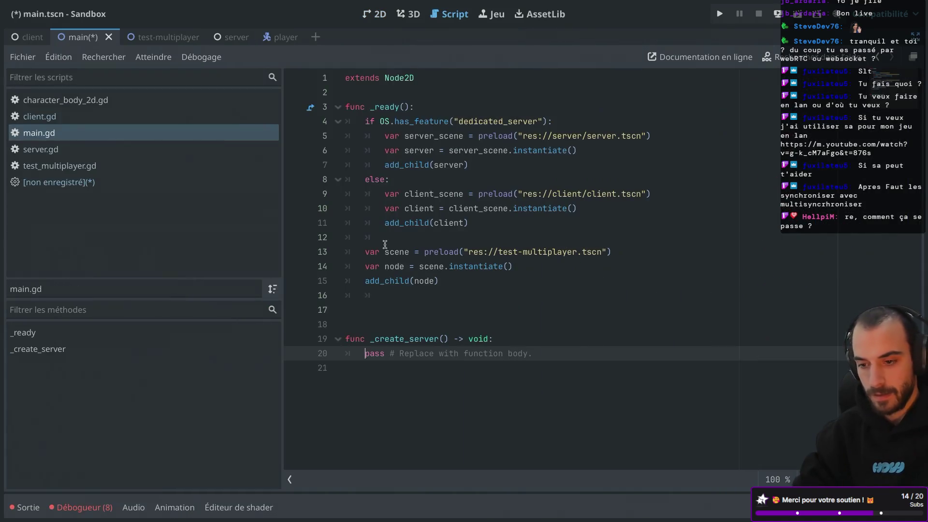
Move the three server-spawning lines from _ready into _create_server
left_click(361, 324)
key("BackSpace")
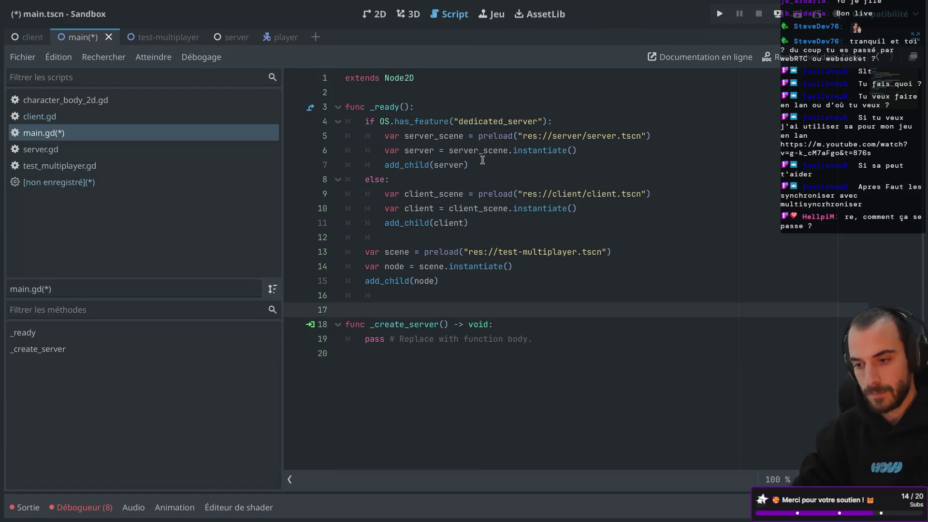
mouse_move(472, 165)
left_mouse_down()
mouse_move(348, 164)
mouse_move(323, 137)
left_mouse_up()
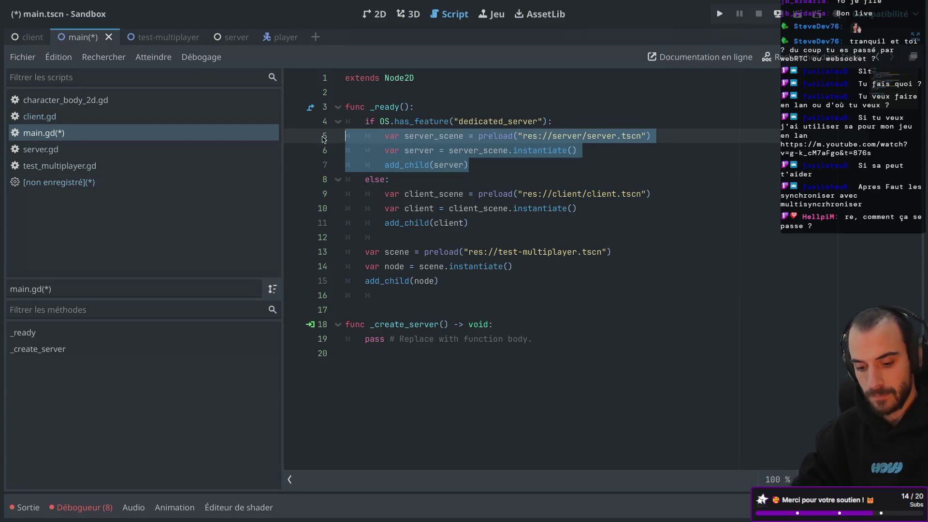
key("ctrl+x")
left_click(507, 297)
key("Return")
key("ctrl+v")
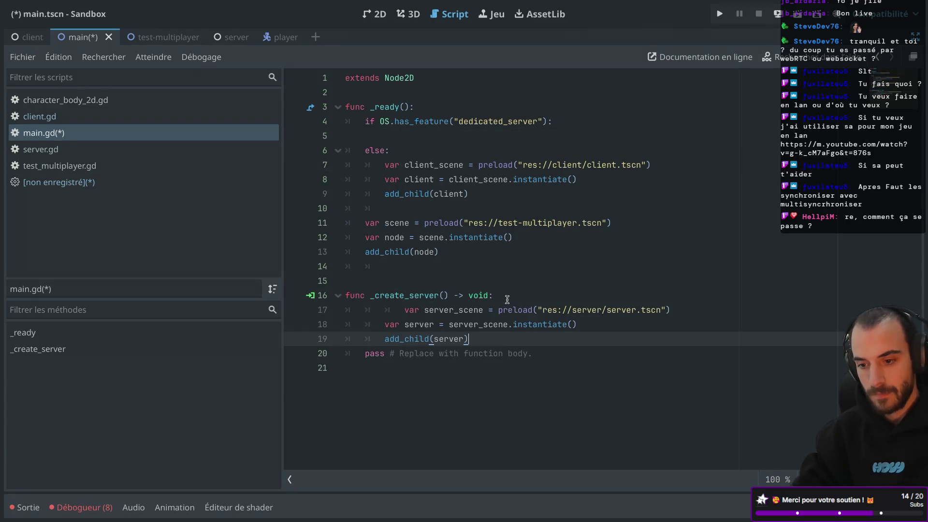
Fix the indentation of the pasted server lines and delete the placeholder pass
left_click(403, 310)
key("BackSpace")
key("BackSpace")
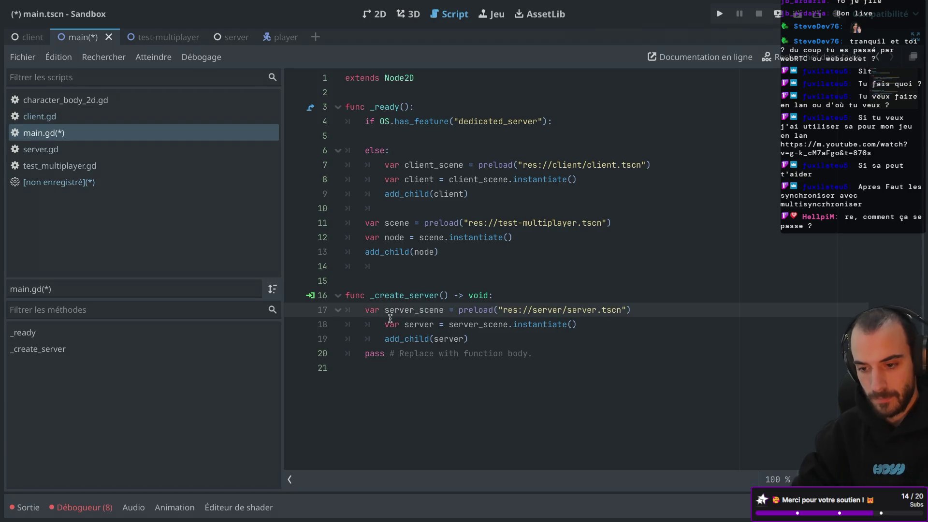
key("Down")
key("shift+Down")
key("shift+Down")
key("shift+Tab")
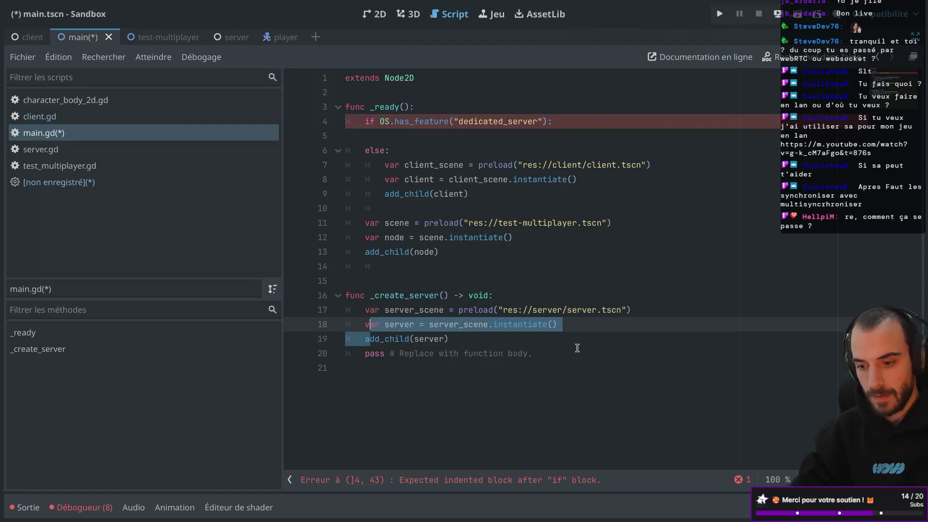
left_click(550, 349)
key("shift+Up")
key("BackSpace")
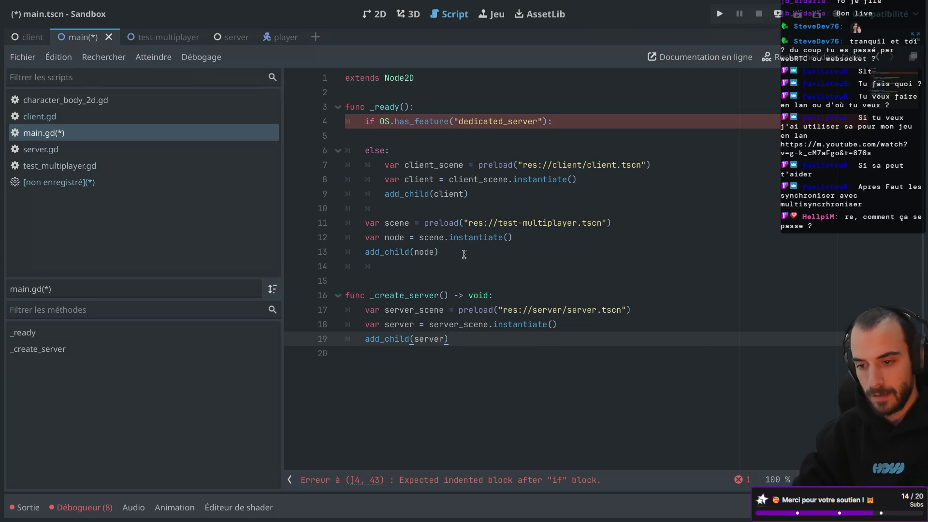
Move the test-multiplayer scene lines from _ready into _create_server, after add_child(server)
left_click_drag(440, 252, 401, 211)
key("ctrl+x")
left_click(452, 295)
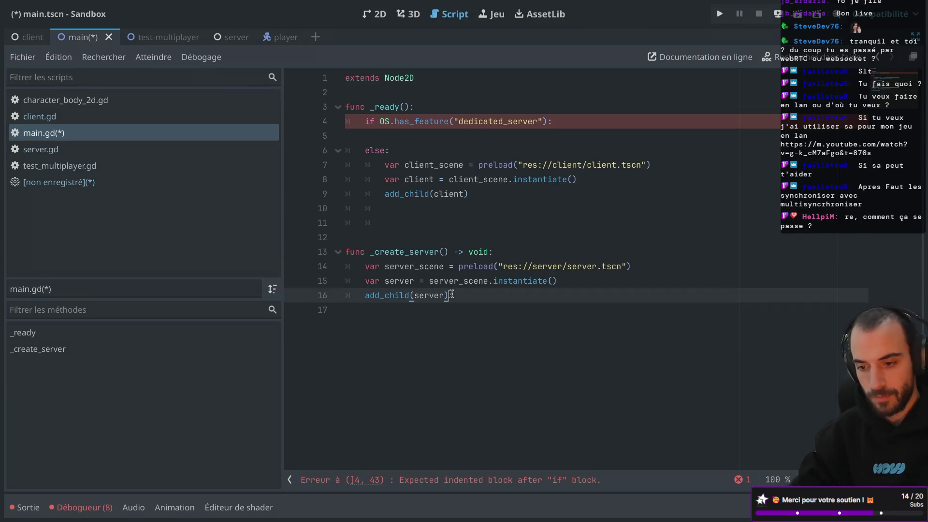
key("Return")
key("ctrl+v")
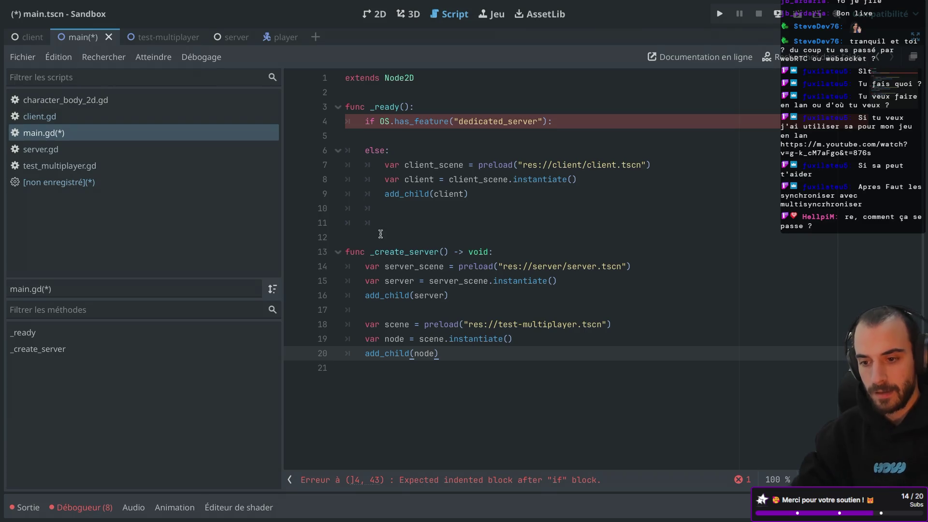
left_click_drag(394, 237, 366, 223)
left_click(390, 238)
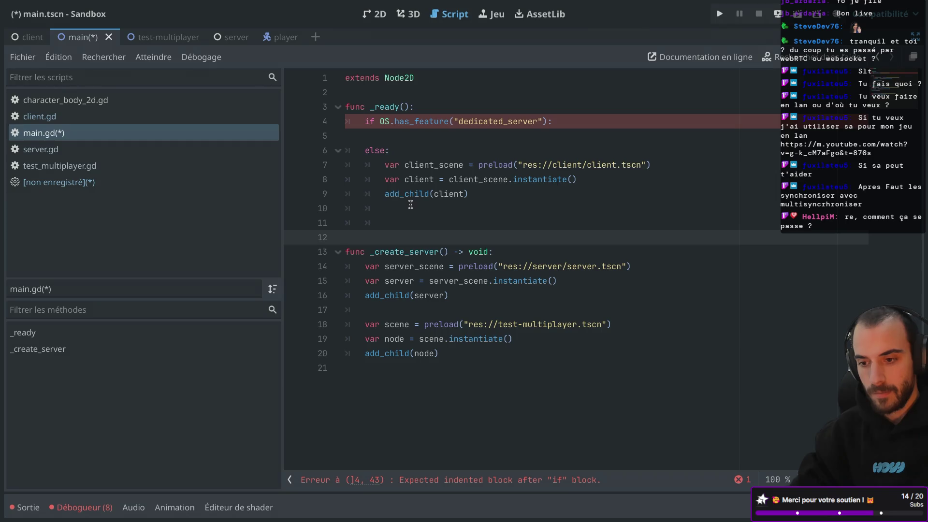
Duplicate _create_server below itself and rename the copy to _create_client
left_click_drag(348, 366, 332, 257)
key("ctrl+shift+d")
left_click(457, 325)
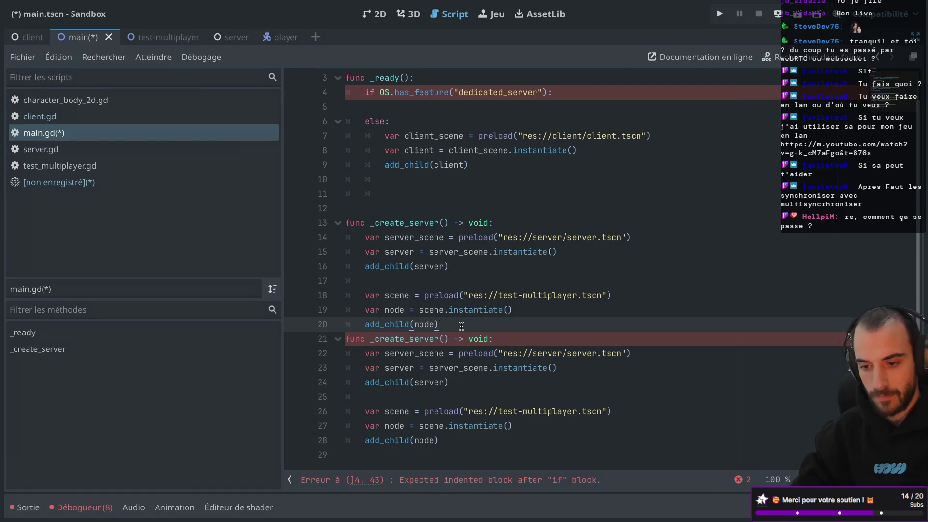
key("Return")
left_click(437, 353)
key("BackSpace")
key("BackSpace")
key("BackSpace")
type("client")
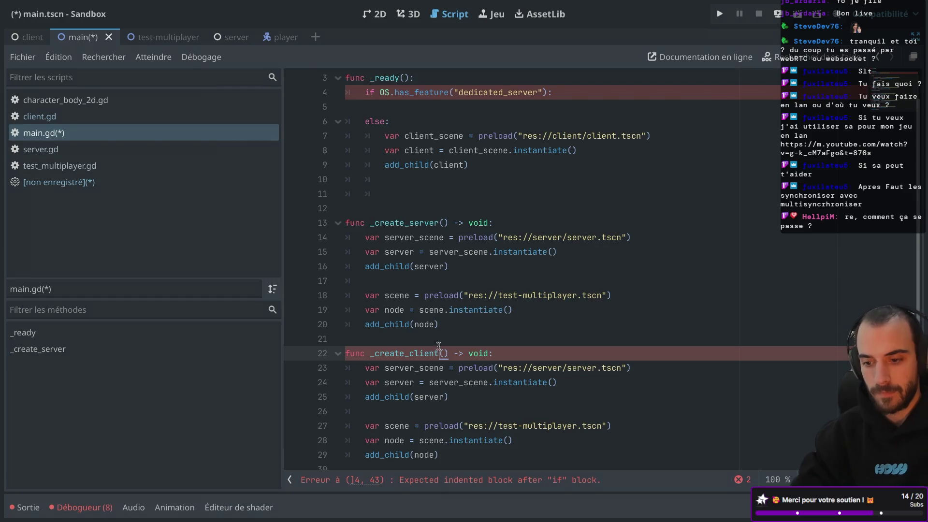
Replace the server lines in _create_client with the client-spawning lines and fix indentation
left_click_drag(371, 209, 341, 140)
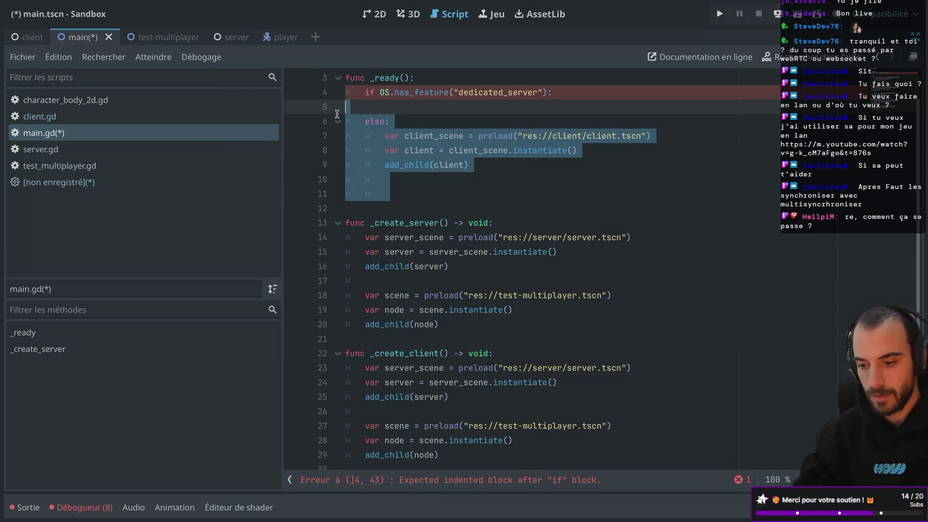
left_click(338, 114)
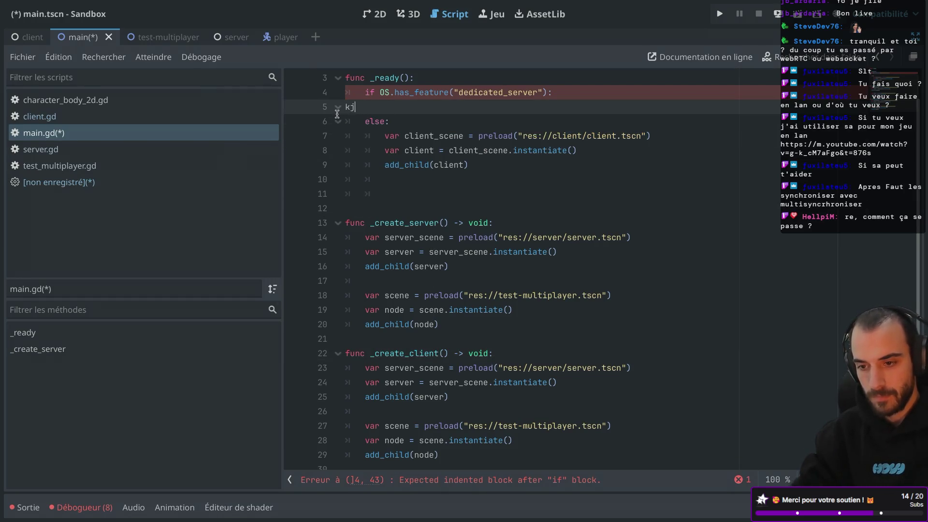
left_click_drag(468, 165, 383, 136)
key("ctrl+c")
left_click_drag(452, 395, 366, 373)
key("ctrl+v")
left_click(384, 397)
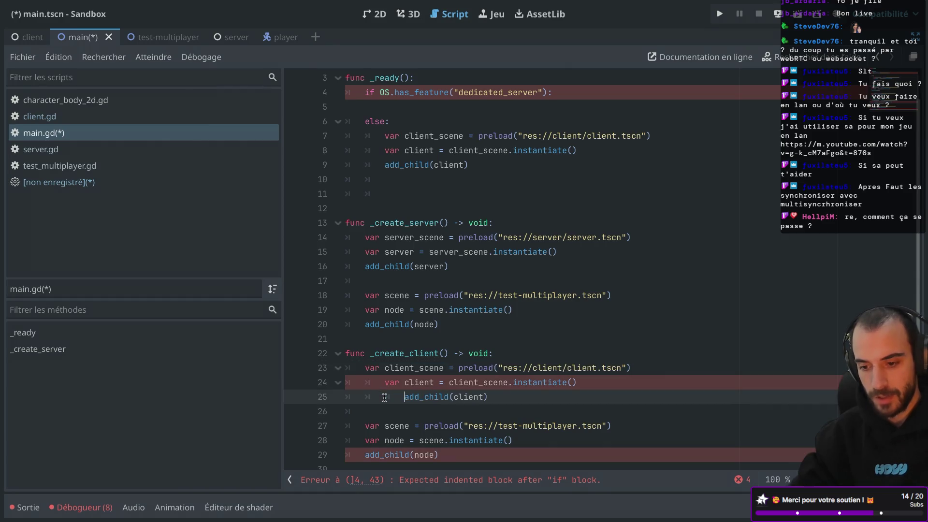
key("BackSpace")
left_click(384, 383)
key("BackSpace")
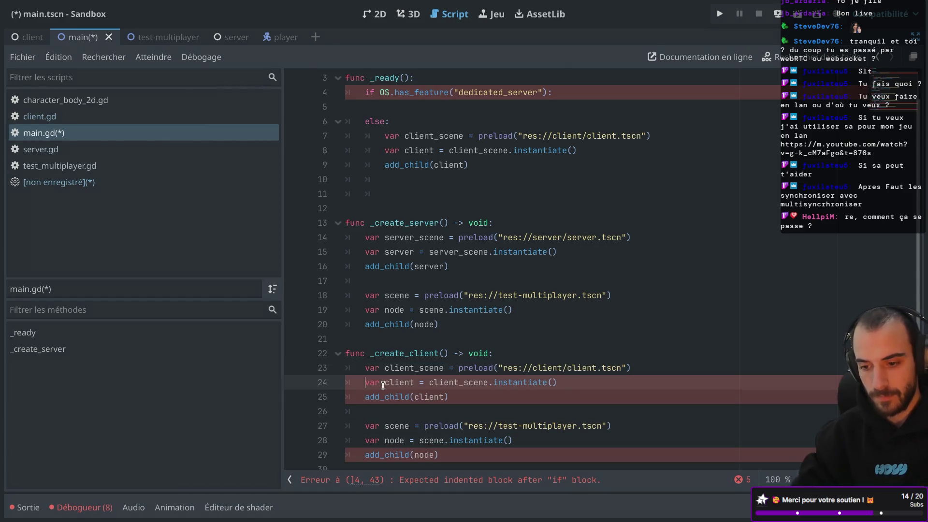
scroll(396, 304, "down", 1)
key("ctrl+shift+F11")
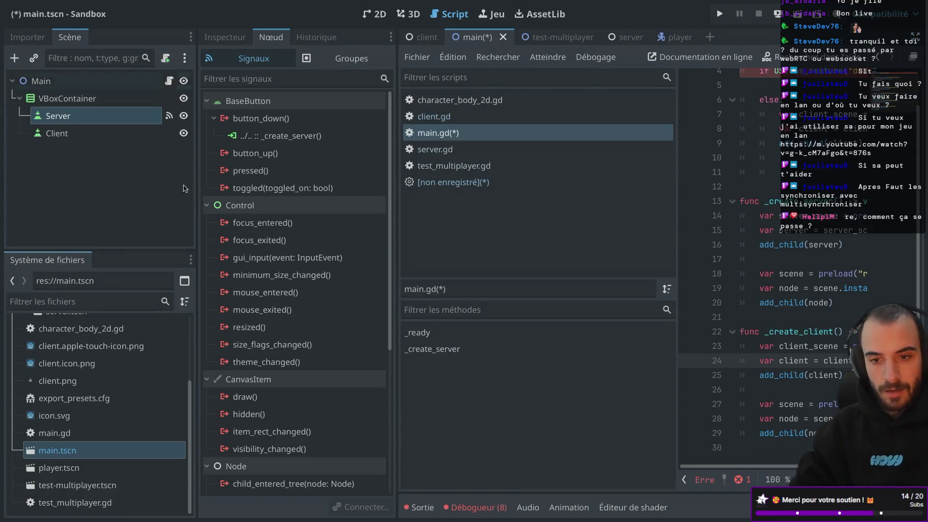
Give the VBoxContainer a unique name and rename it to UI
left_click(139, 103)
right_click(139, 103)
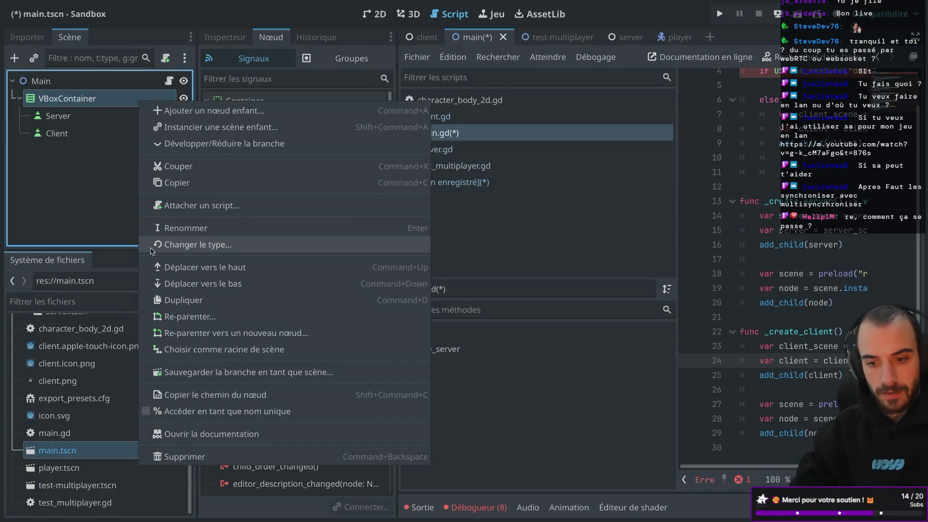
left_click(147, 412)
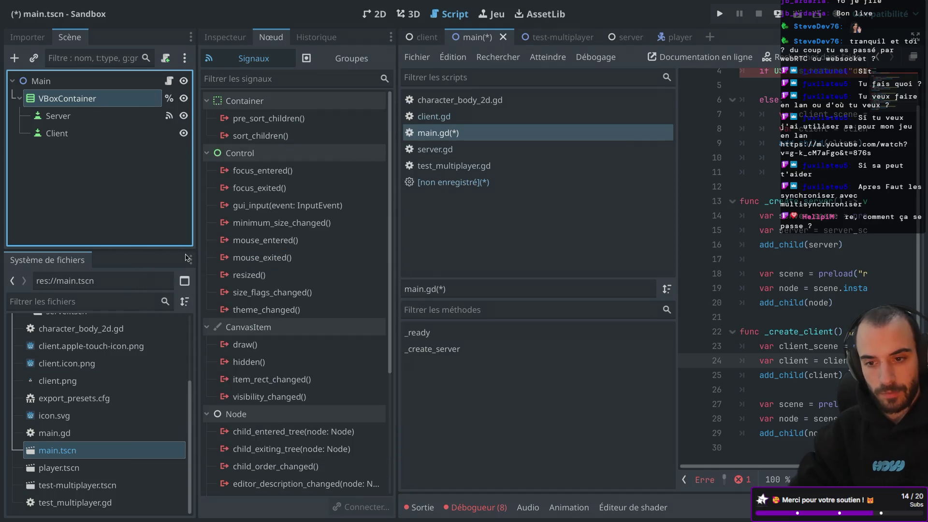
double_click(92, 99)
type("UI")
key("Return")
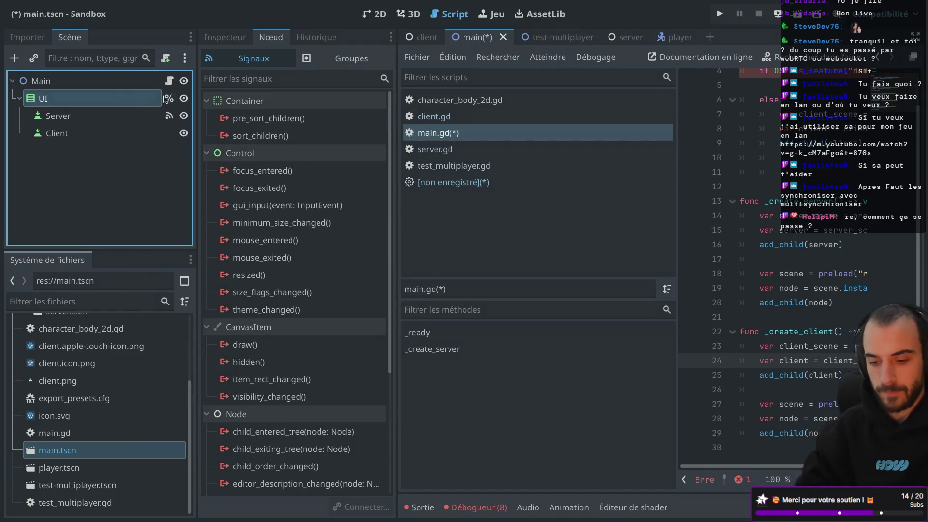
Add the line %UI.visible = false at the end of _create_client
key("ctrl+shift+F11")
left_click(447, 439)
key("Return")
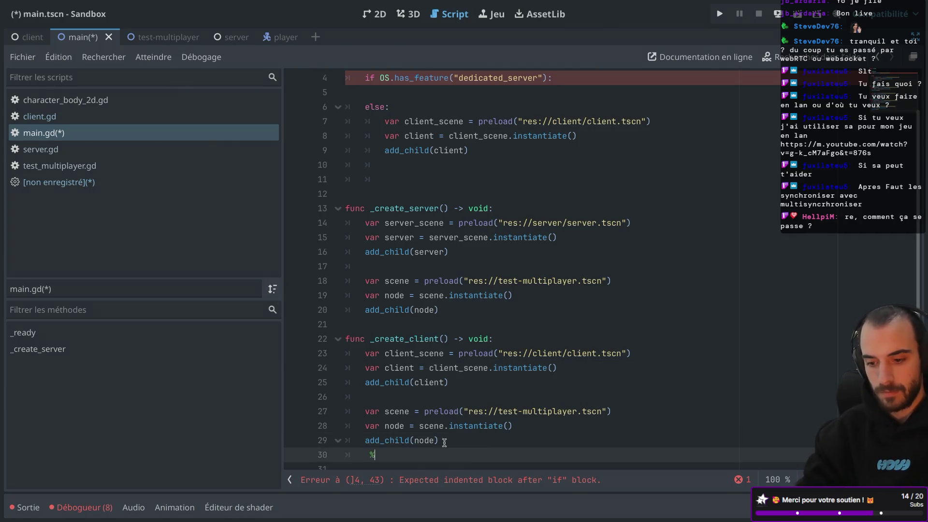
type("UI.")
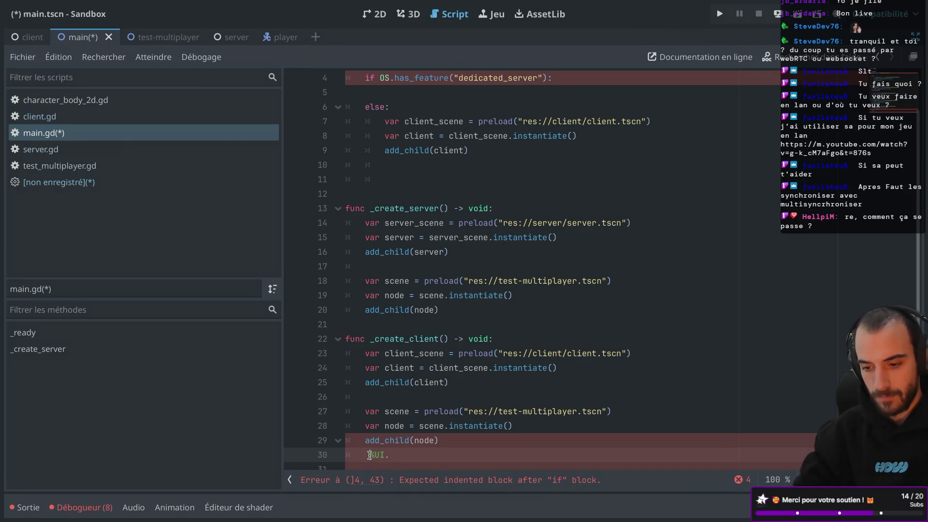
left_click(367, 455)
key("Return")
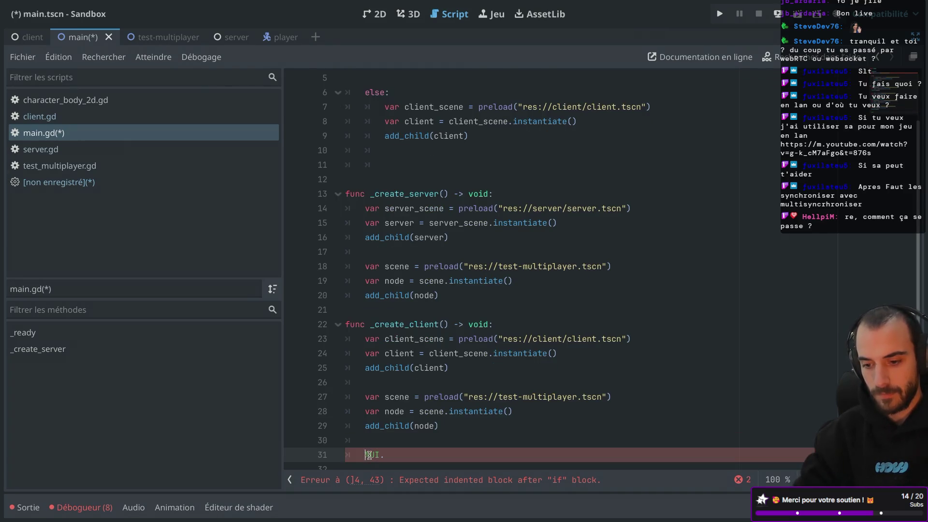
key("Down")
key("Down")
key("Down")
key("Return")
type("= false")
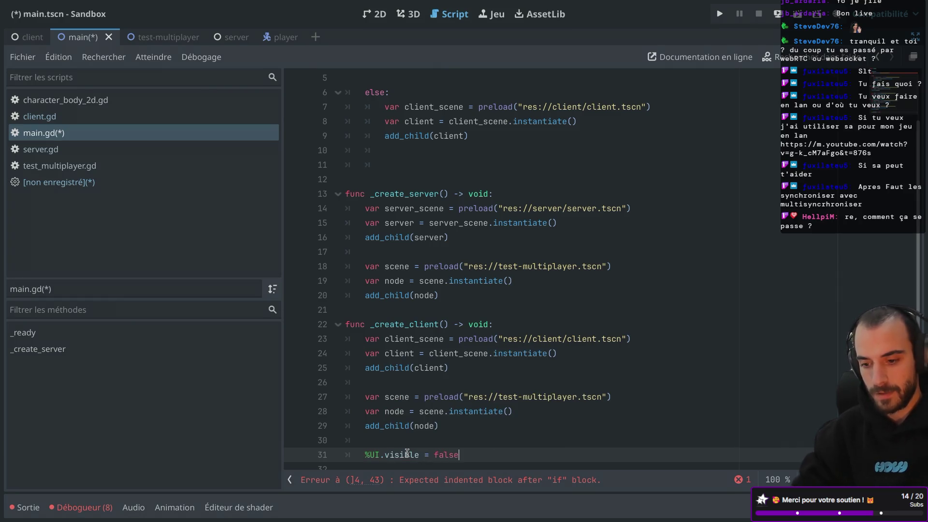
Put the same %UI.visible = false line into _create_server
left_click_drag(467, 455, 471, 447)
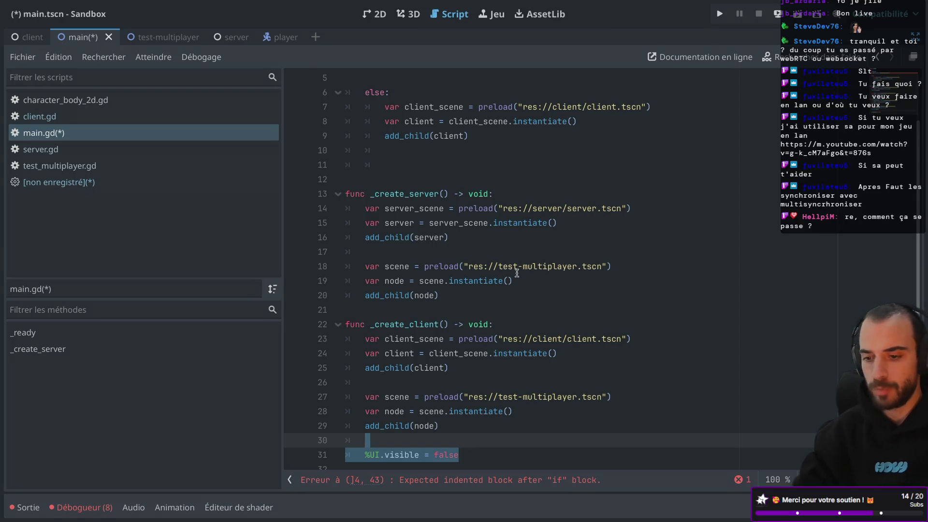
key("ctrl+x")
left_click(473, 296)
key("Return")
key("ctrl+v")
Delete the old _ready function, save main.gd and run the project
scroll(402, 239, "up", 2)
left_click_drag(390, 220, 324, 92)
key("BackSpace")
key("BackSpace")
key("ctrl+s")
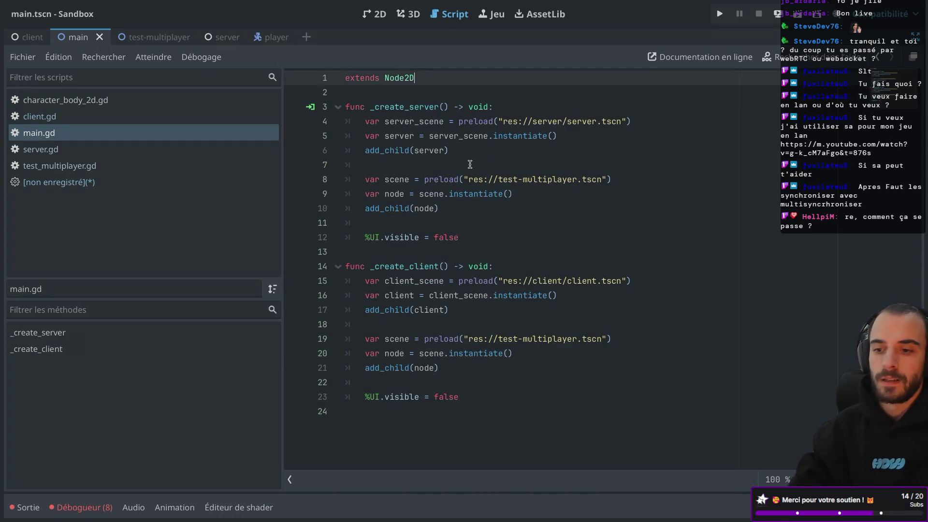
key("super+b")
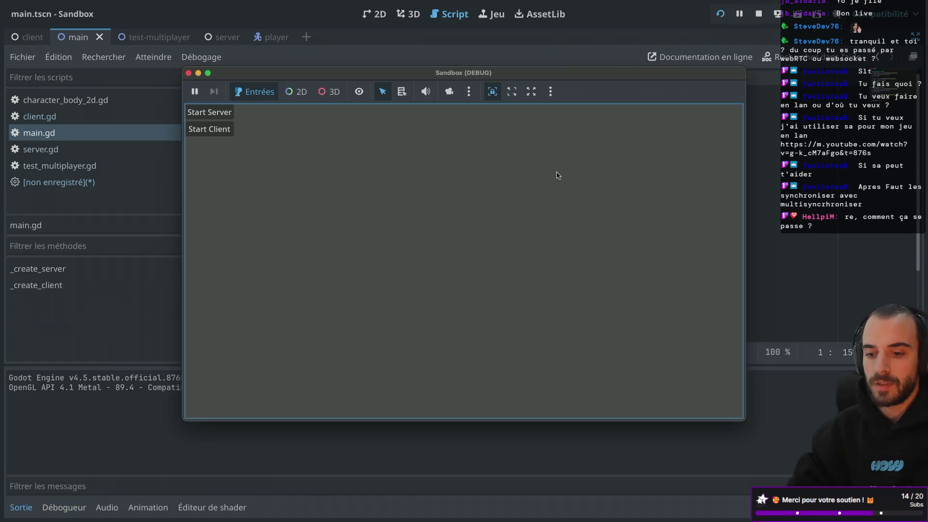
Start the server in the debug window so it reports port 9998, then stop the run
left_click(233, 116)
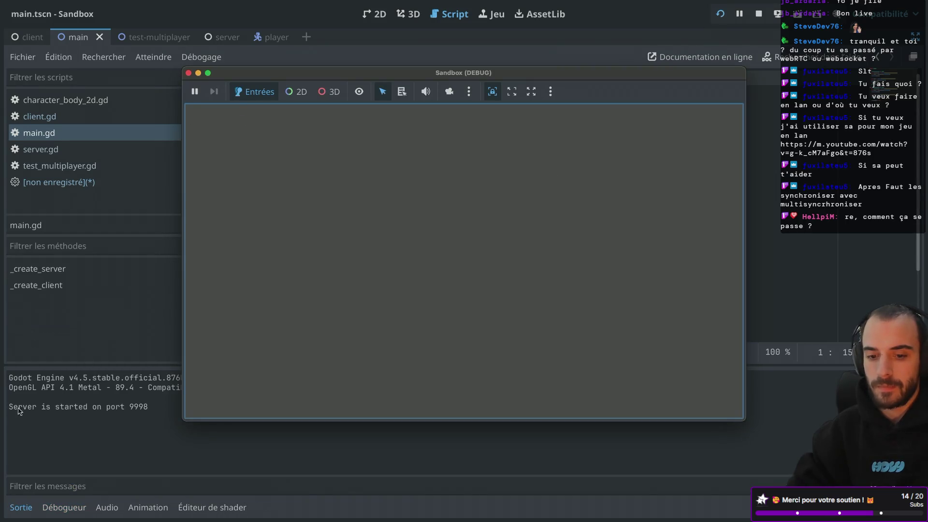
left_click(189, 73)
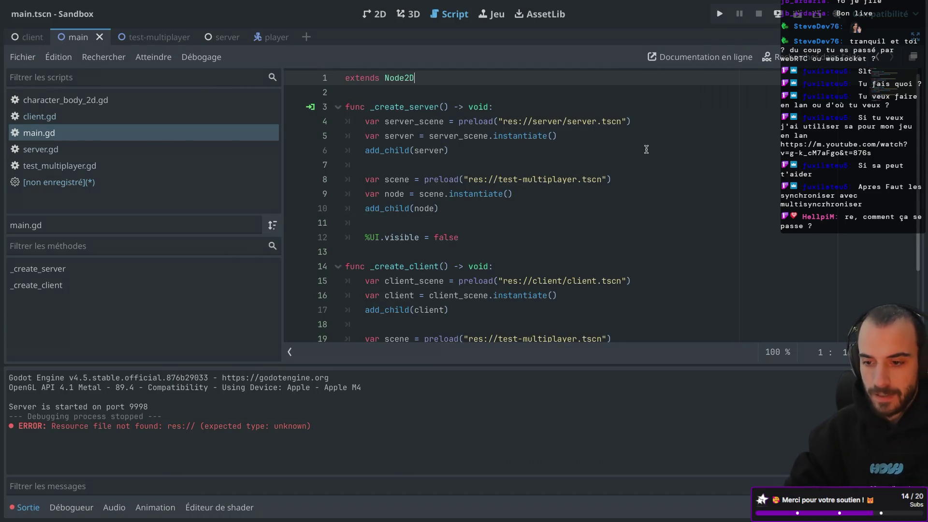
left_click(76, 4)
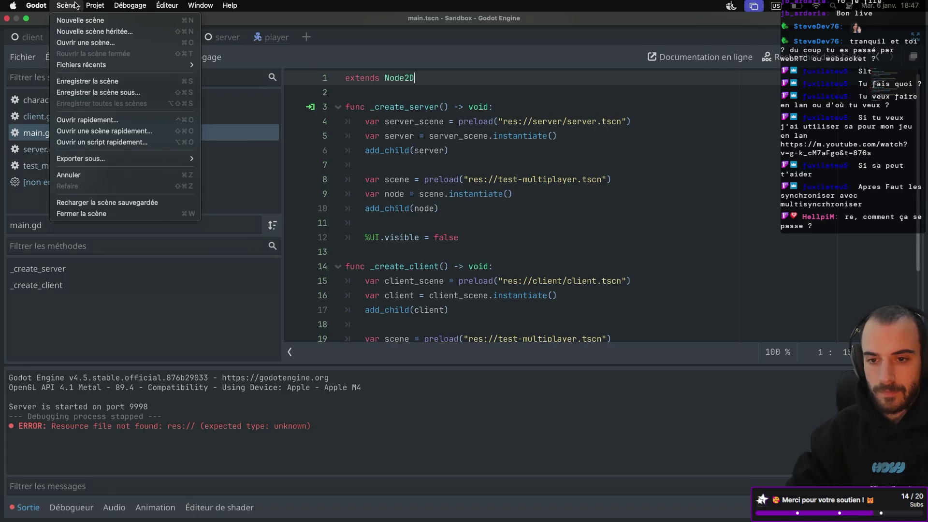
Export the client preset to client.dmg, overwriting the existing file
mouse_move(95, 6)
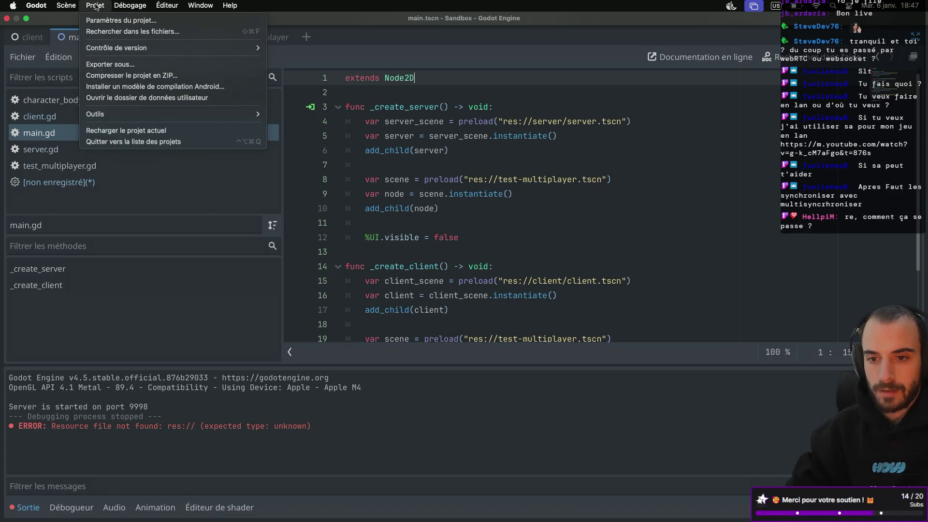
left_click(111, 64)
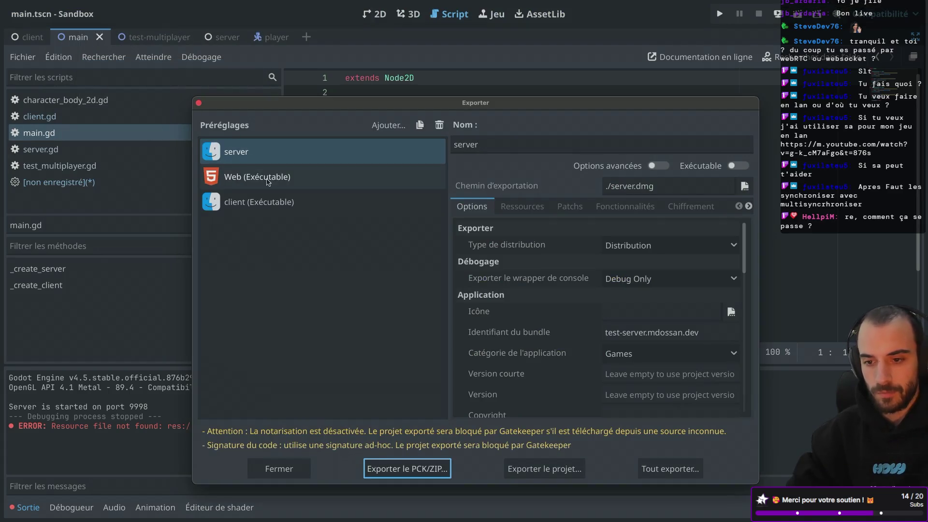
left_click(275, 208)
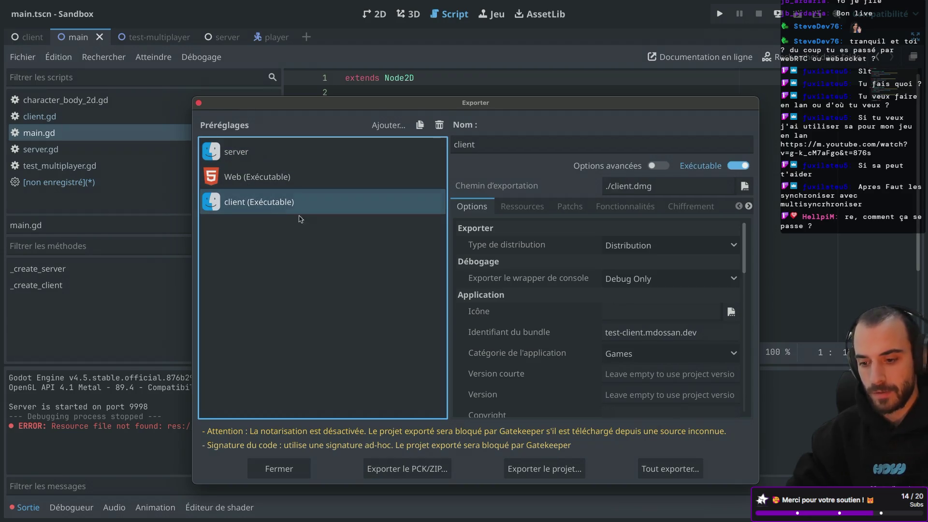
left_click(547, 464)
left_click(579, 454)
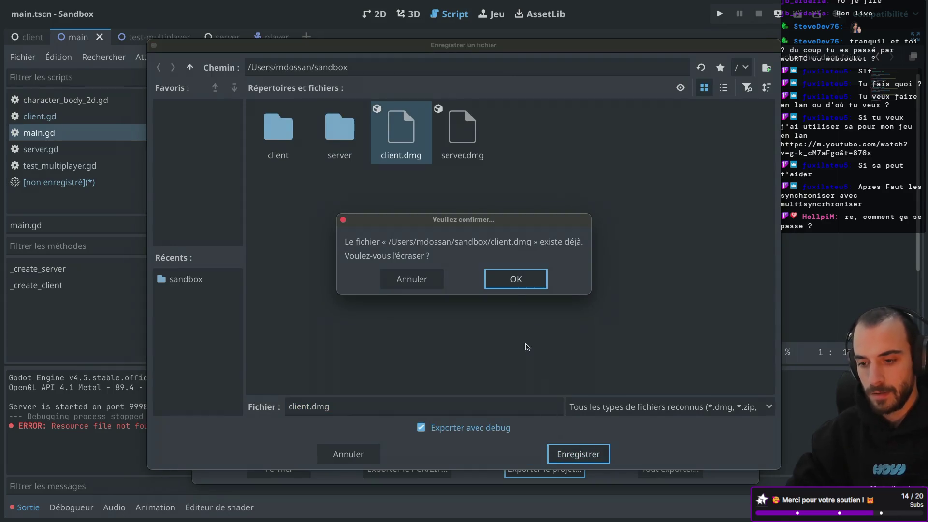
left_click(516, 279)
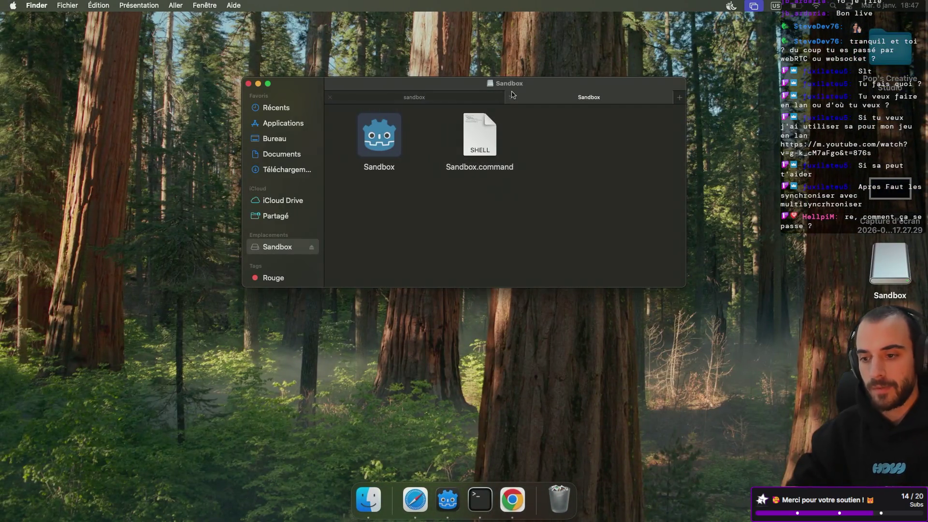
Eject the old Sandbox volume and mount the newly exported client.dmg
left_click(512, 94)
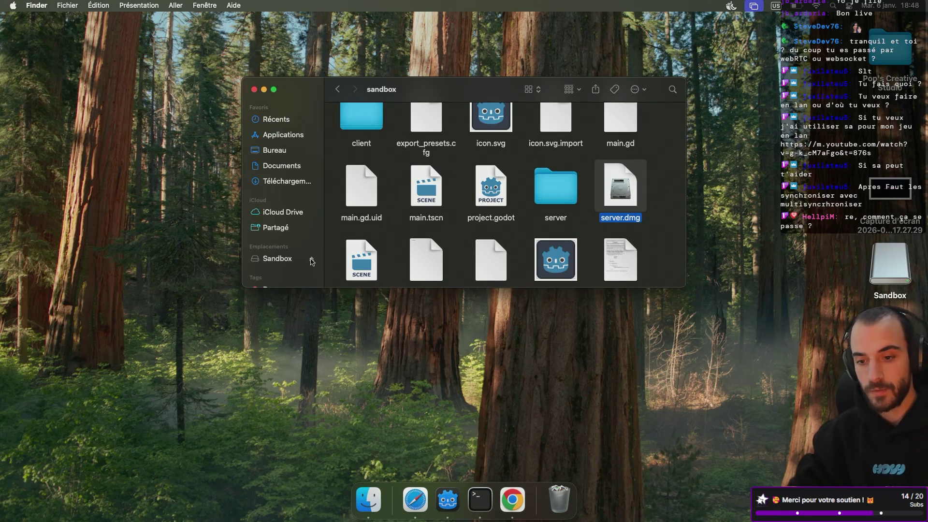
left_click(312, 261)
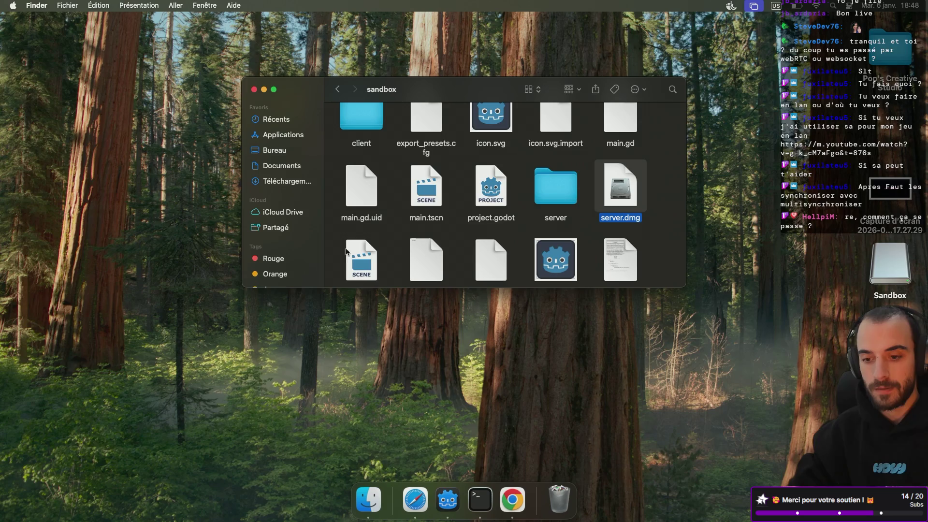
scroll(526, 230, "down", 5)
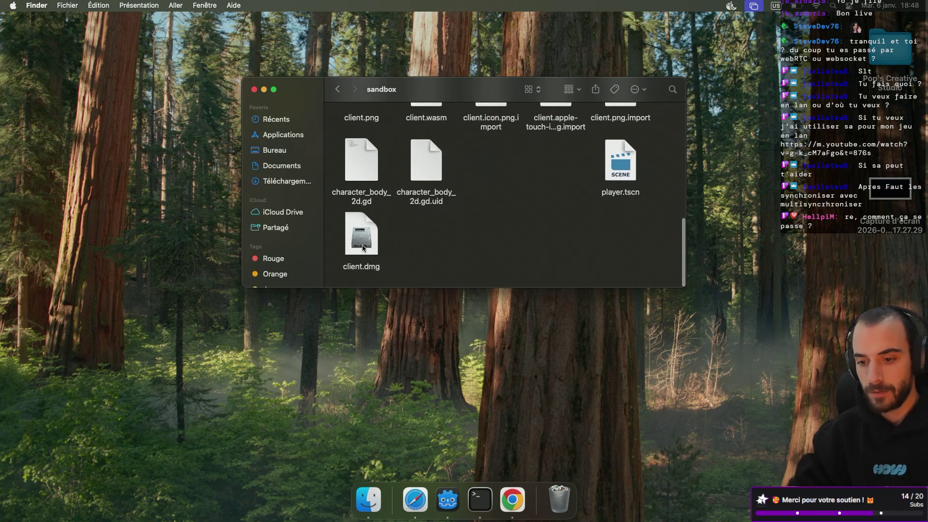
double_click(361, 230)
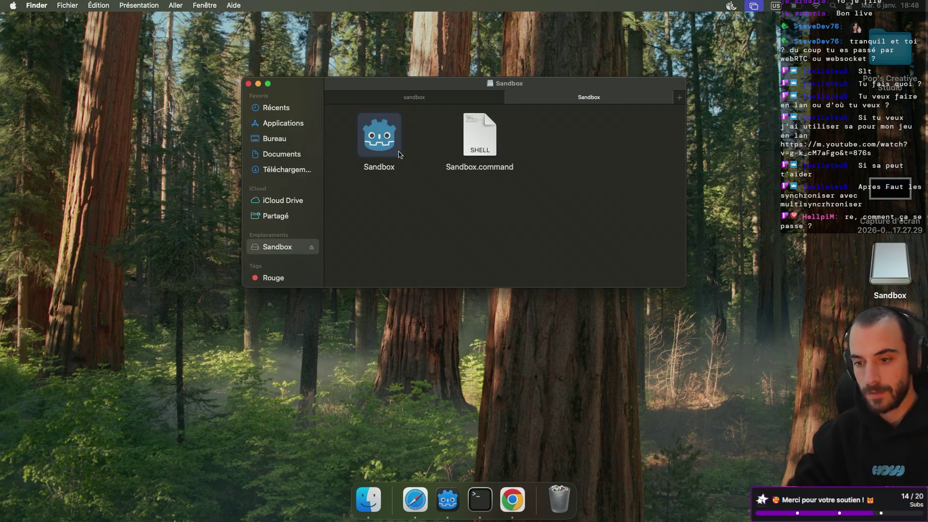
Launch the exported Sandbox app, start its server, and return to the Godot editor
double_click(389, 140)
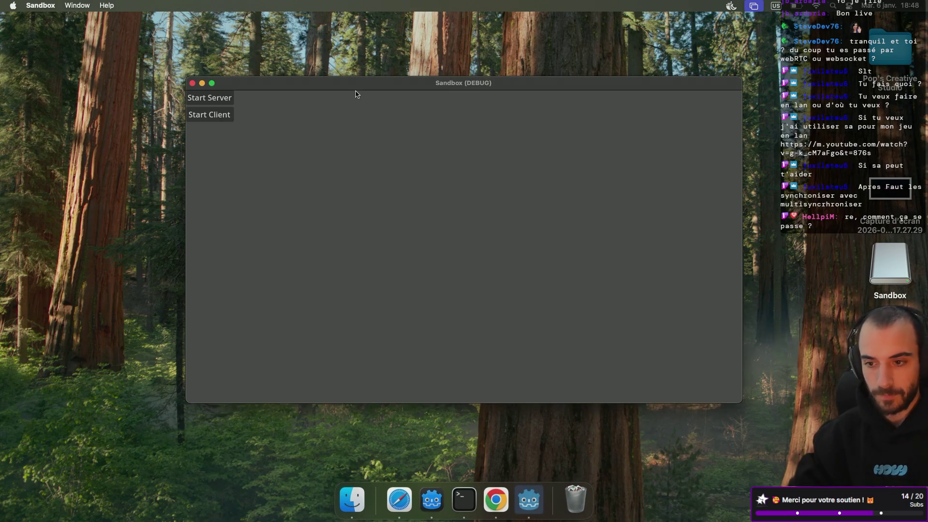
left_click(203, 97)
left_click_drag(291, 87, 126, 59)
key("ctrl+Right")
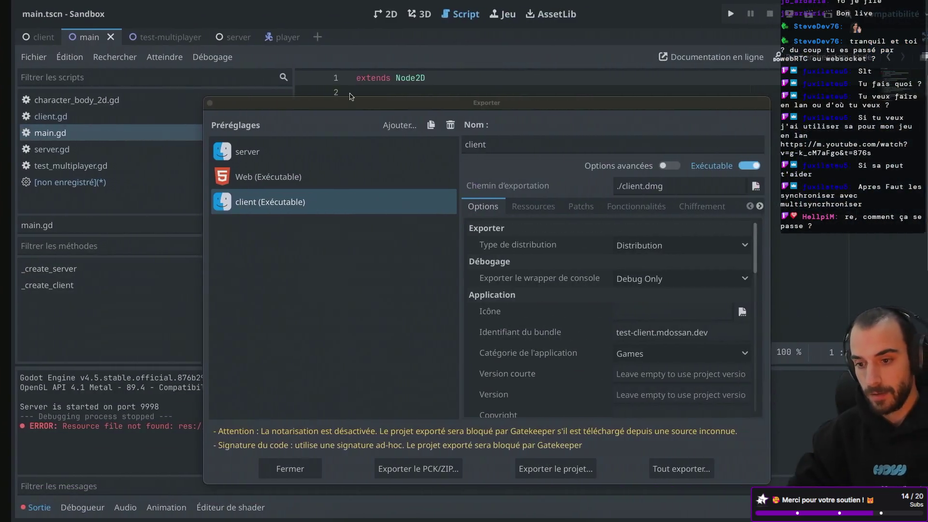
Close the Exporter dialog and clear the Sortie output log
left_click(209, 102)
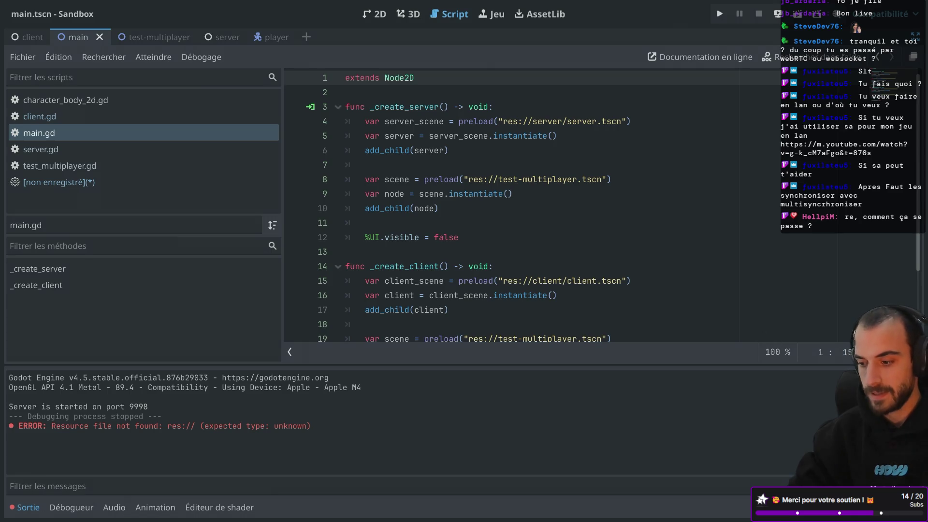
scroll(647, 184, "down", 2)
scroll(694, 121, "up", 2)
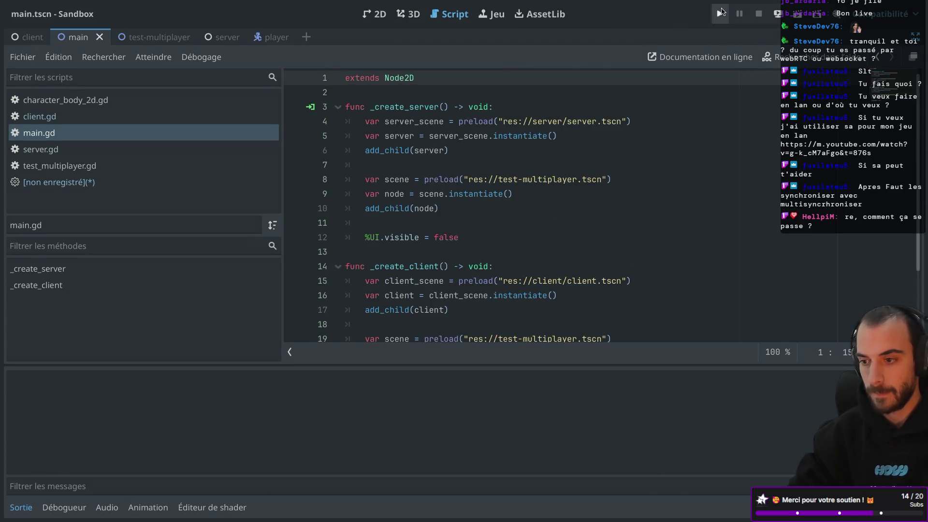
Run the project, check the exported build's desktop, then stop the debug game
left_click(721, 13)
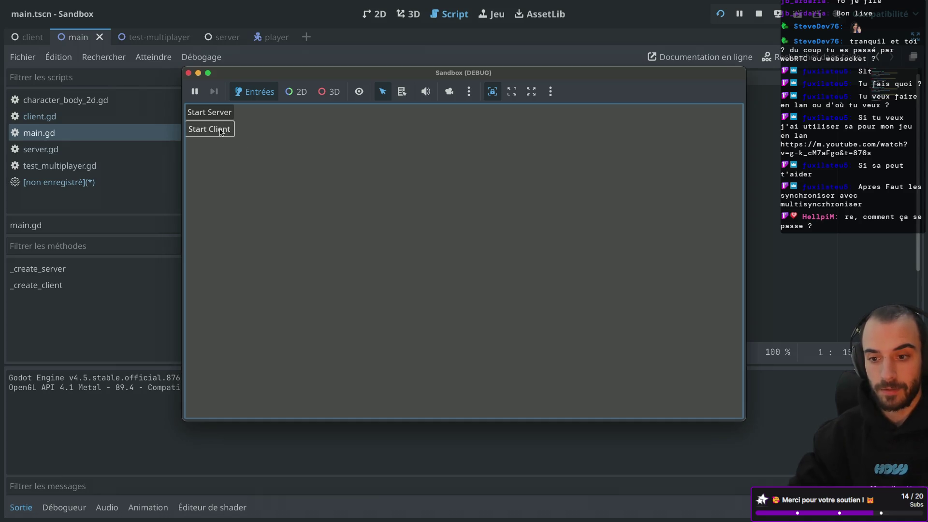
key("super+h")
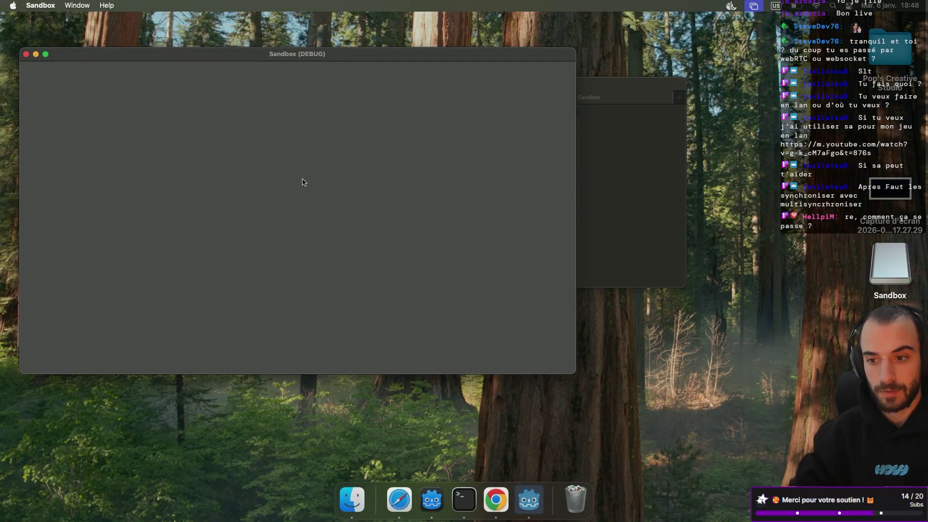
key("ctrl+Right")
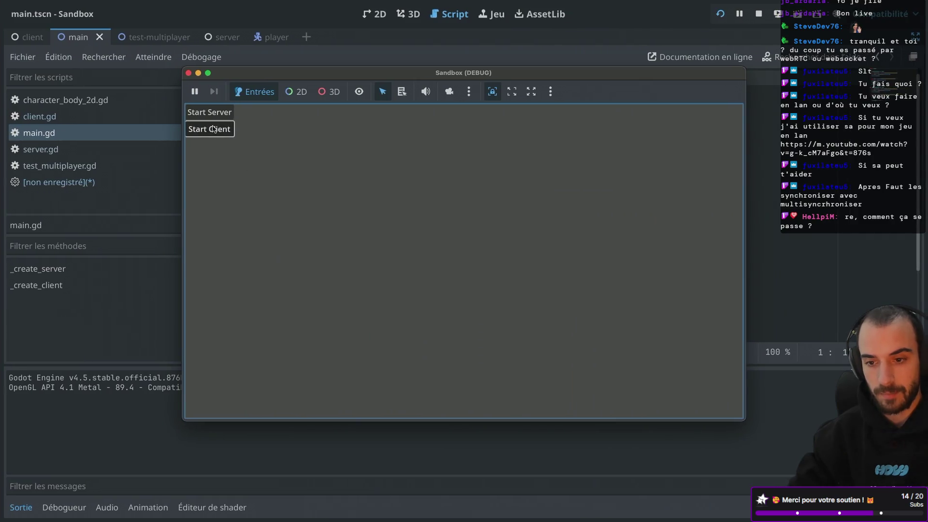
left_click(189, 73)
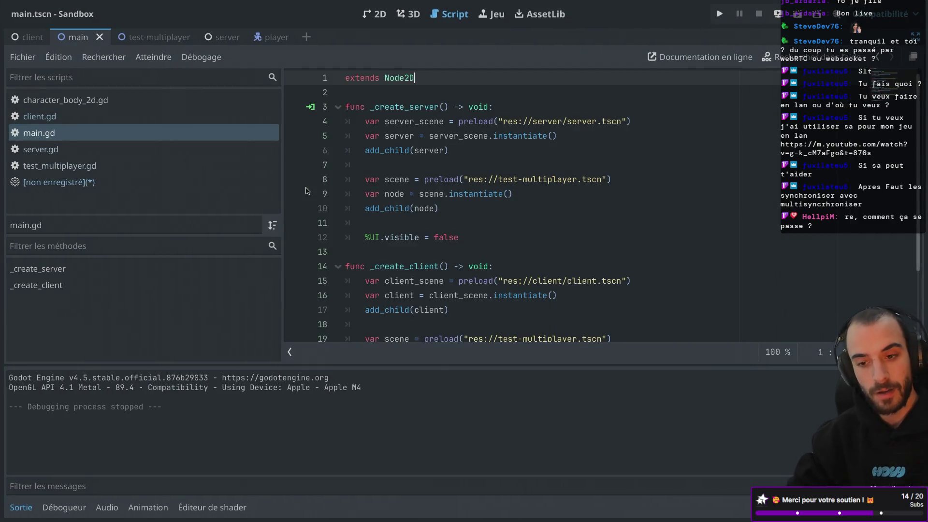
Connect the Client button's button_down signal to the existing _create_client method
key("ctrl+super+d")
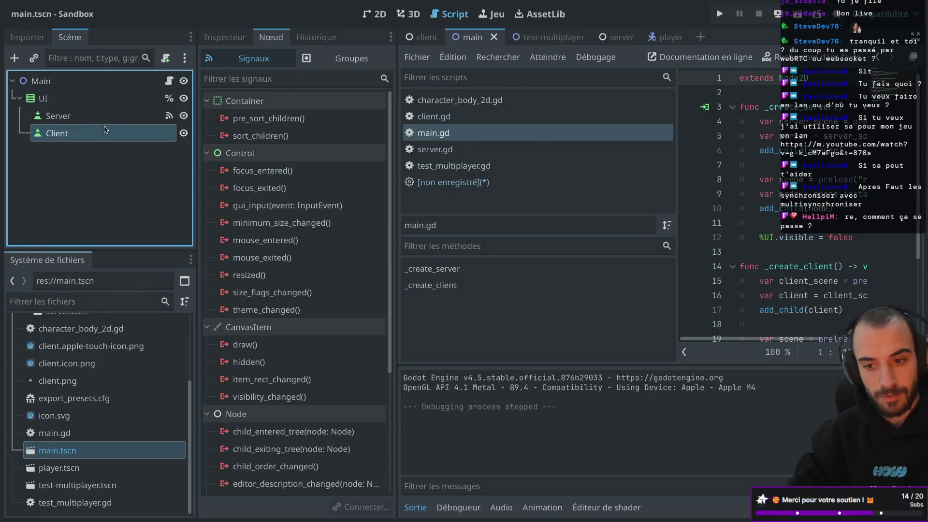
double_click(261, 118)
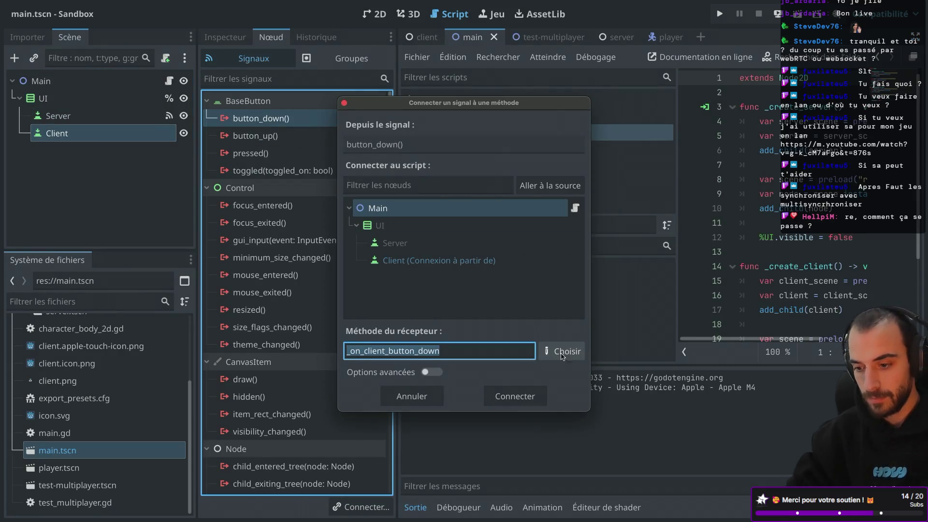
left_click(563, 354)
double_click(410, 153)
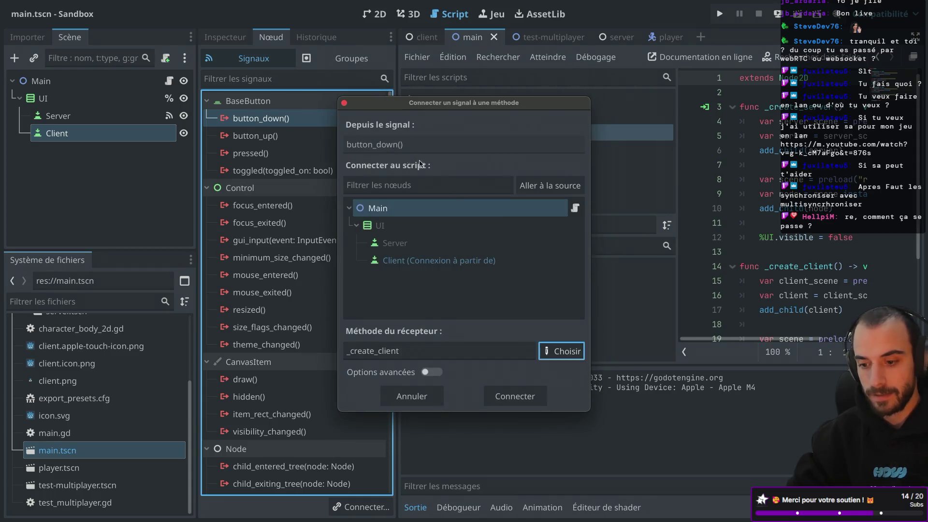
left_click(513, 396)
Run the project again, start a client, then stop the debug game
left_click(719, 13)
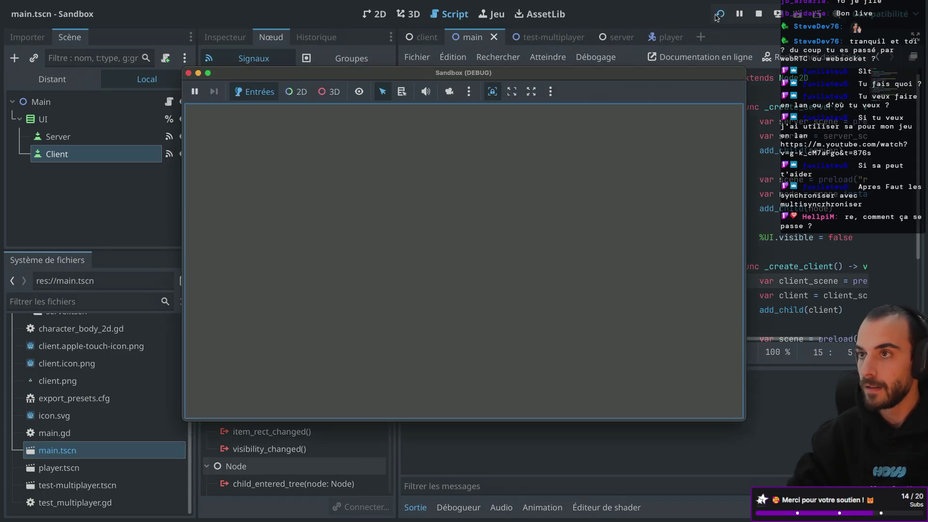
left_click(226, 136)
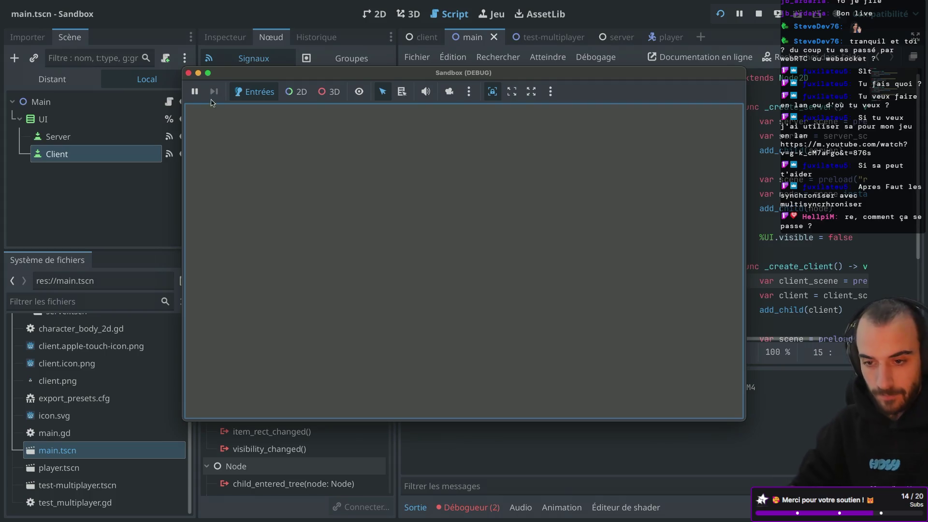
left_click(189, 73)
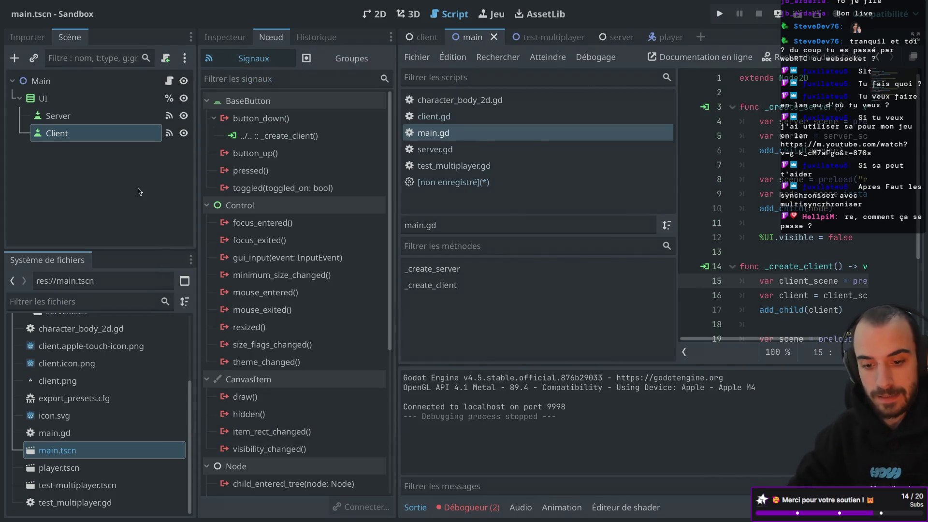
In test-multiplayer, connect the spawner's spawned signal to a new _on_multiplayer_spawner_spawned handler
double_click(87, 488)
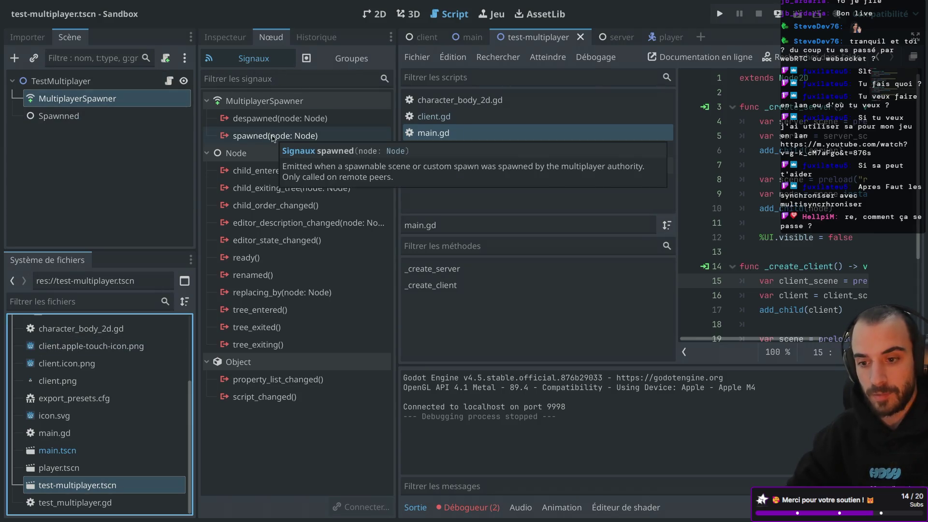
mouse_move(261, 141)
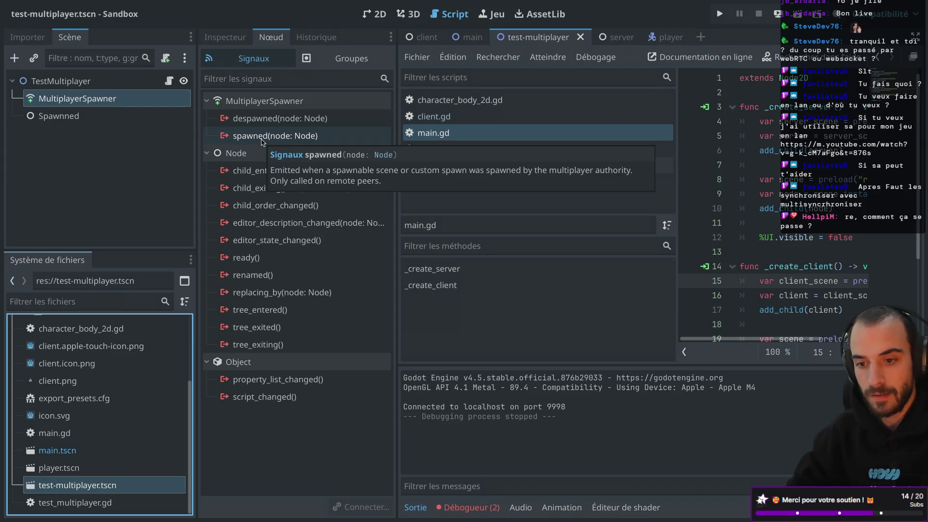
double_click(262, 136)
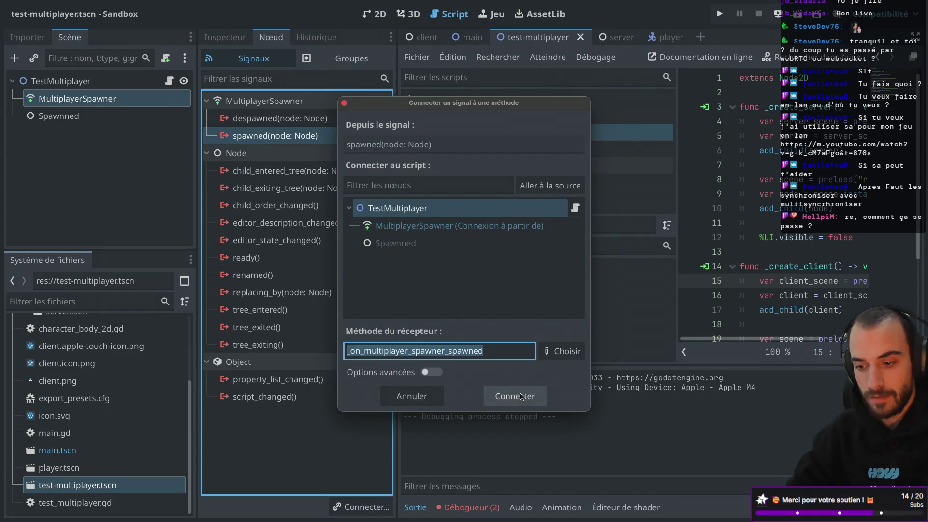
left_click(517, 396)
Replace the handler's pass with print("spawned") and print(node), then save the script
left_click(750, 150)
key("BackSpace")
key("BackSpace")
key("BackSpace")
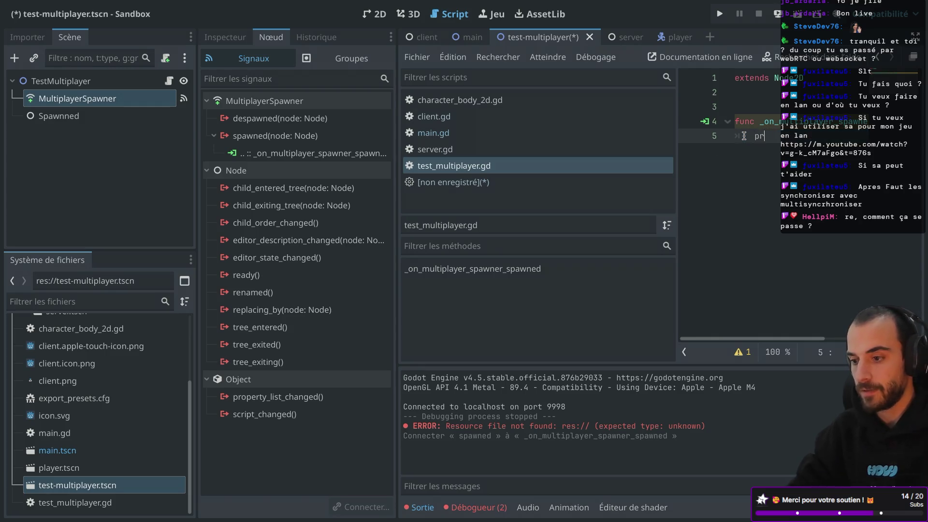
type("(\"spaw")
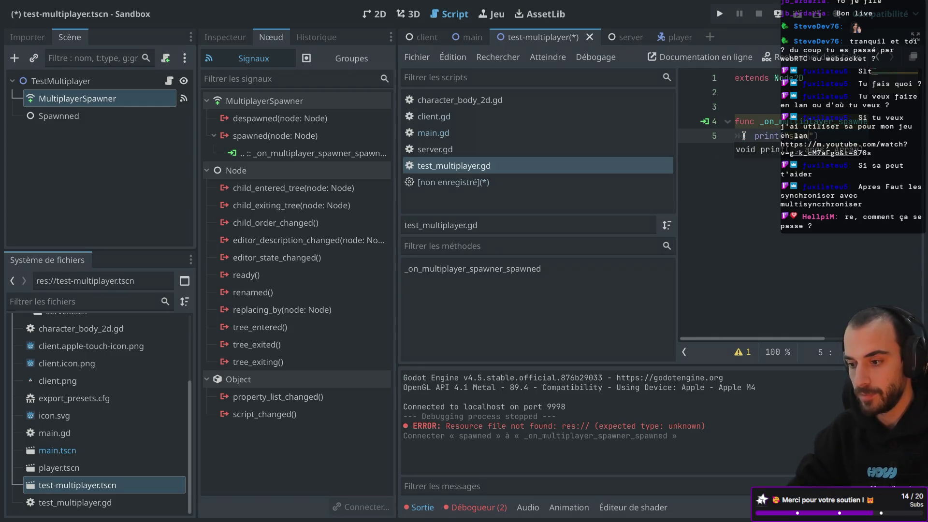
type(")")
key("Return")
key("ctrl+super+d")
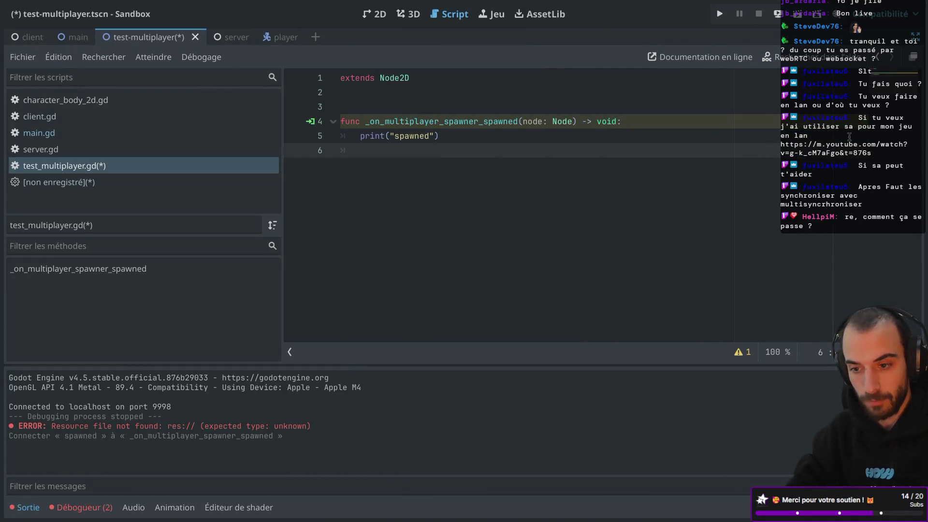
type("nt(node")
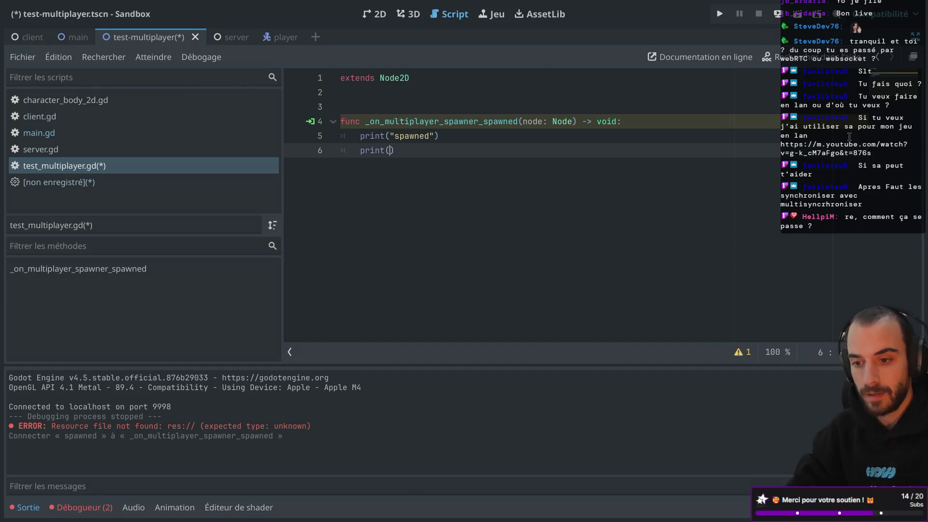
key("super+s")
Remove the extra blank line under extends Node2D
left_click(603, 134)
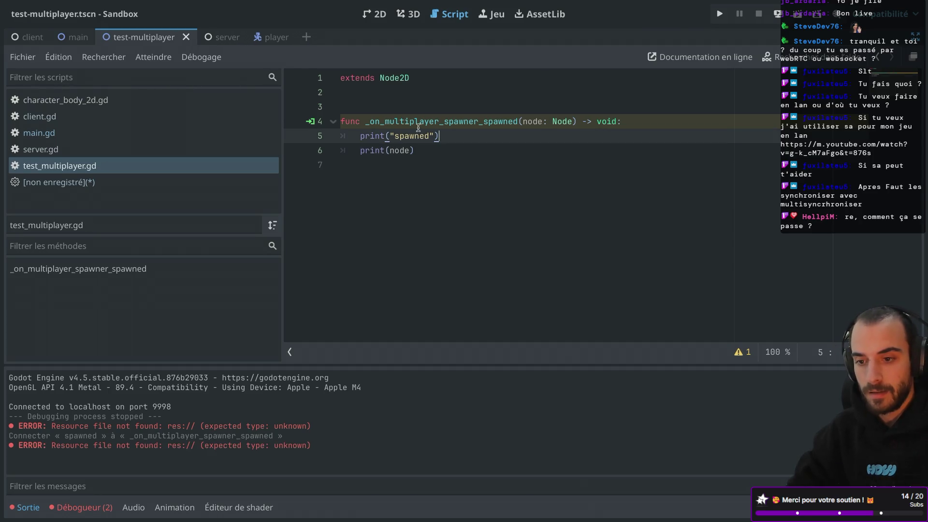
left_click(370, 110)
key("BackSpace")
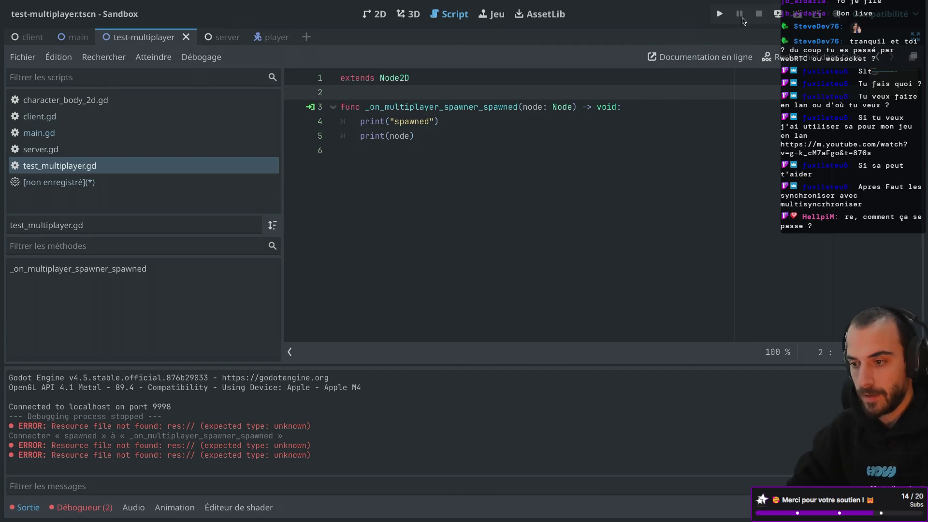
Run as a client, check the other game window, and review the four get_node MultiplayerSynchronizer errors
left_click(719, 13)
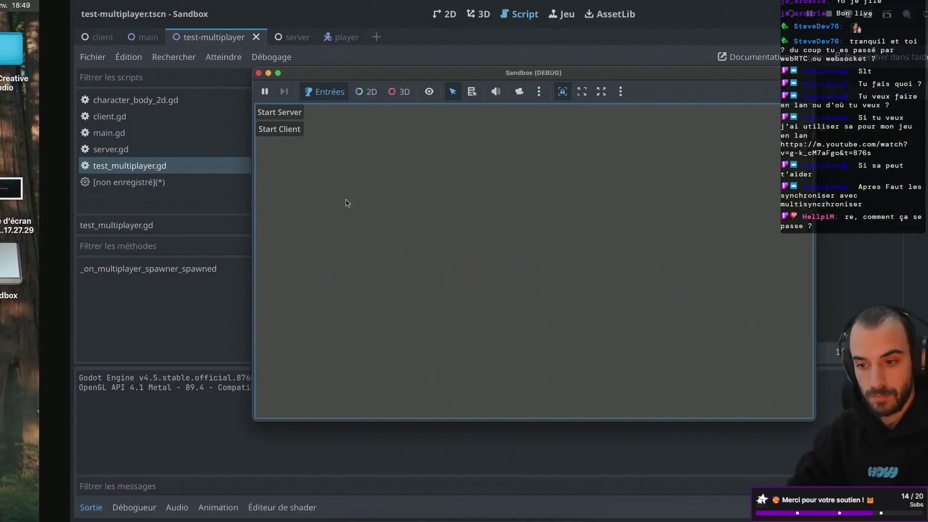
left_click(220, 134)
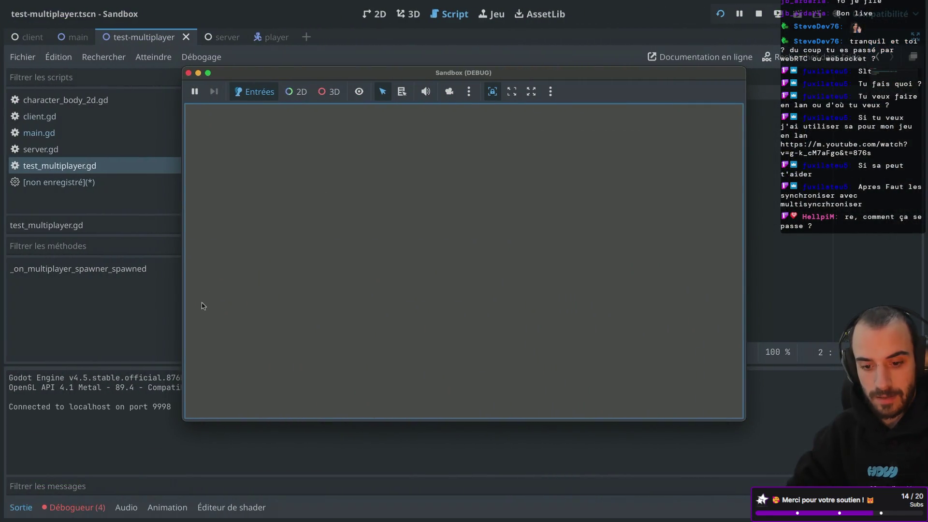
key("ctrl+Left")
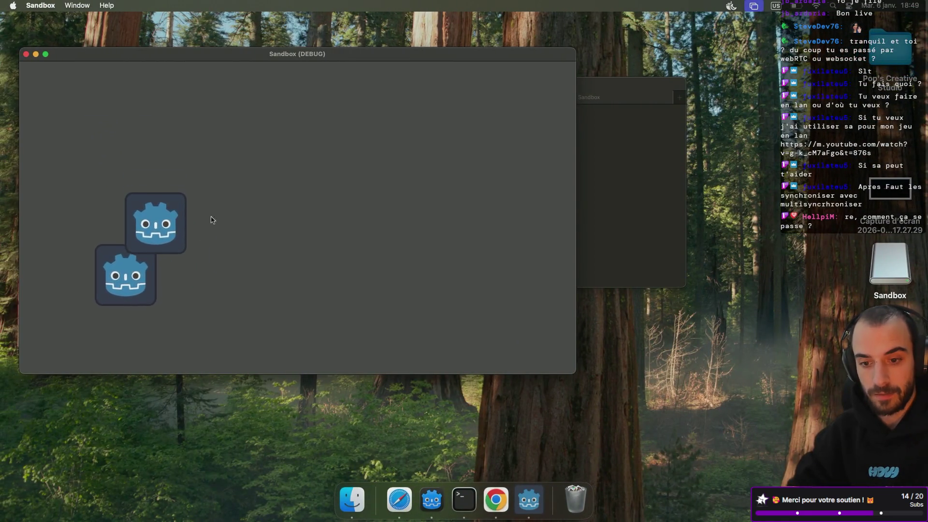
key("ctrl+Right")
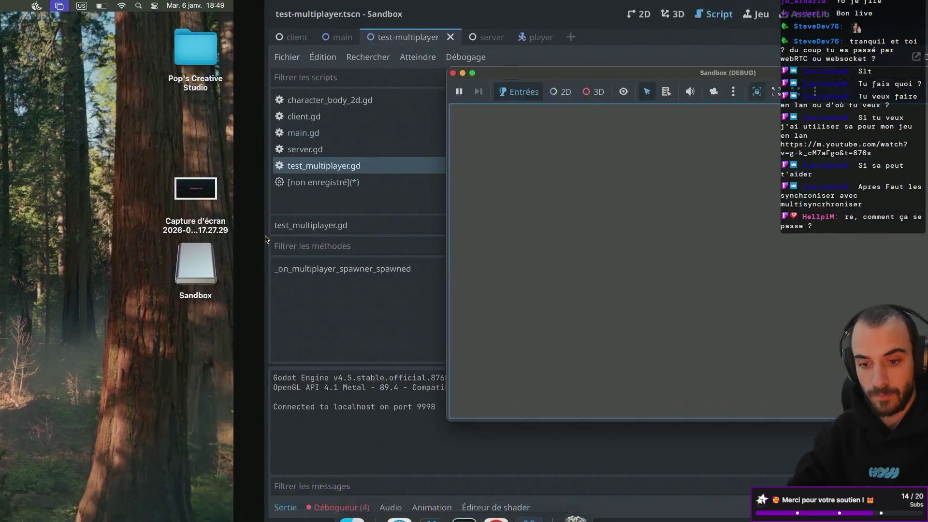
left_click(71, 508)
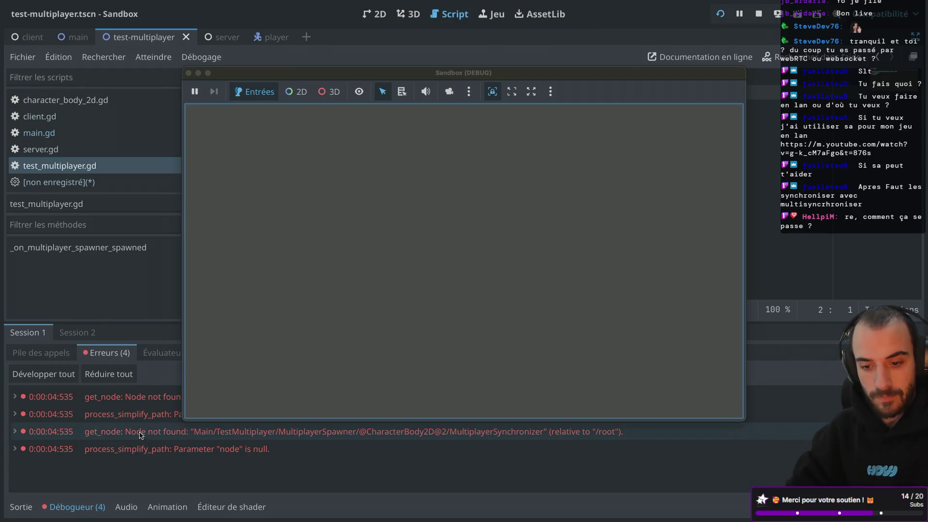
mouse_move(141, 436)
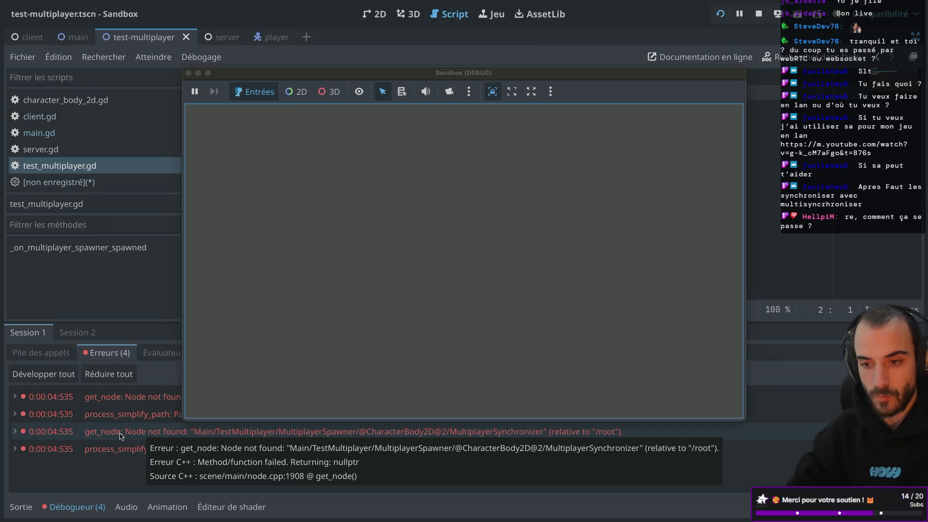
left_click(189, 72)
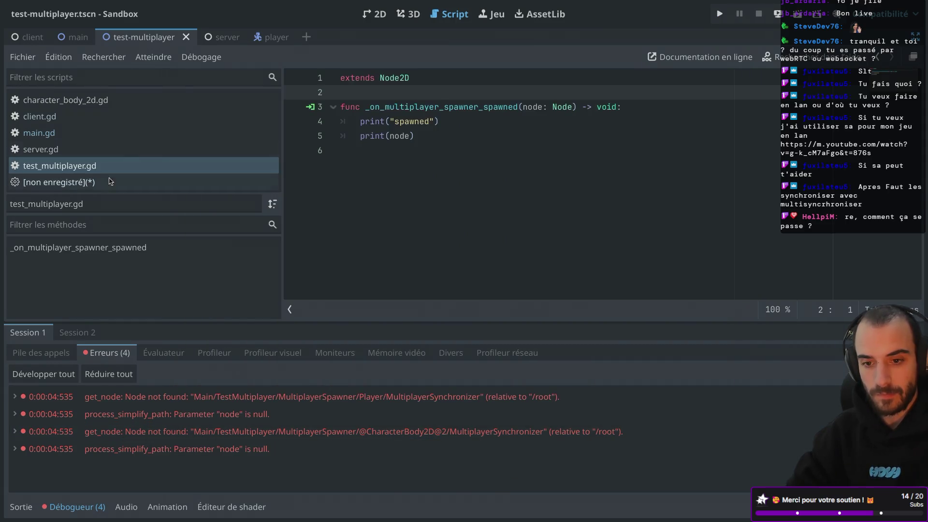
Close the unsaved scratch script, discarding its changes
left_click(97, 186)
middle_click(99, 190)
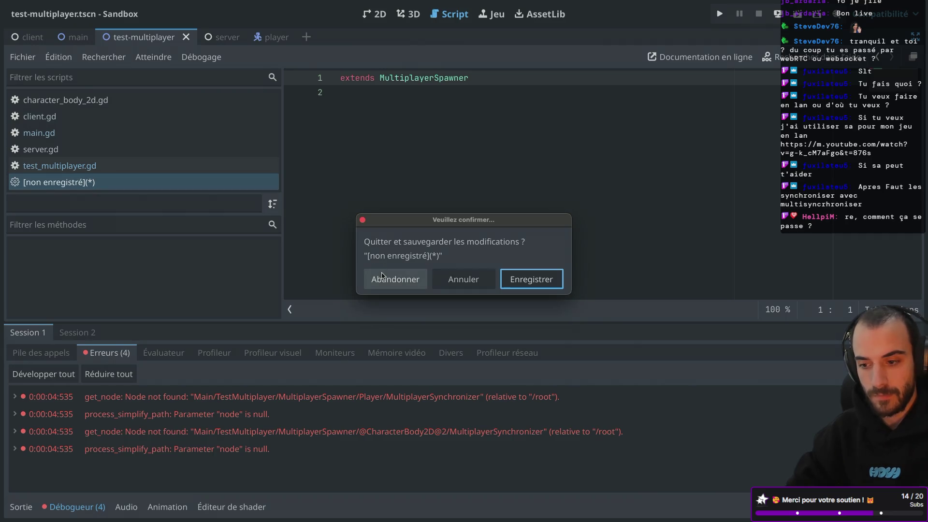
left_click(384, 277)
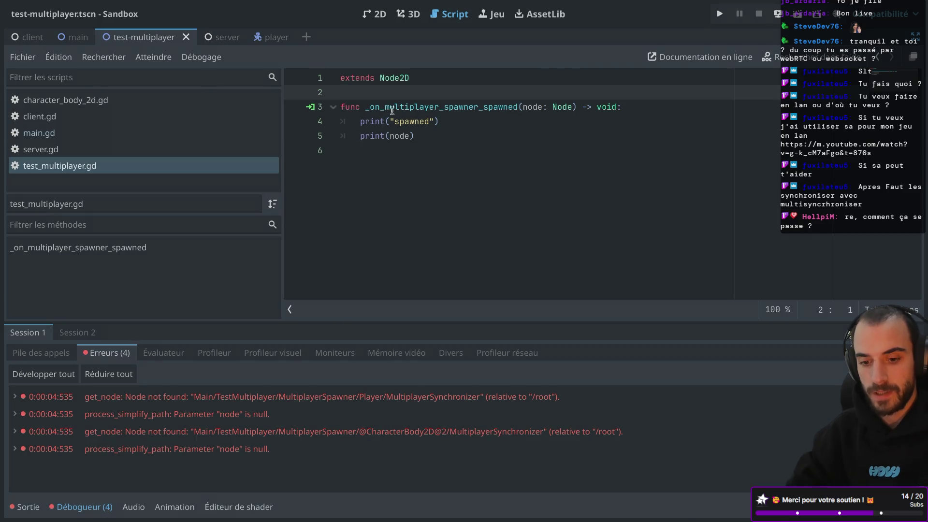
Compare the errors of the first and second debug sessions
left_click(75, 333)
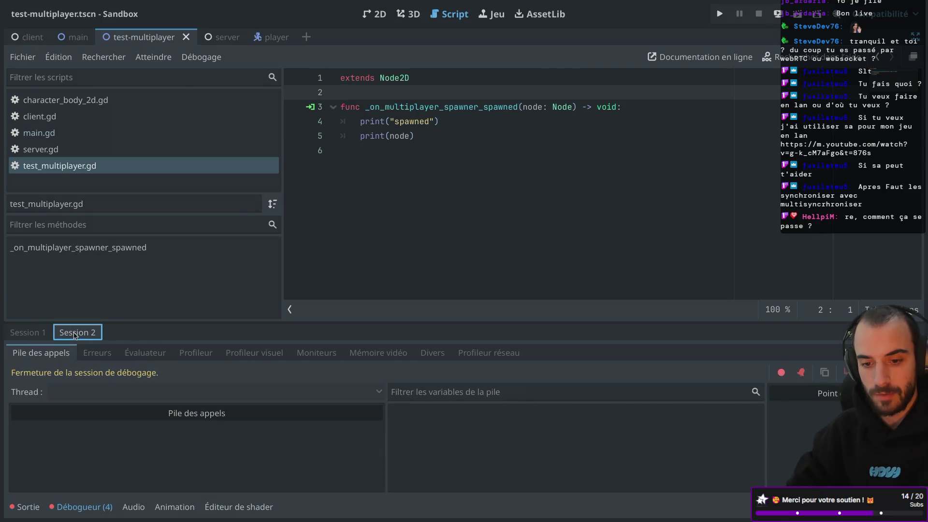
left_click(28, 332)
left_click(79, 334)
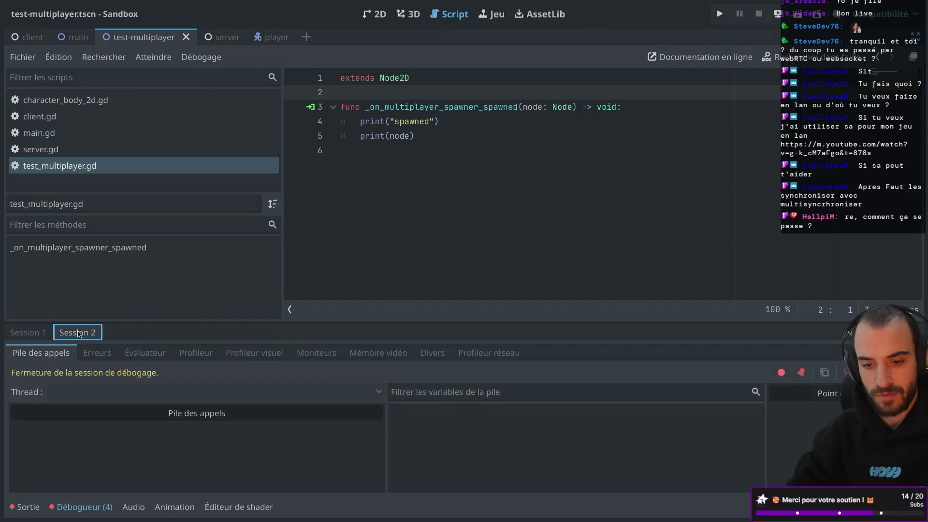
left_click(27, 332)
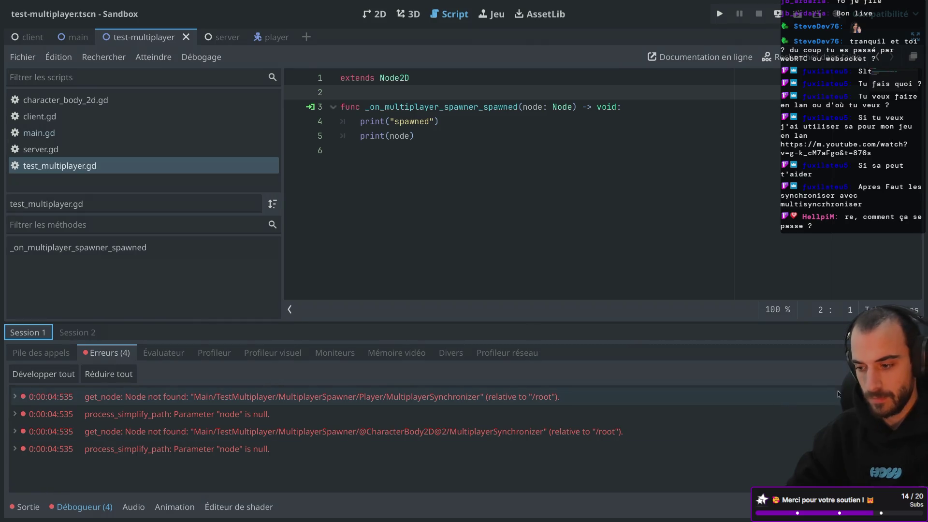
left_click(77, 333)
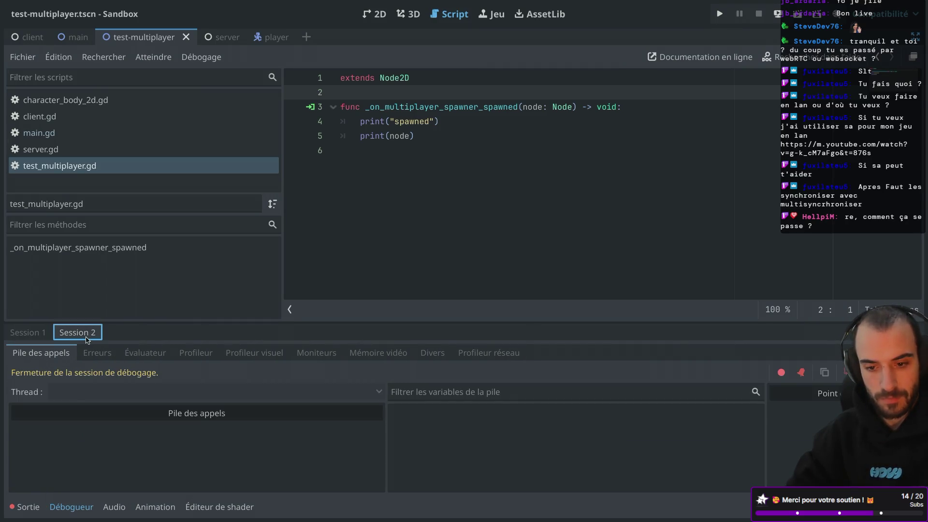
Bring the side docks back and switch between the output log and debugger errors
key("ctrl+shift+F11")
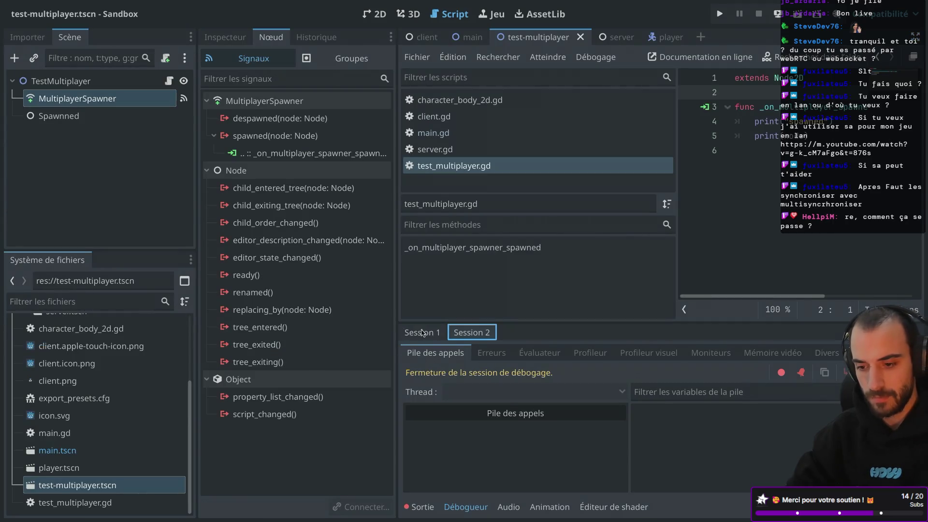
left_click(423, 333)
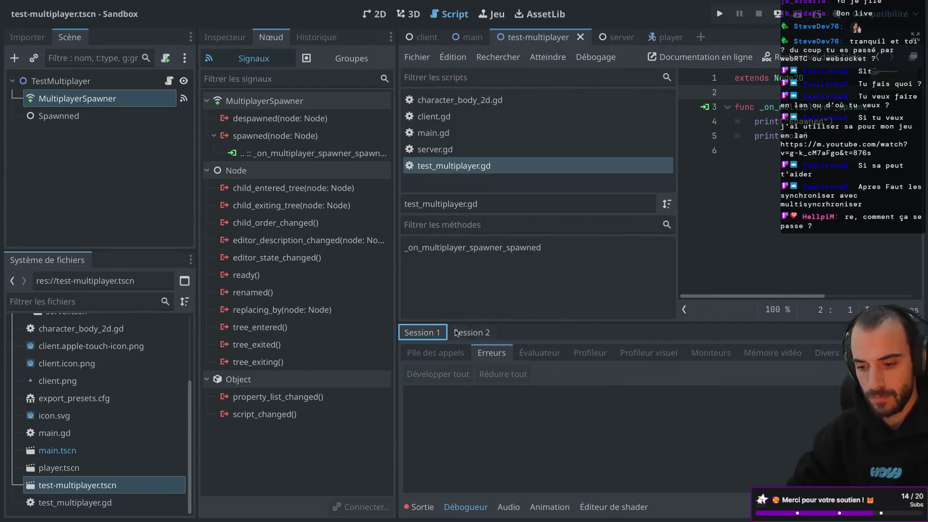
left_click(422, 507)
left_click(453, 508)
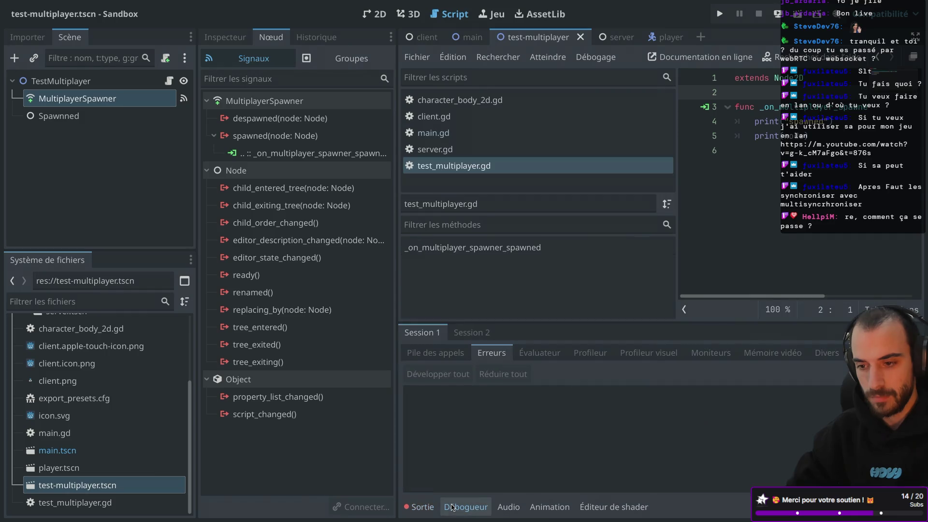
left_click(420, 508)
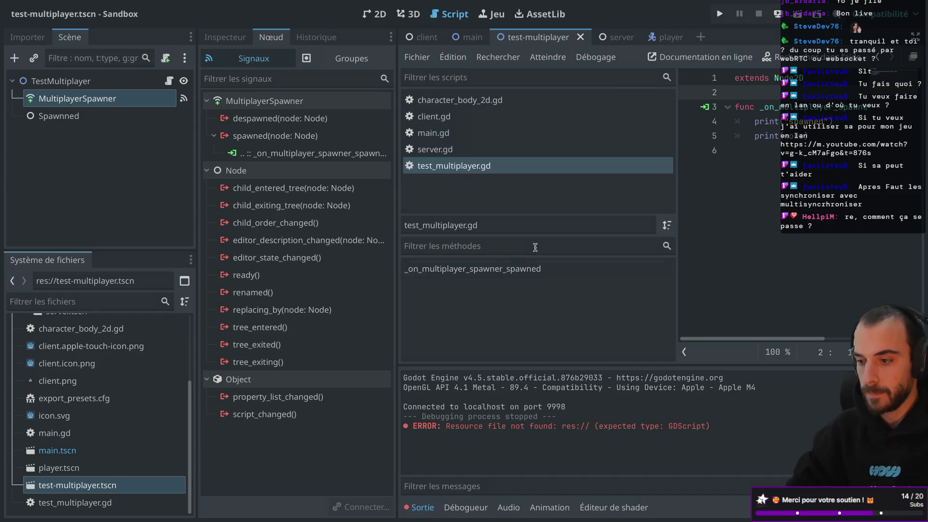
Widen the code editor and relaunch the game, starting it as a client
left_click_drag(675, 185, 535, 185)
left_click(717, 16)
left_click(230, 132)
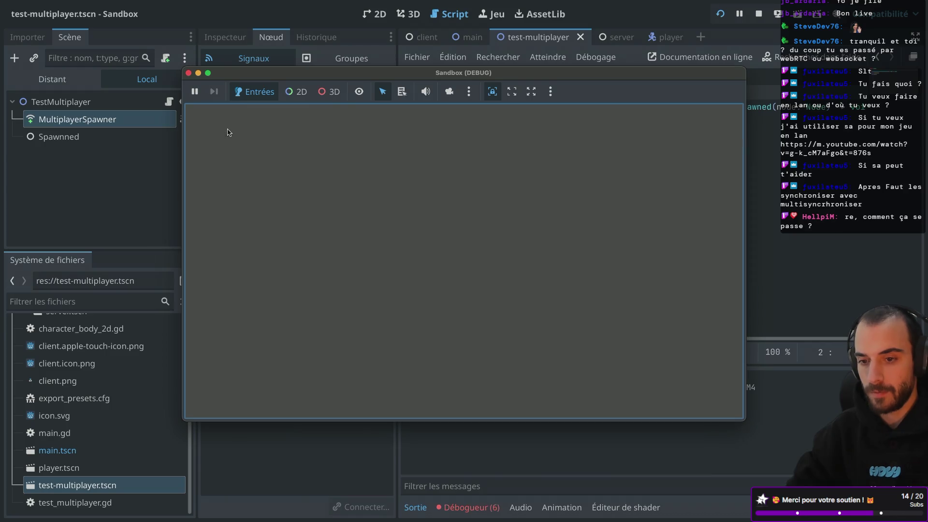
View the spawned Godot icons in the other game window, then close the debug window
key("ctrl+Left")
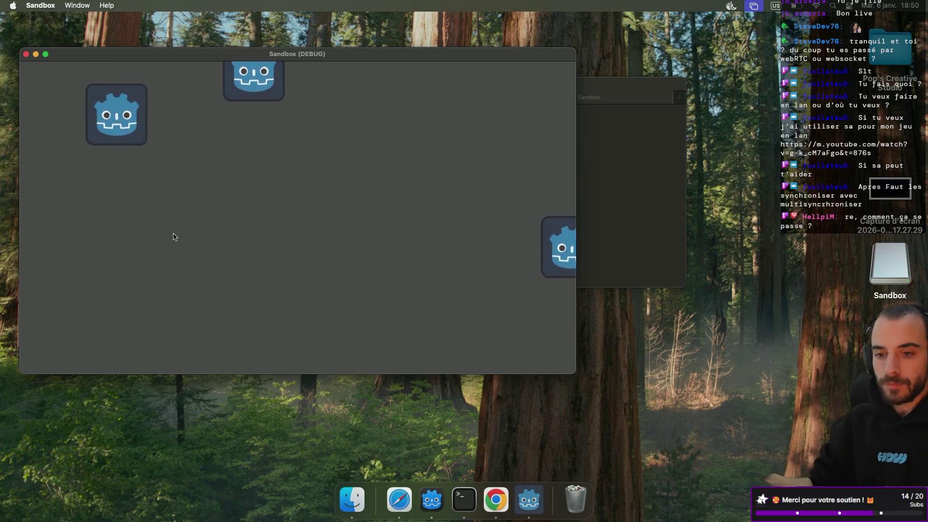
left_click(26, 55)
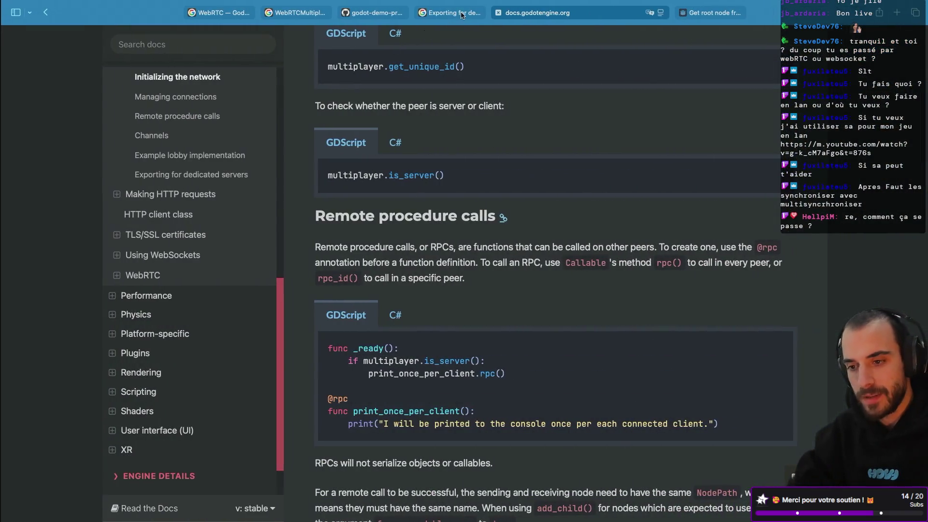
Return to the High-level multiplayer docs page and search it for "auto"
left_click(503, 12)
left_click(619, 13)
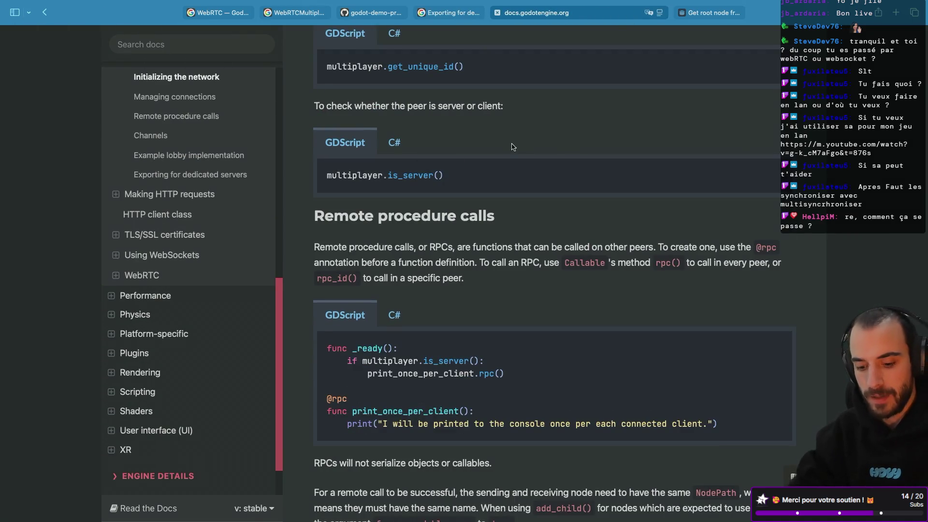
key("super+f")
type("auto")
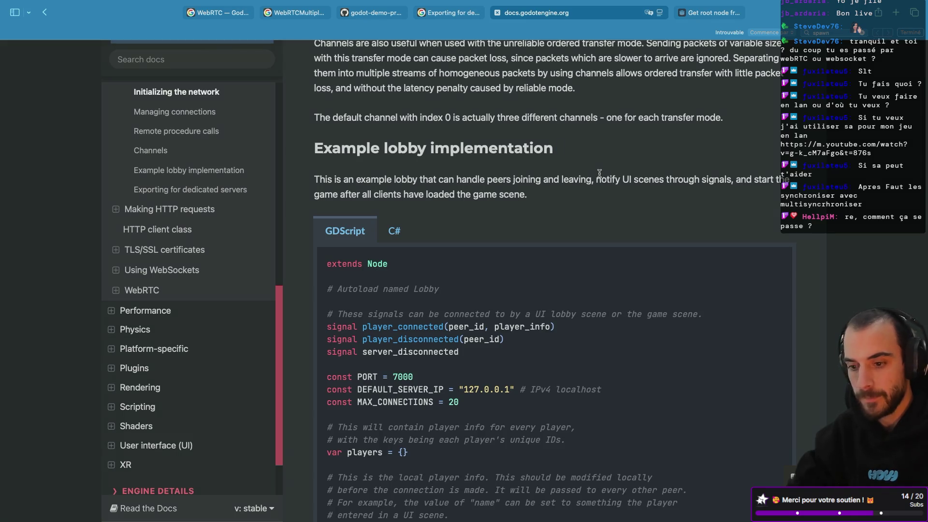
Browse the Networking sidebar, expanding and collapsing WebSockets, WebRTC and TLS/SSL certificates
scroll(217, 233, "up", 1)
scroll(217, 233, "up", 5)
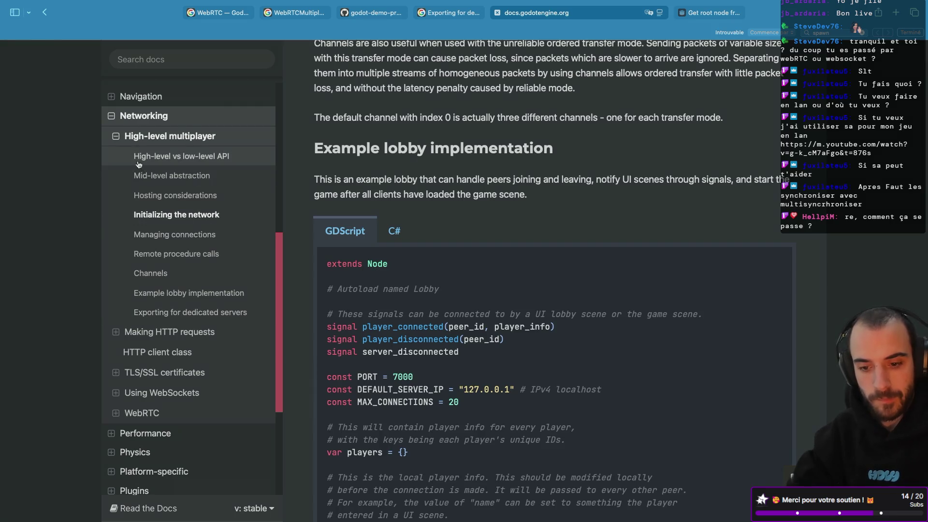
scroll(145, 271, "down", 3)
scroll(143, 270, "up", 6)
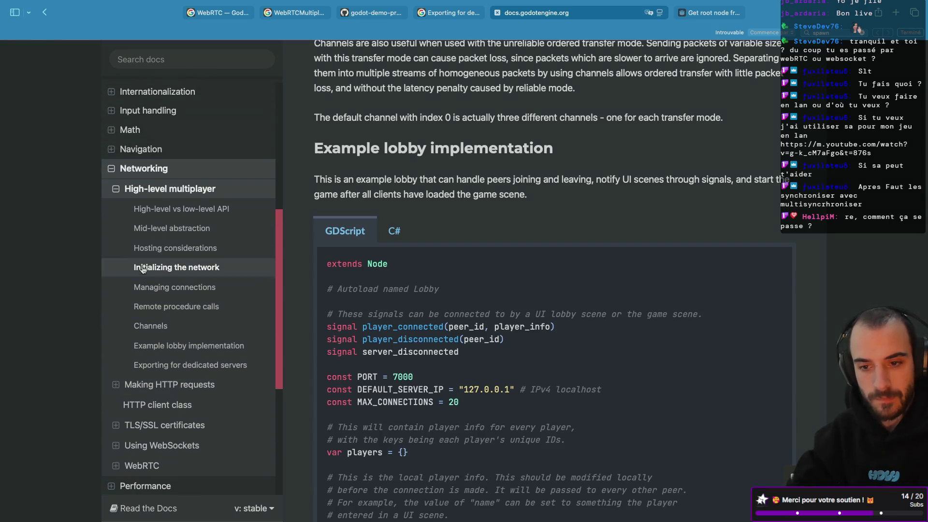
left_click(116, 189)
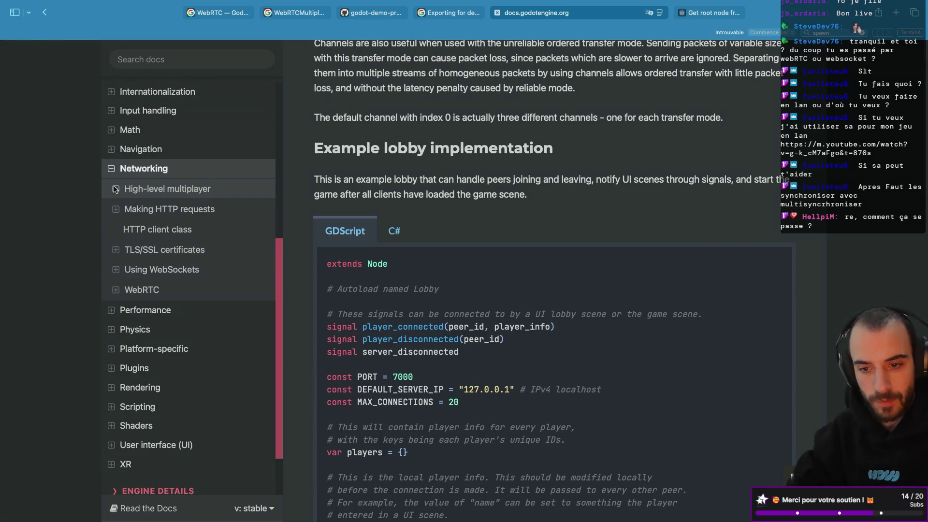
left_click(117, 270)
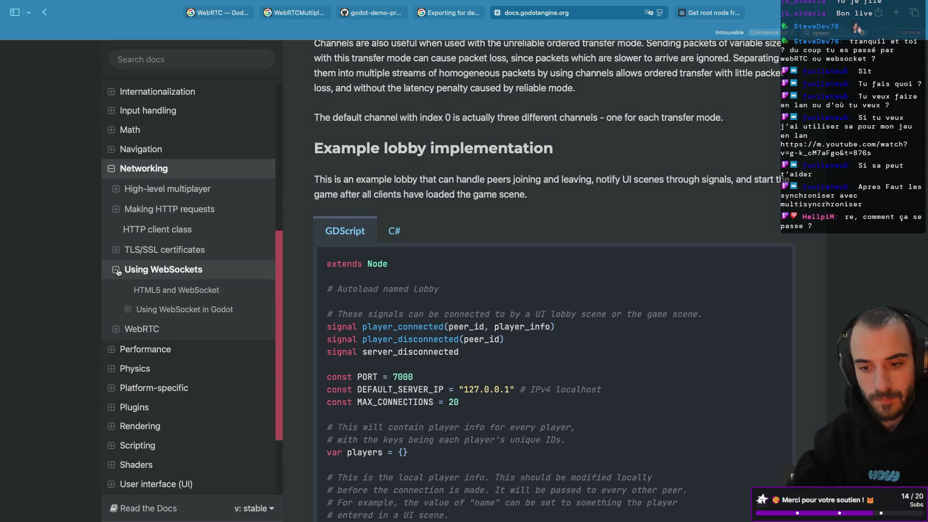
left_click(117, 271)
left_click(117, 291)
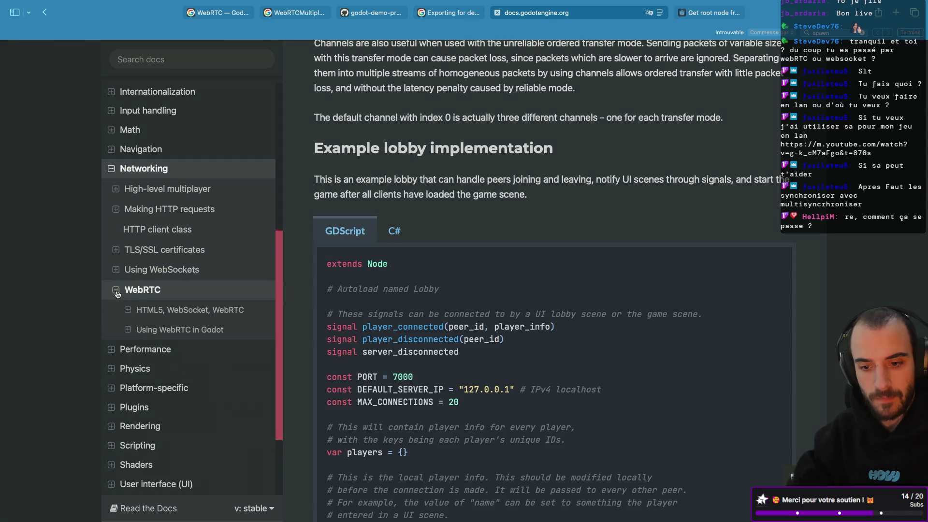
left_click(116, 291)
left_click(116, 250)
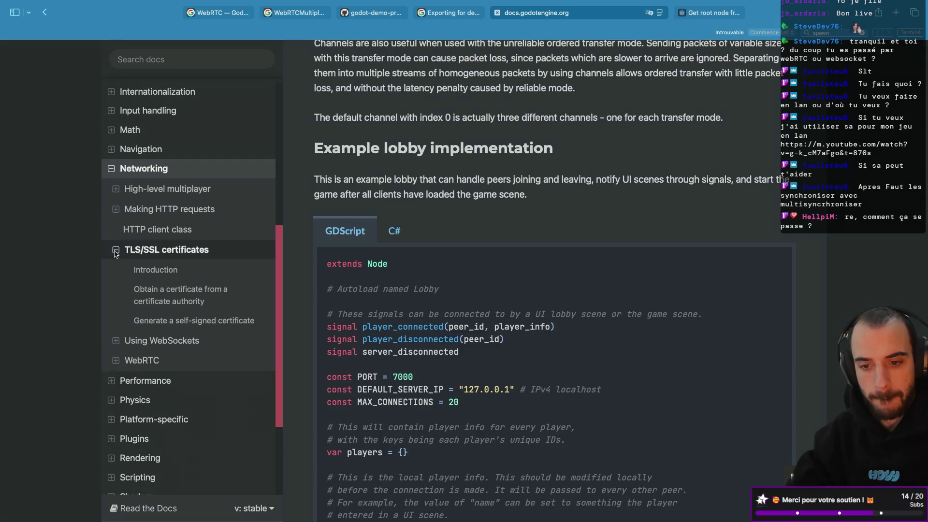
left_click(116, 252)
Expand GETTING STARTED and MANUAL, list High-level multiplayer sub-pages, and open Initializing the network
scroll(126, 237, "down", 1)
scroll(126, 236, "up", 5)
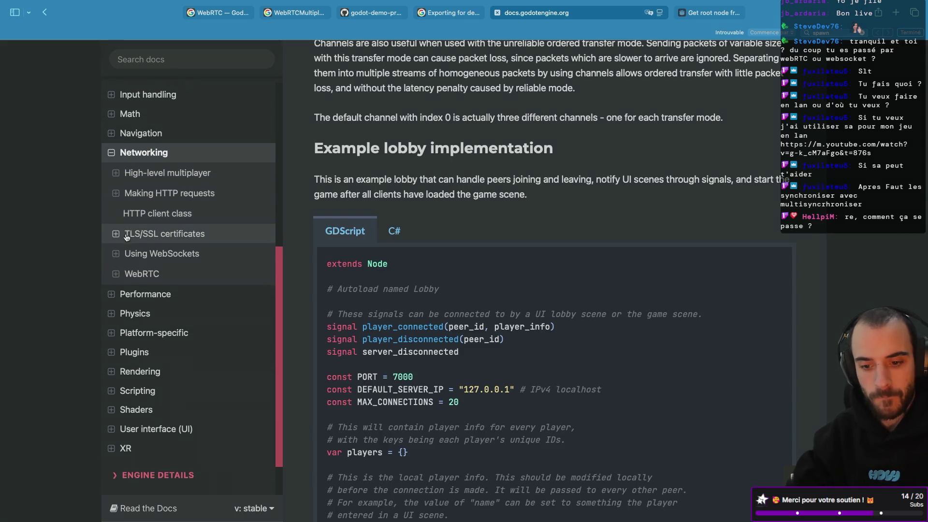
scroll(126, 237, "up", 3)
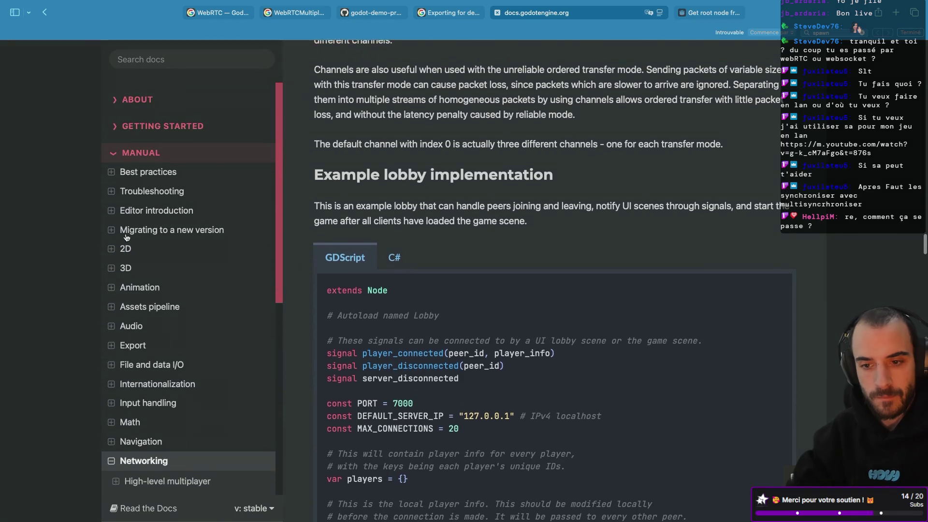
left_click(122, 126)
left_click(111, 203)
left_click(112, 203)
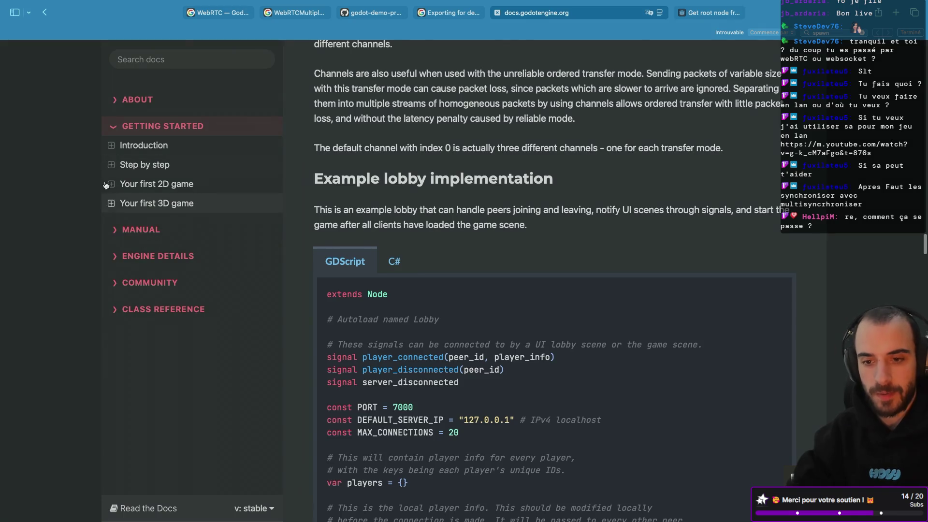
left_click(116, 231)
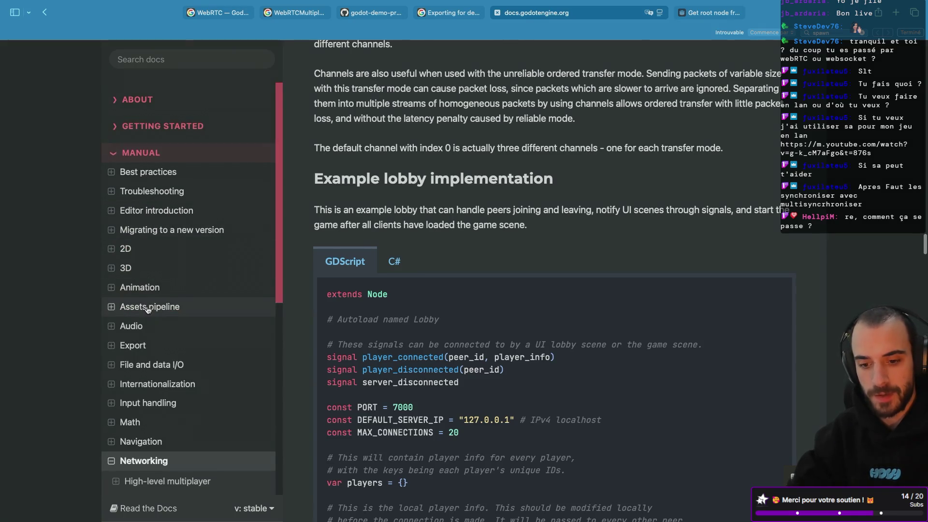
scroll(160, 309, "down", 5)
scroll(148, 309, "down", 5)
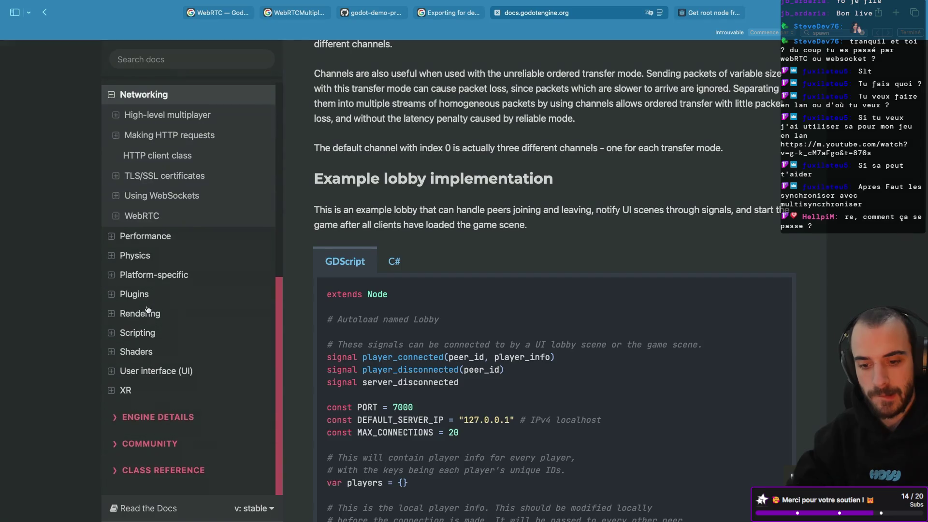
scroll(375, 284, "down", 5)
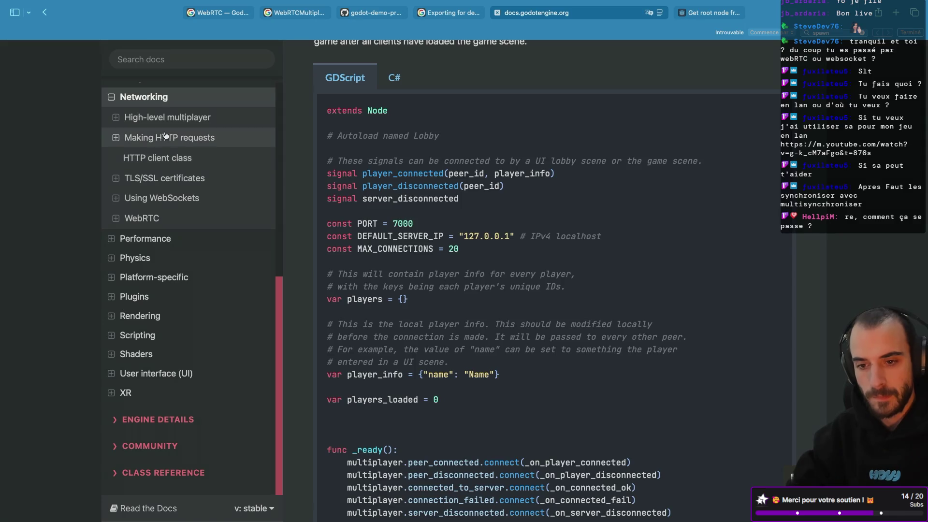
left_click(115, 118)
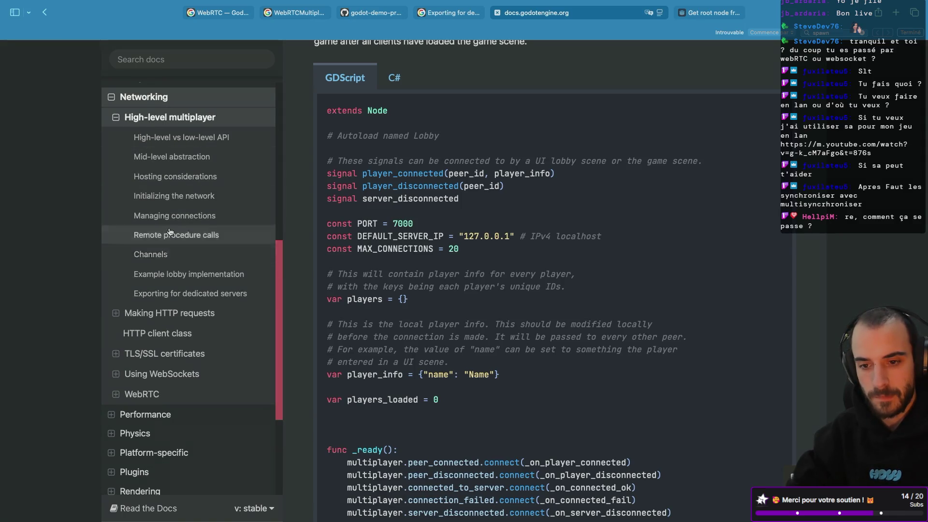
left_click(180, 198)
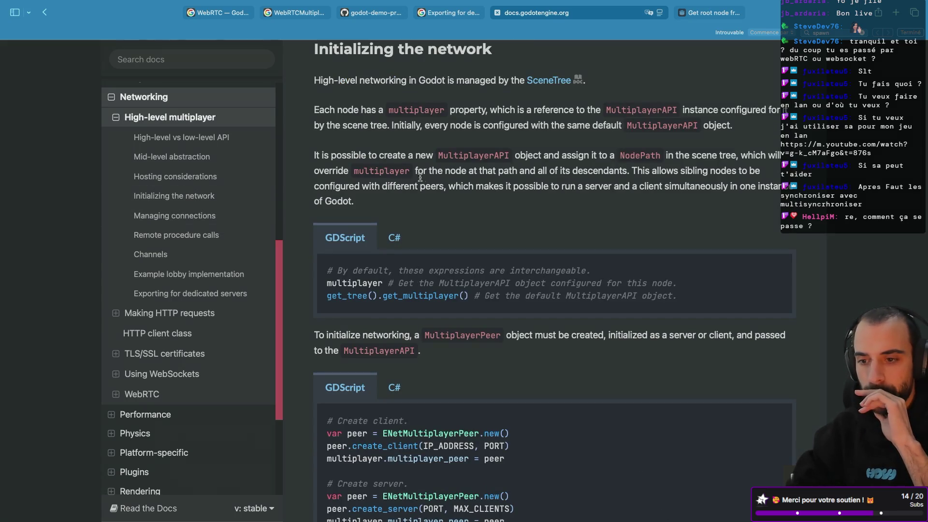
Read the Initializing the network and Managing connections sections
scroll(416, 111, "up", 2)
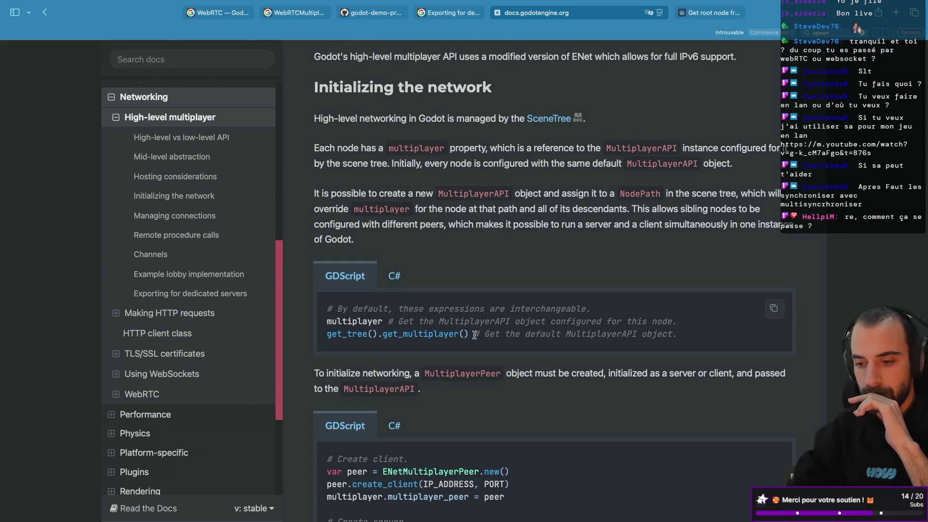
scroll(494, 332, "down", 3)
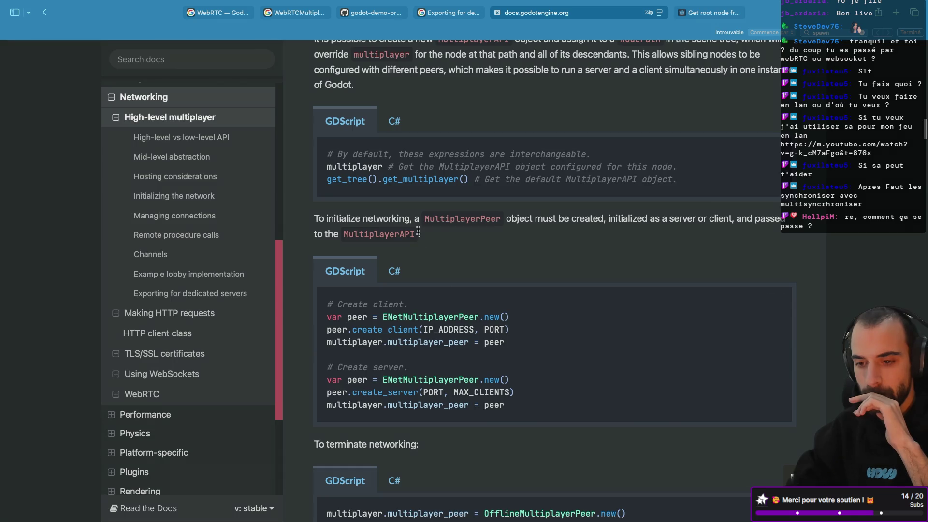
scroll(419, 232, "up", 2)
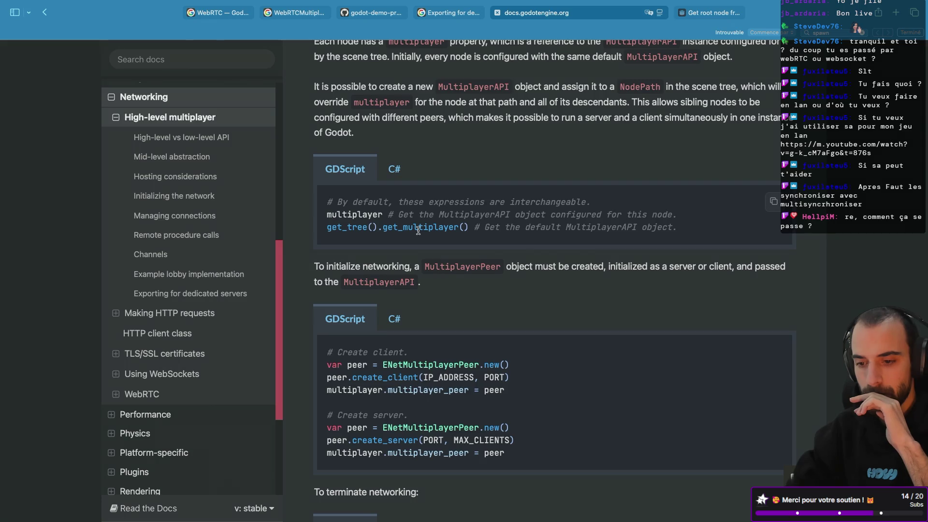
scroll(419, 231, "down", 2)
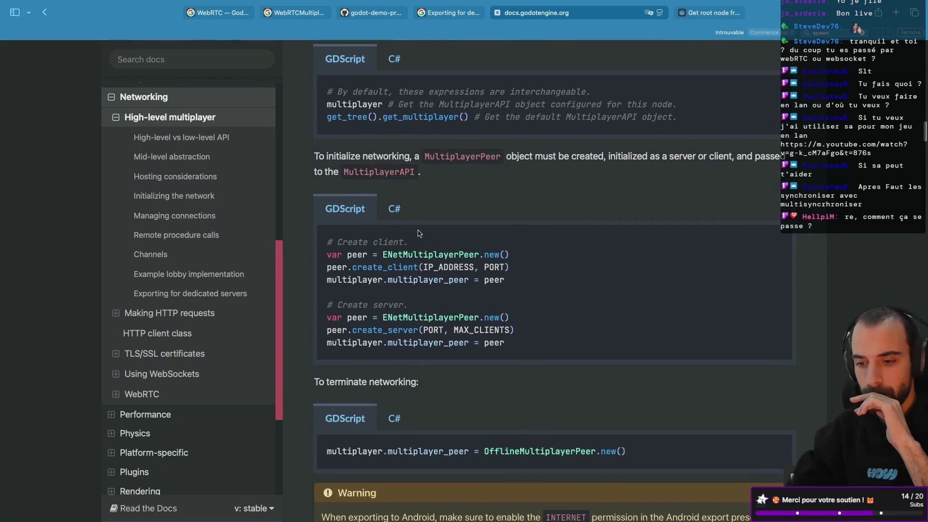
scroll(419, 233, "down", 2)
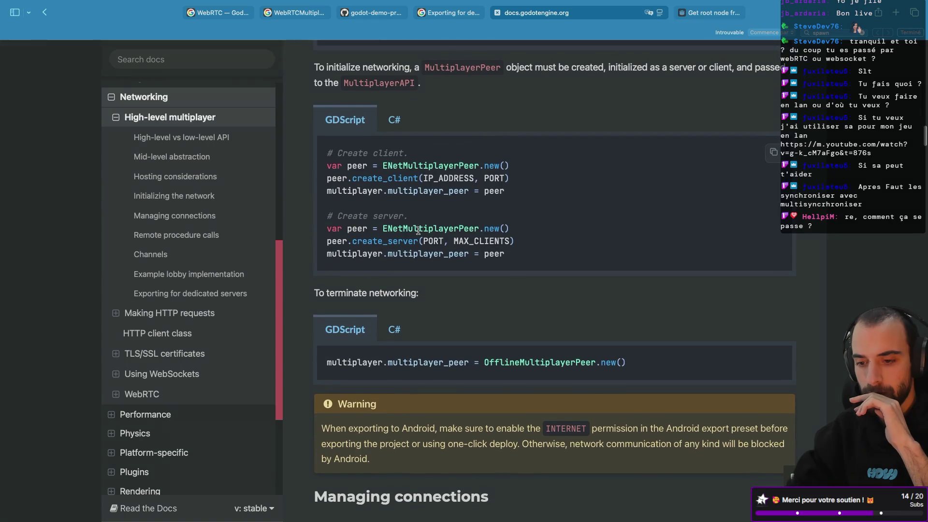
scroll(419, 231, "down", 5)
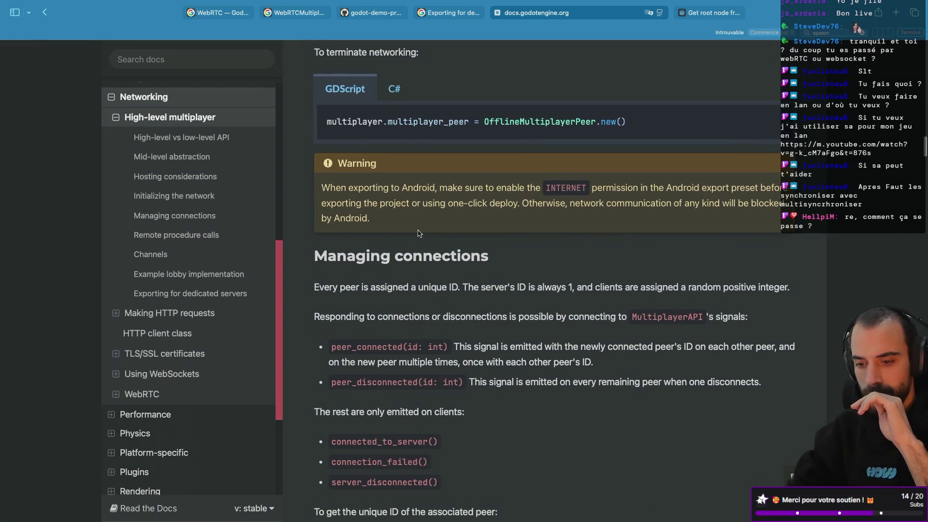
scroll(418, 234, "up", 1)
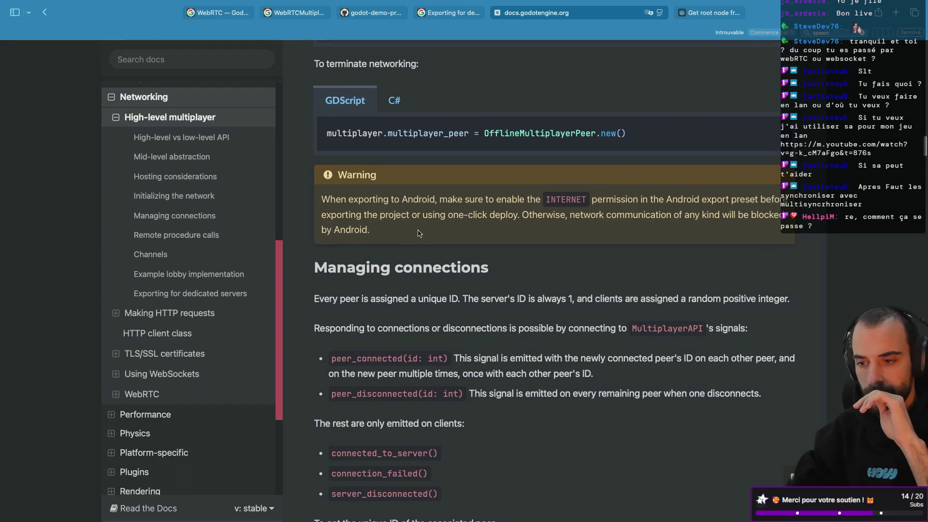
Read on through Remote procedure calls, then return to the Godot editor
scroll(419, 233, "down", 1)
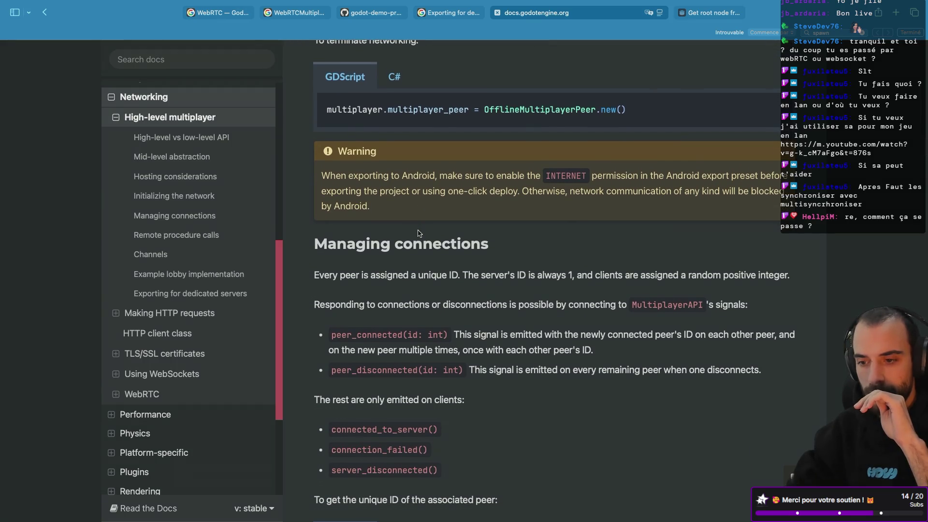
scroll(419, 234, "down", 1)
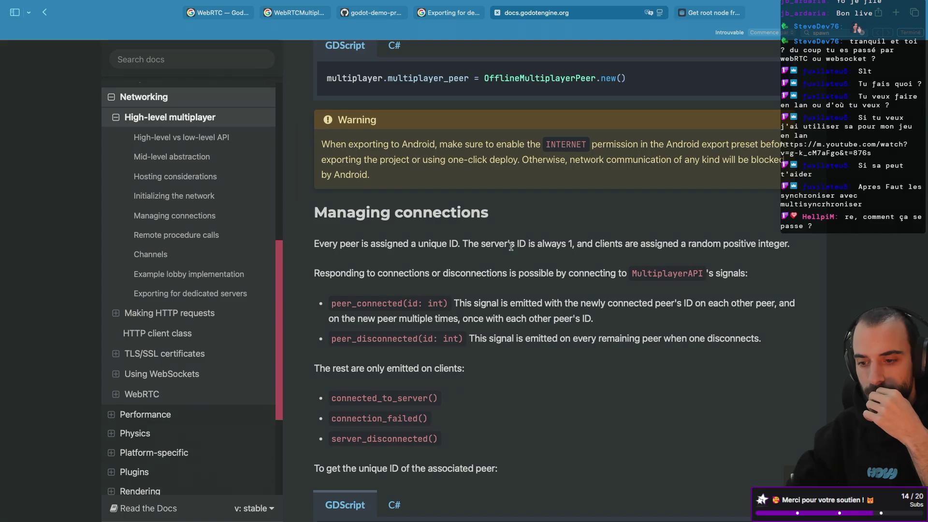
scroll(511, 247, "down", 1)
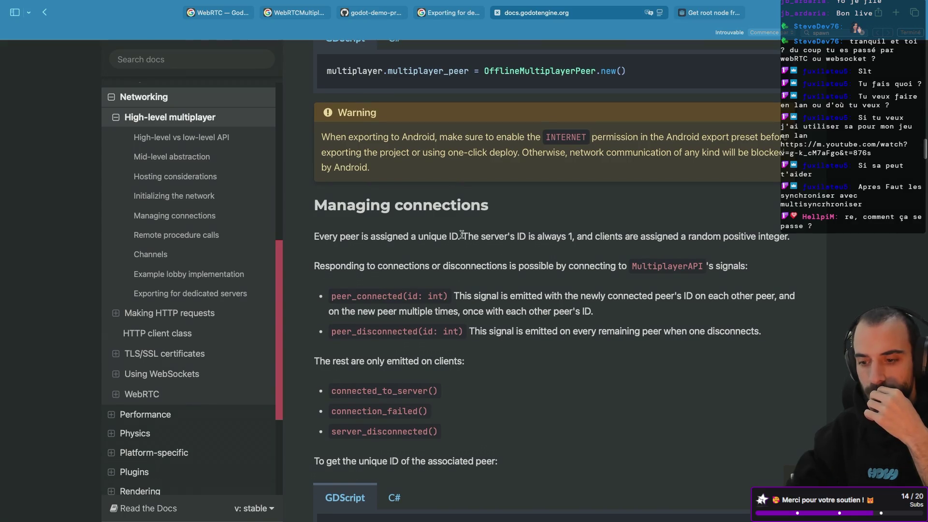
scroll(462, 235, "down", 3)
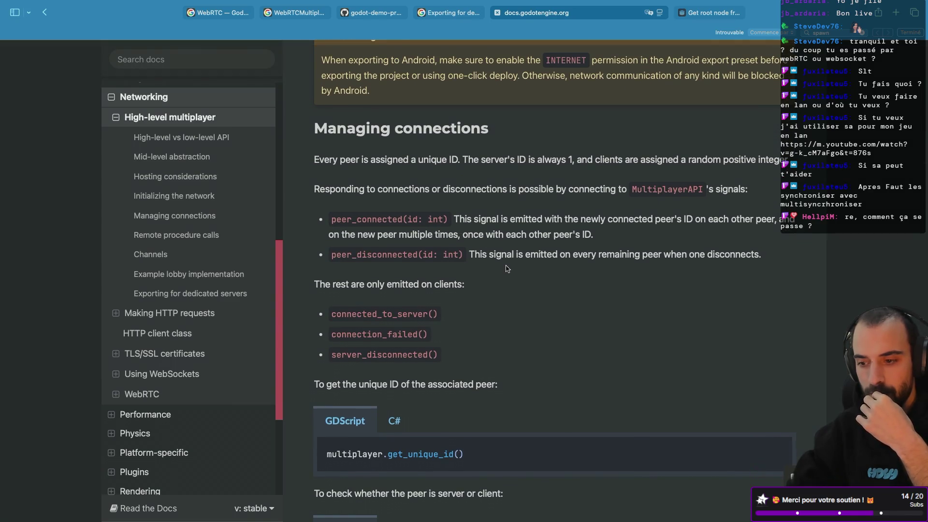
scroll(550, 271, "down", 4)
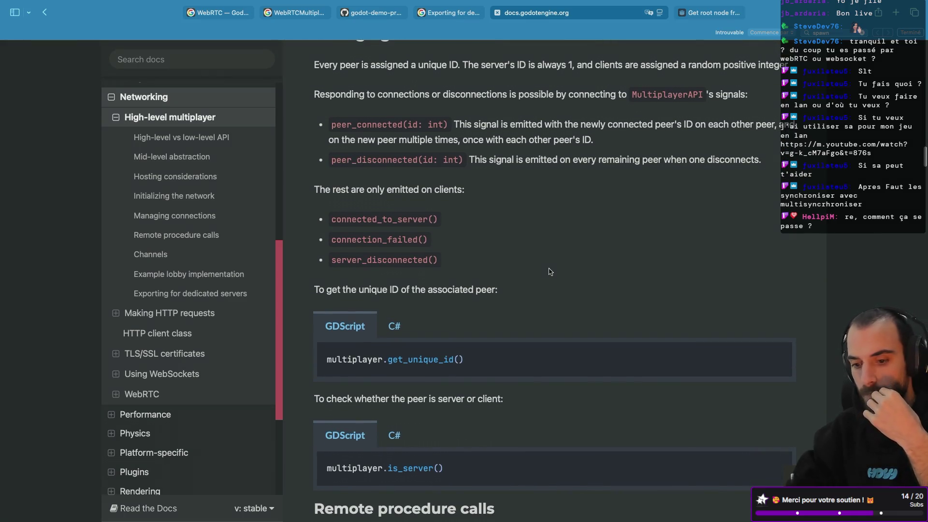
scroll(549, 272, "down", 1)
scroll(550, 272, "down", 14)
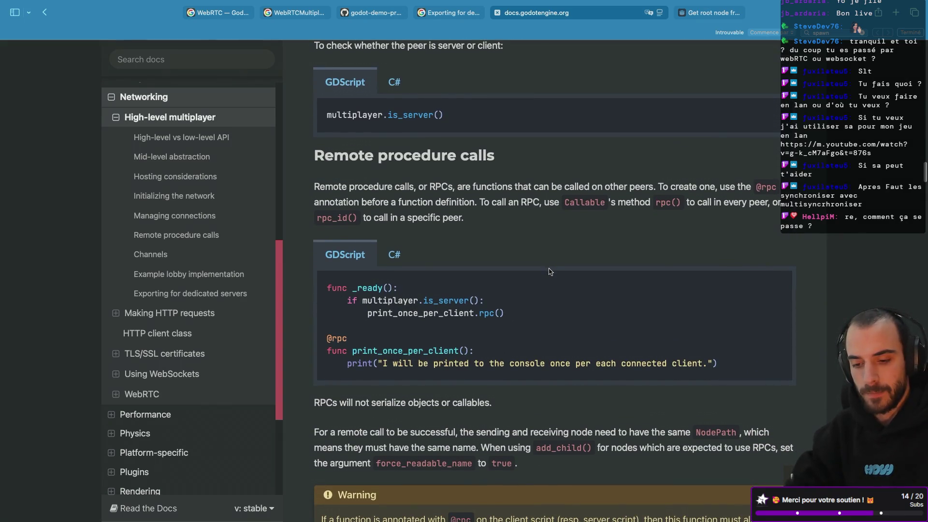
scroll(550, 271, "down", 7)
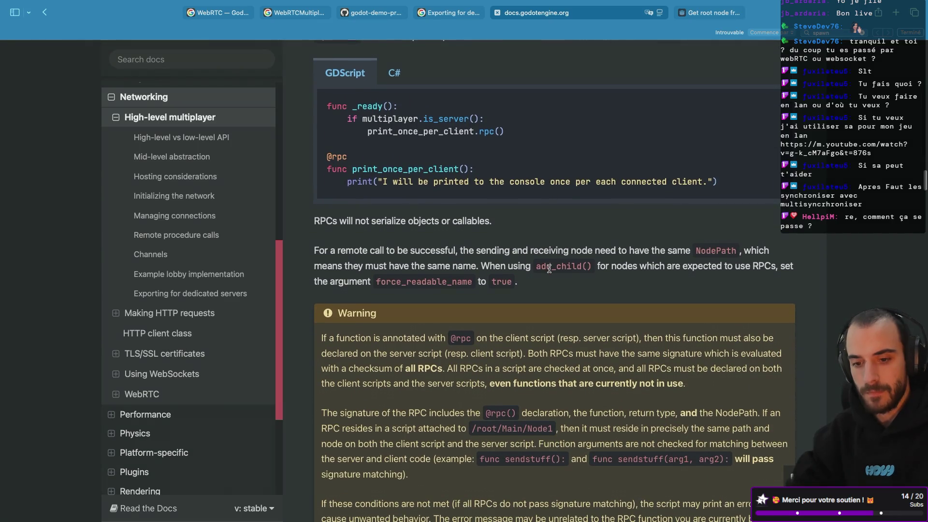
key("ctrl+Left")
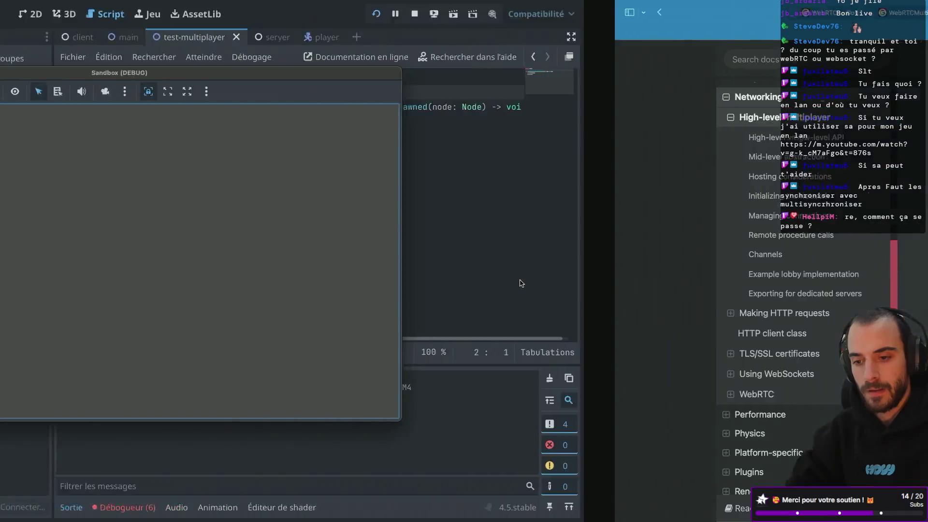
Stop the debug game and open the MultiplayerSpawner documentation in distraction-free mode
left_click(189, 73)
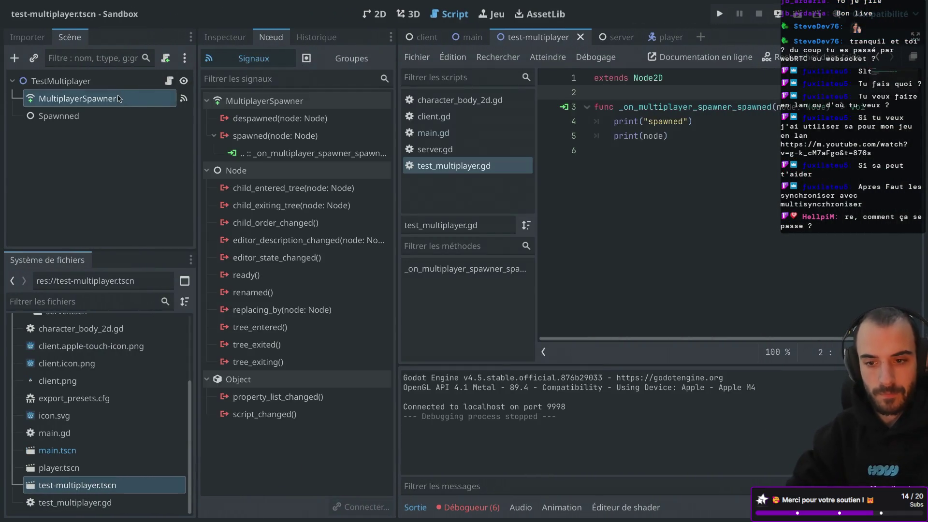
right_click(118, 98)
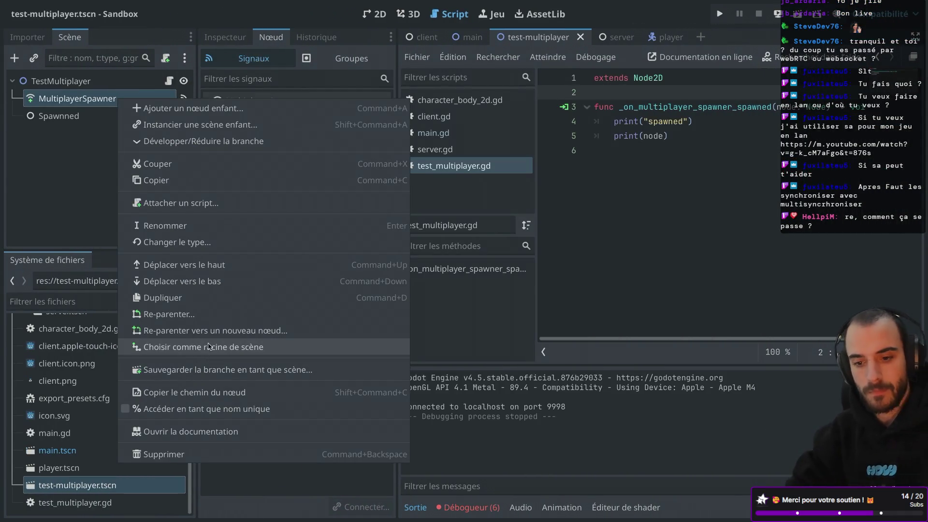
left_click(199, 431)
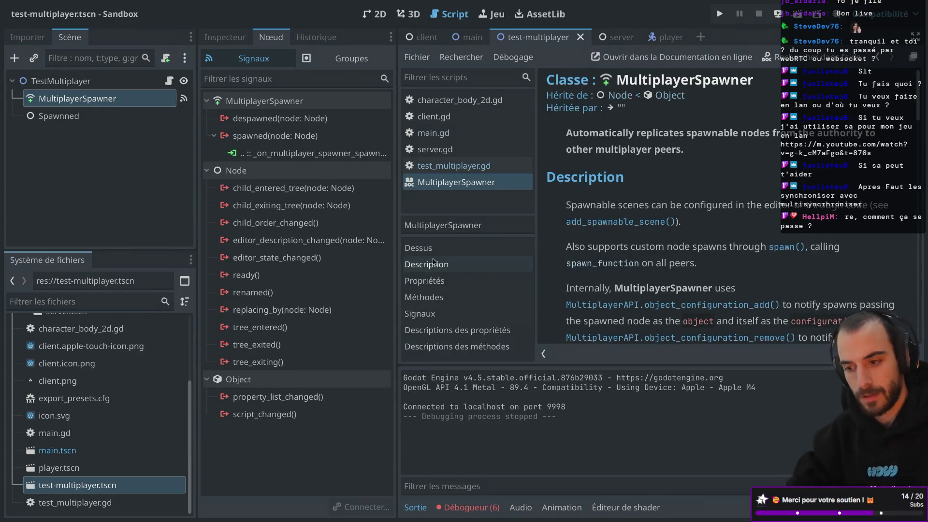
key("ctrl+shift+F11")
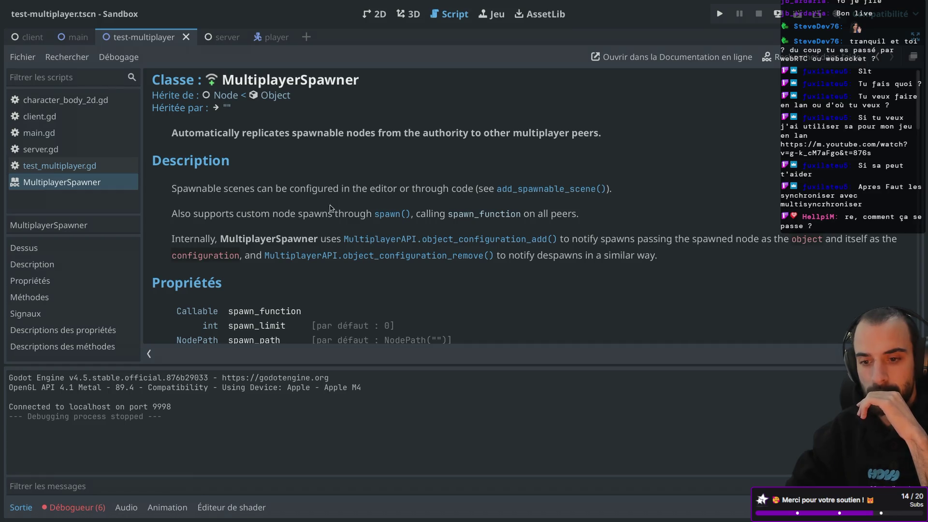
Scroll the MultiplayerSpawner reference down to its spawned and despawned signals
scroll(312, 212, "down", 3)
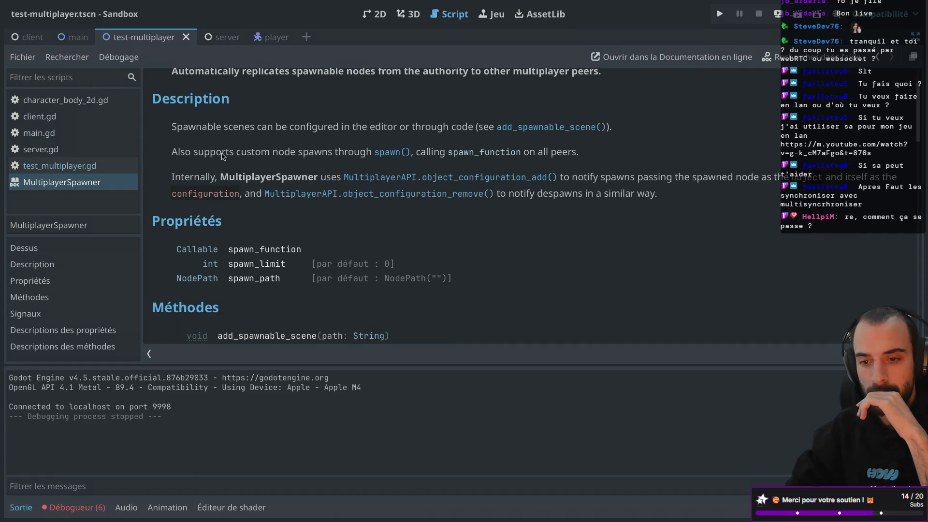
scroll(216, 156, "up", 3)
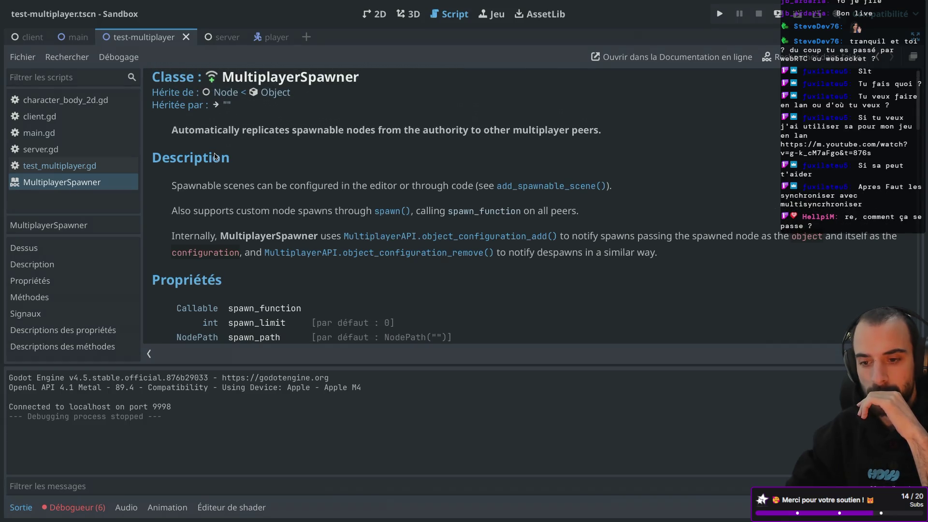
scroll(216, 155, "down", 3)
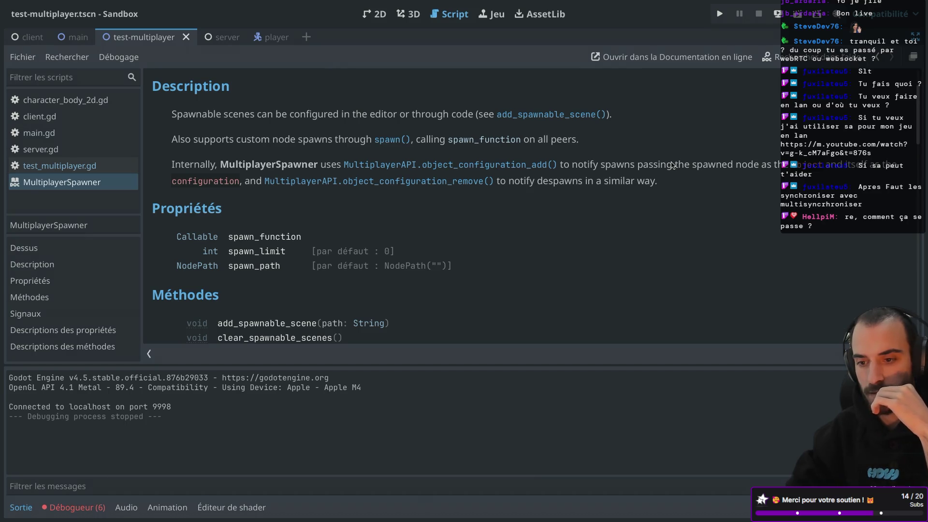
scroll(672, 165, "down", 5)
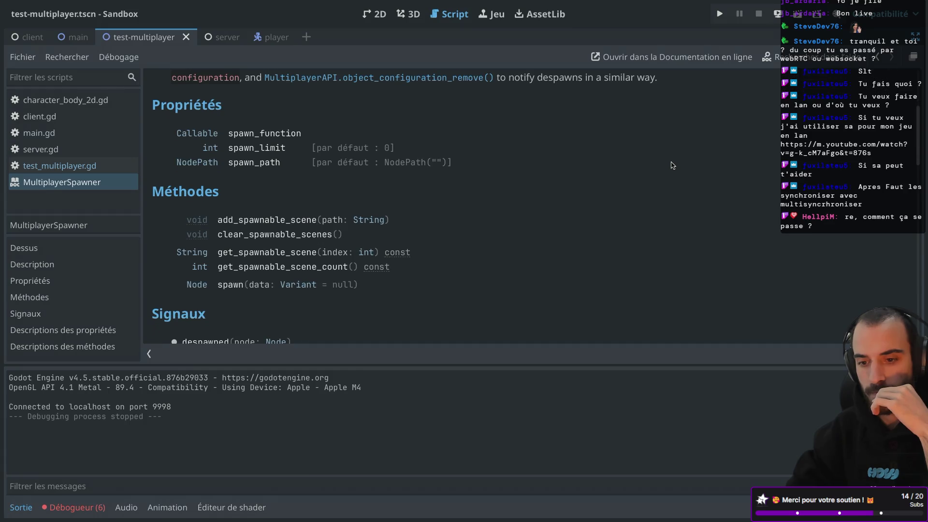
scroll(673, 166, "down", 2)
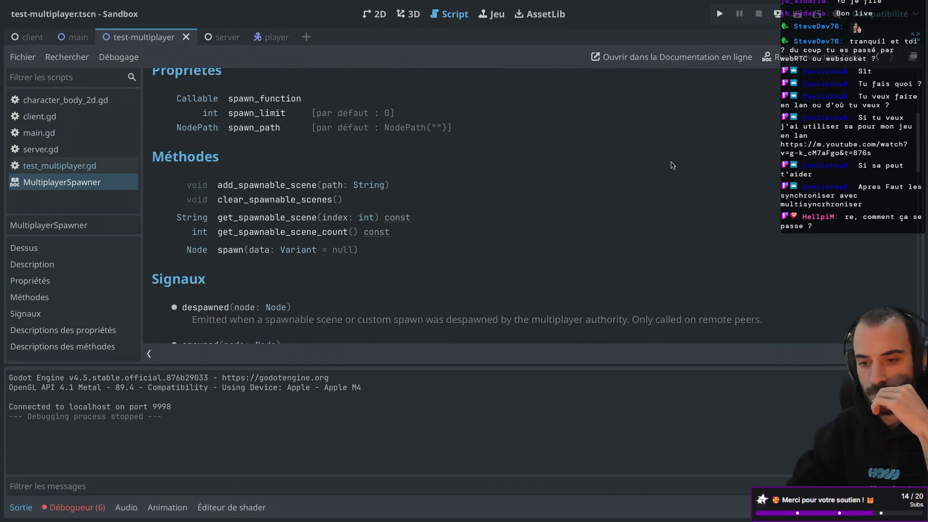
scroll(672, 165, "up", 1)
scroll(672, 165, "down", 4)
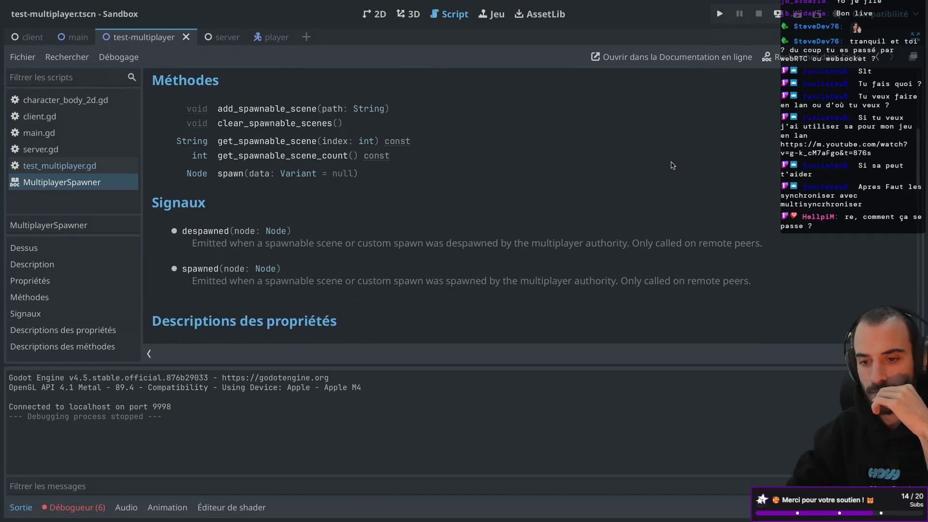
left_click(234, 173)
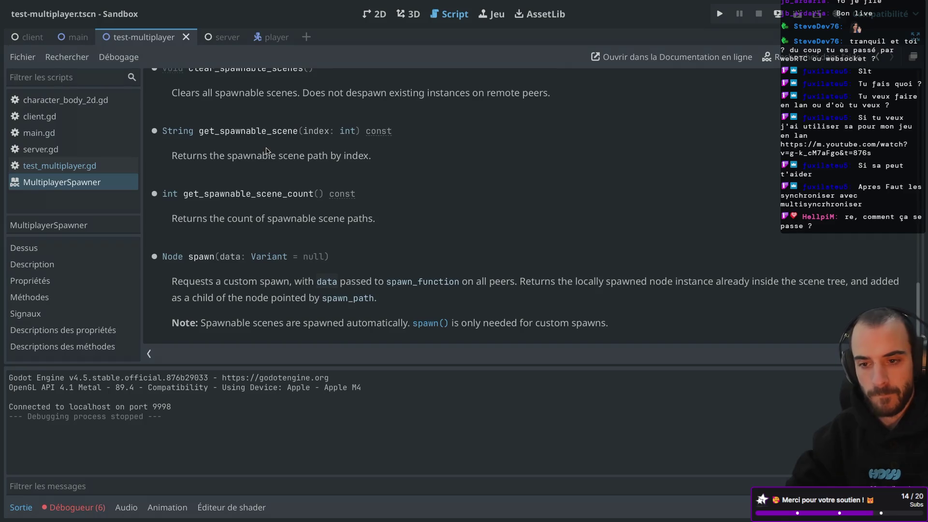
scroll(266, 151, "up", 2)
scroll(266, 152, "up", 4)
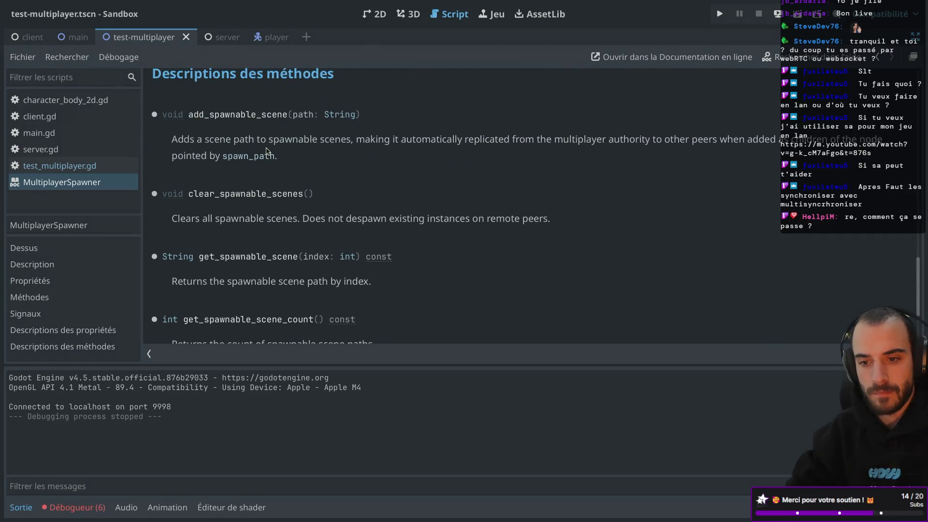
scroll(266, 151, "down", 6)
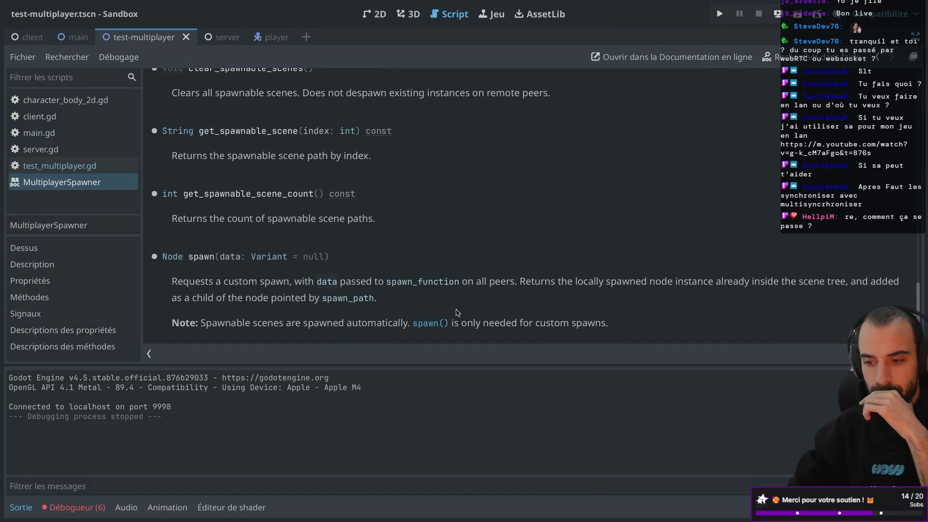
scroll(458, 313, "up", 3)
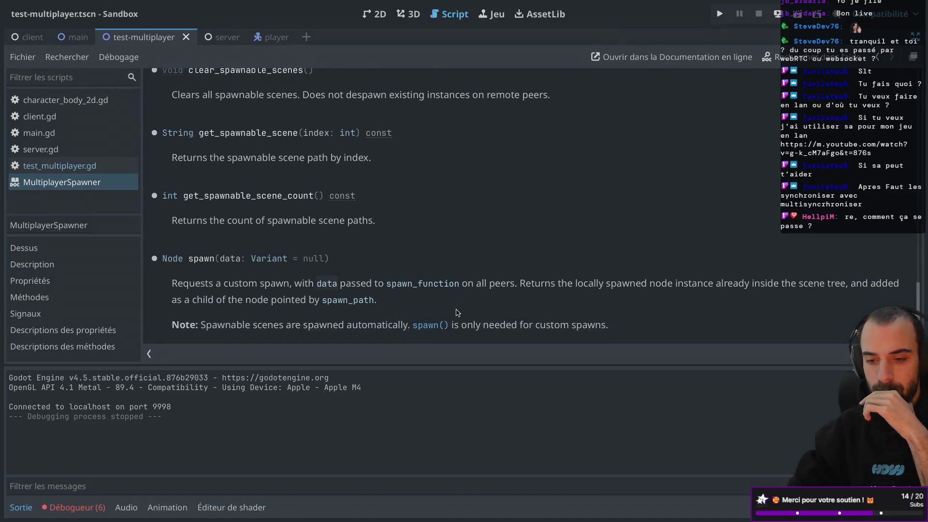
scroll(458, 312, "up", 8)
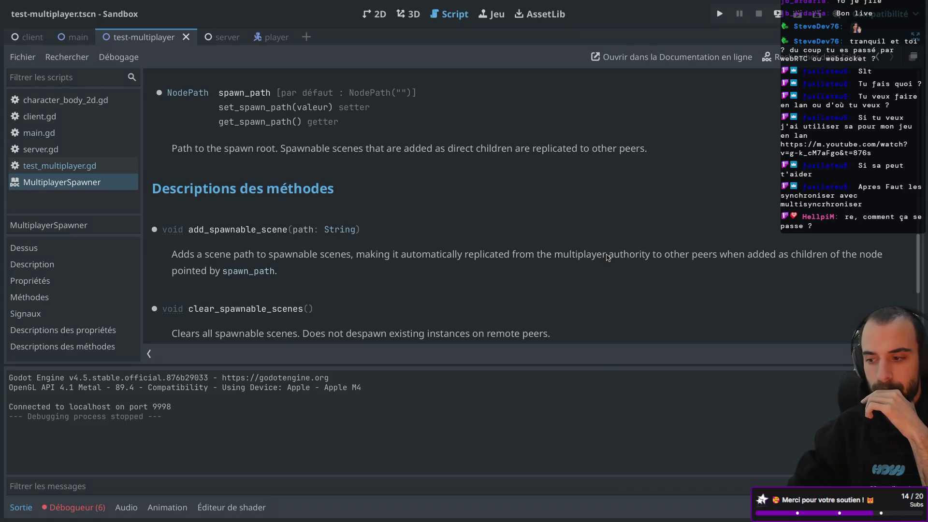
scroll(395, 255, "down", 3)
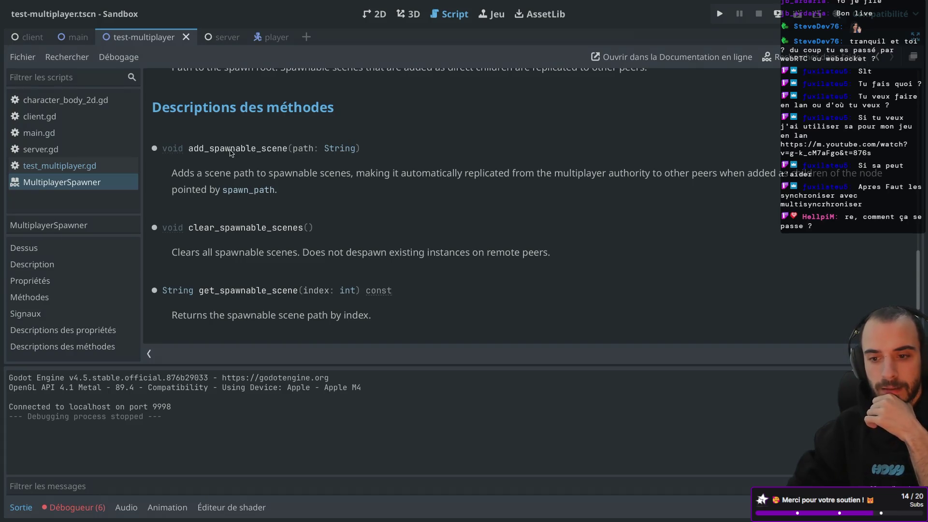
scroll(230, 153, "up", 3)
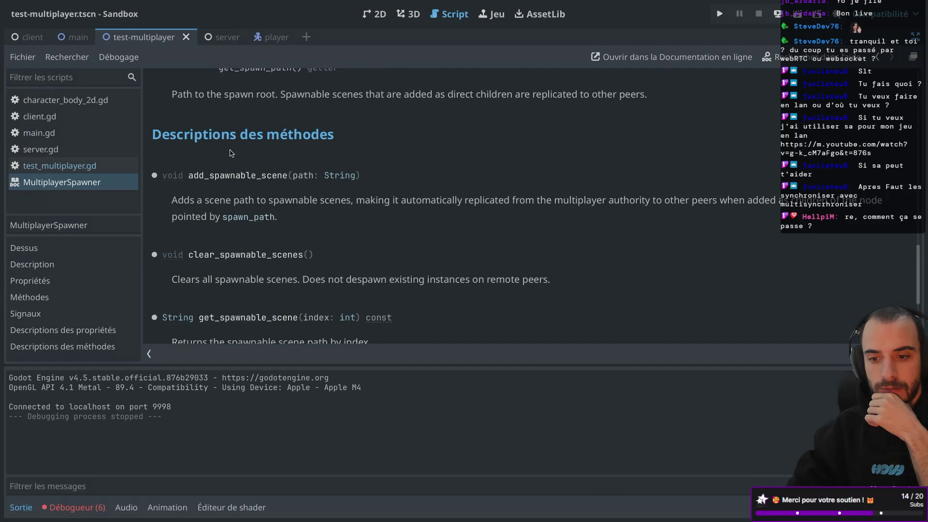
scroll(230, 153, "down", 3)
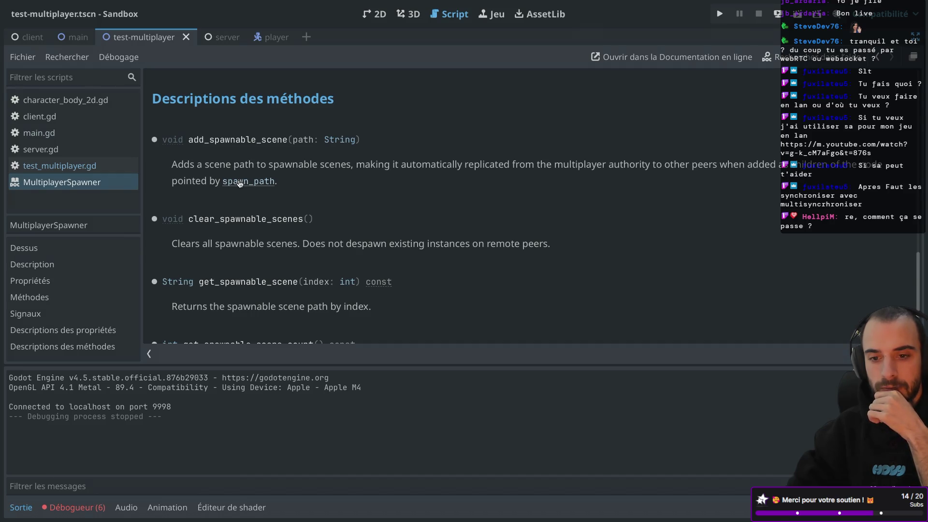
scroll(240, 184, "up", 10)
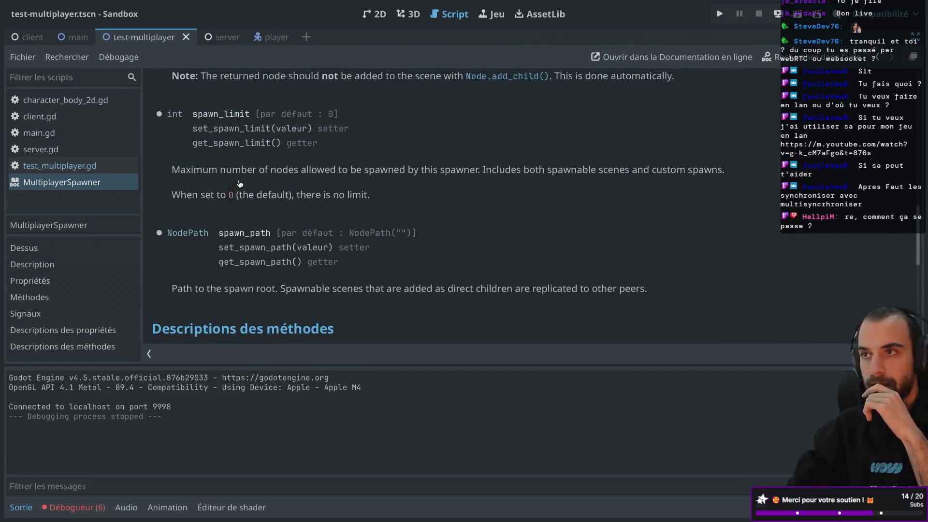
scroll(240, 184, "up", 12)
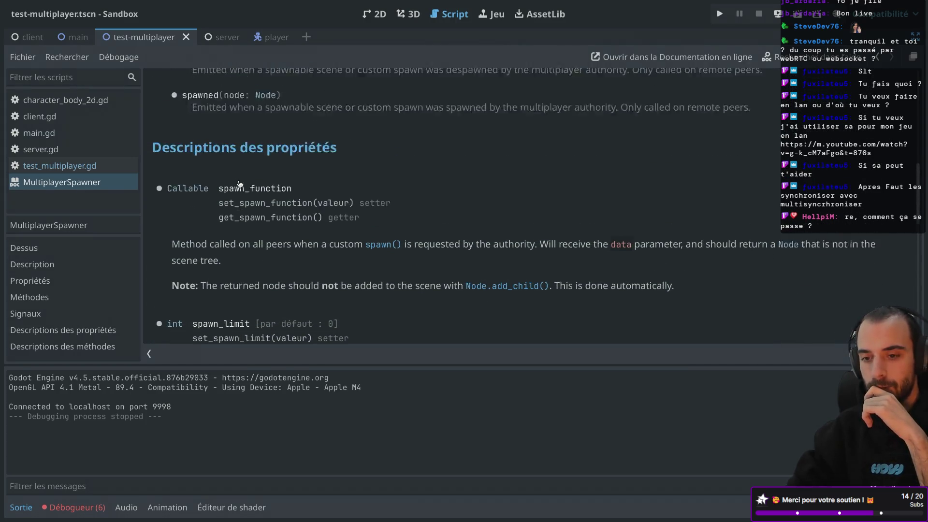
scroll(240, 184, "up", 3)
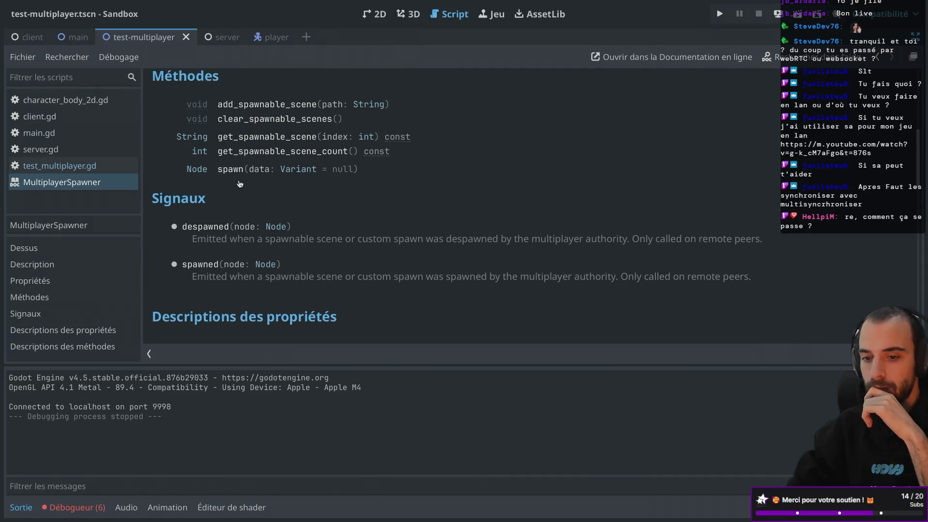
Scroll the MultiplayerSpawner reference back up to its Classe header and Description
scroll(240, 184, "down", 20)
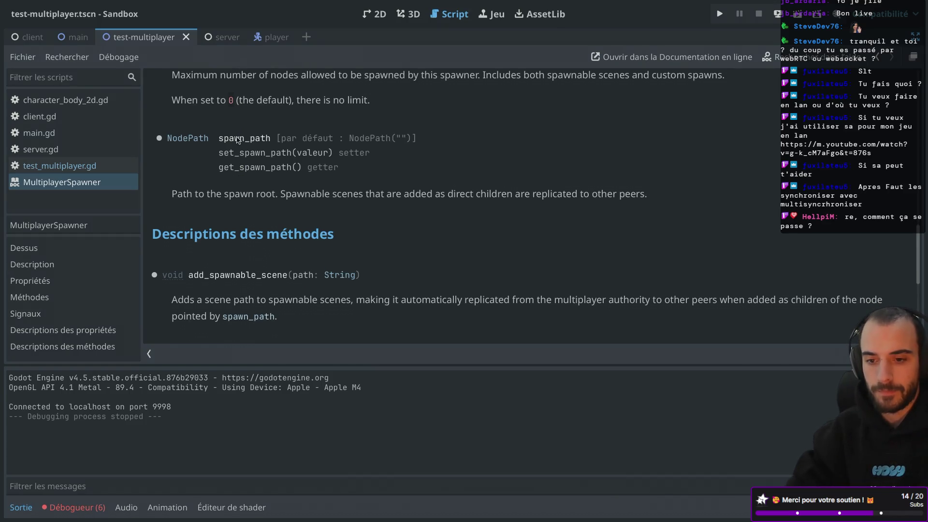
scroll(237, 140, "up", 12)
scroll(237, 140, "down", 2)
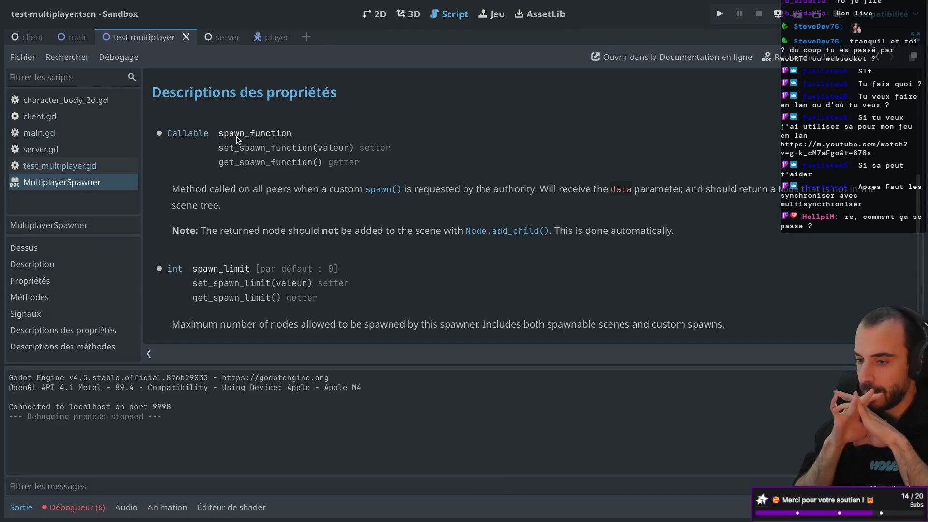
scroll(237, 140, "up", 5)
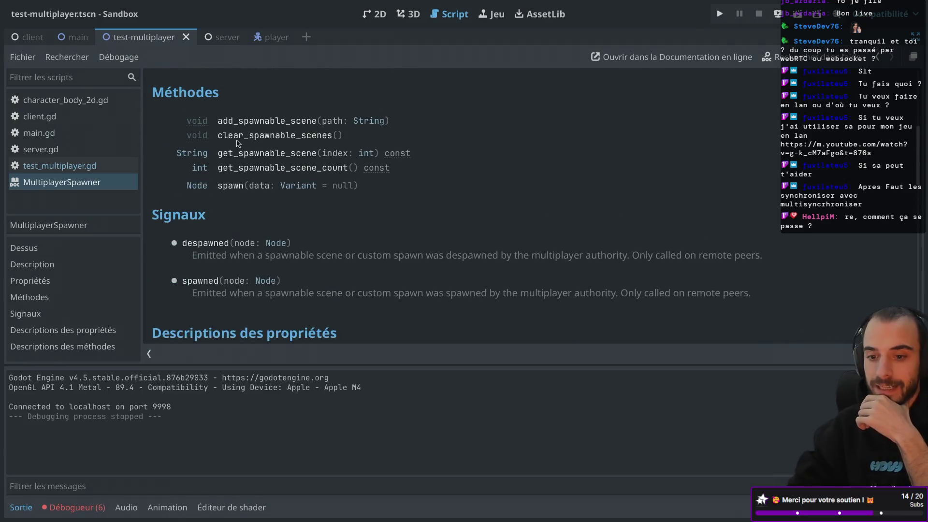
scroll(237, 143, "up", 1)
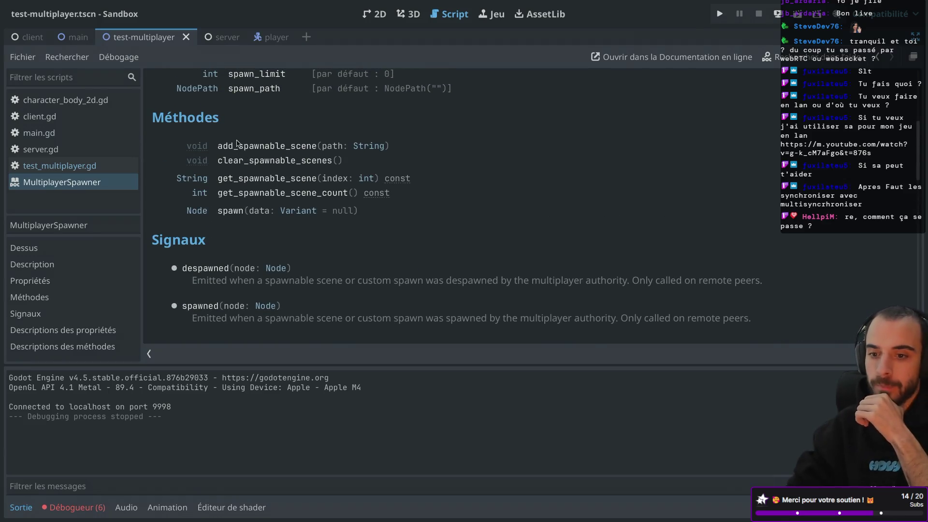
scroll(236, 143, "up", 1)
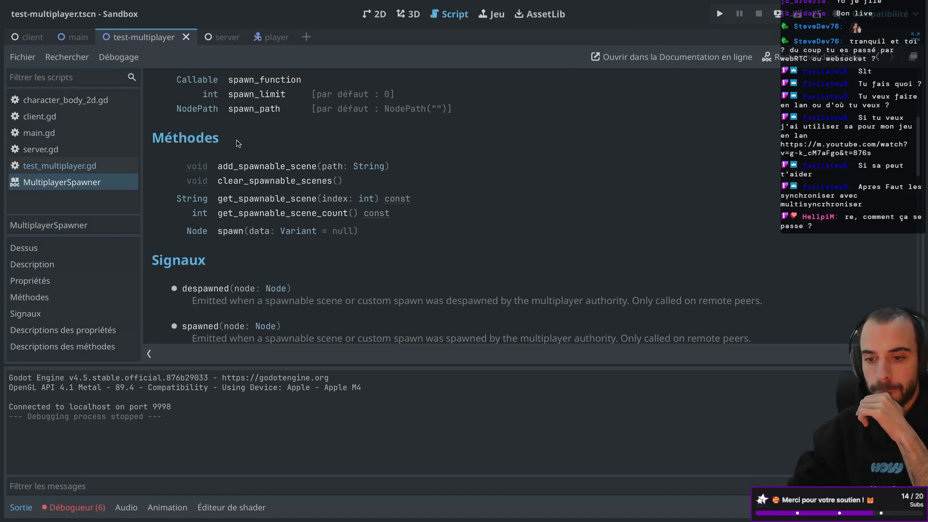
scroll(237, 143, "up", 3)
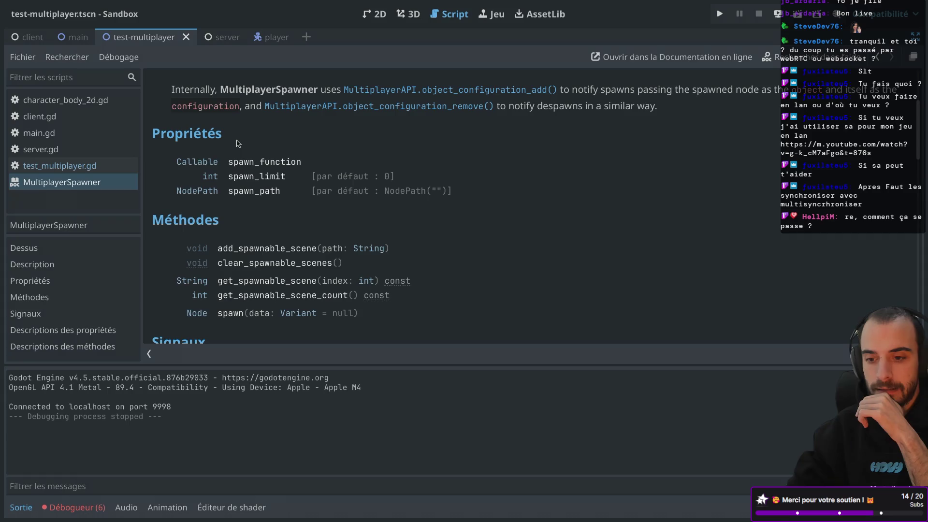
scroll(237, 143, "up", 4)
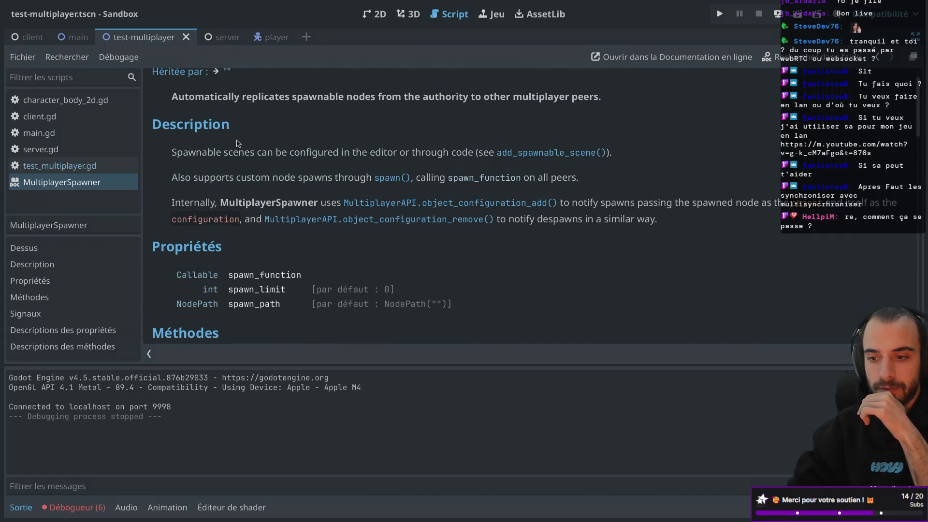
scroll(237, 143, "up", 2)
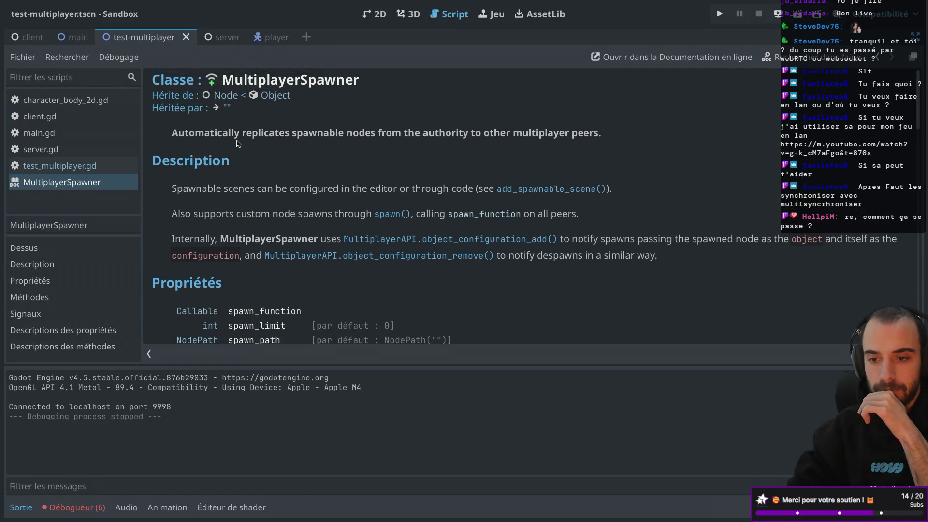
scroll(237, 143, "down", 2)
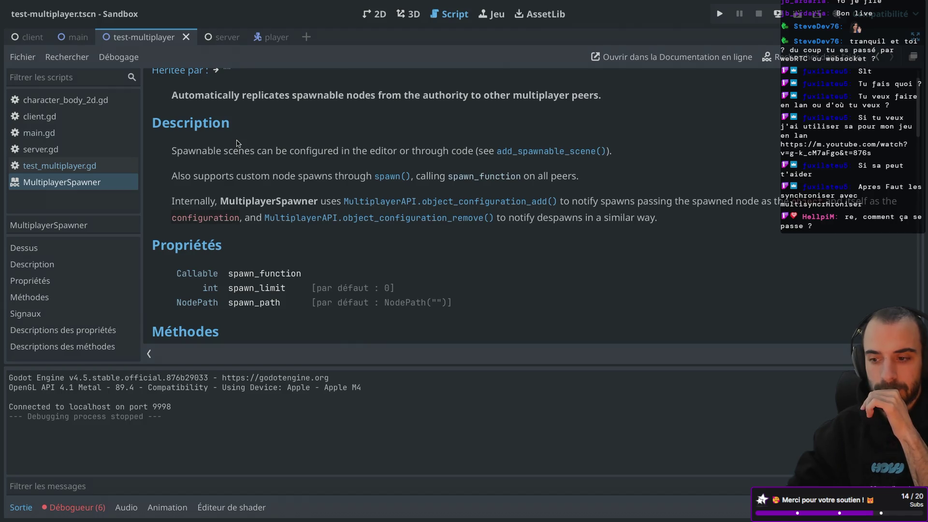
scroll(237, 143, "down", 2)
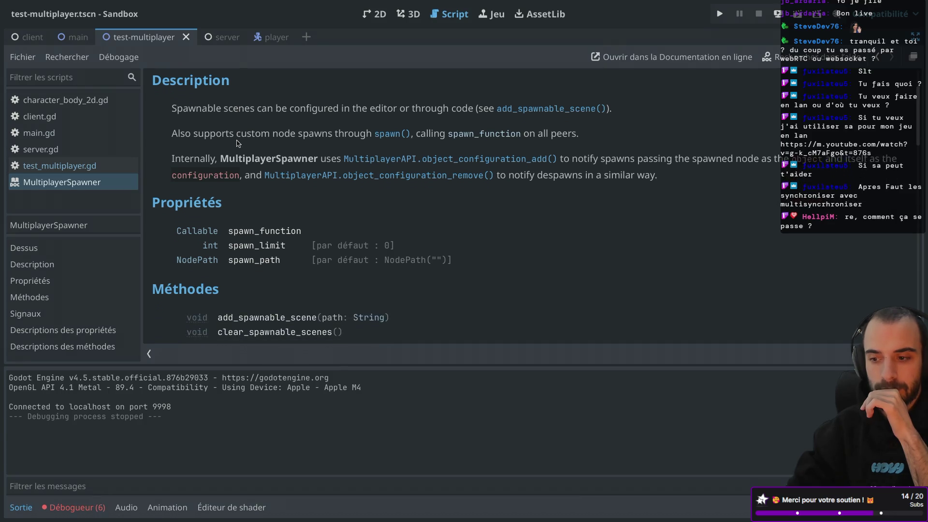
scroll(237, 143, "up", 4)
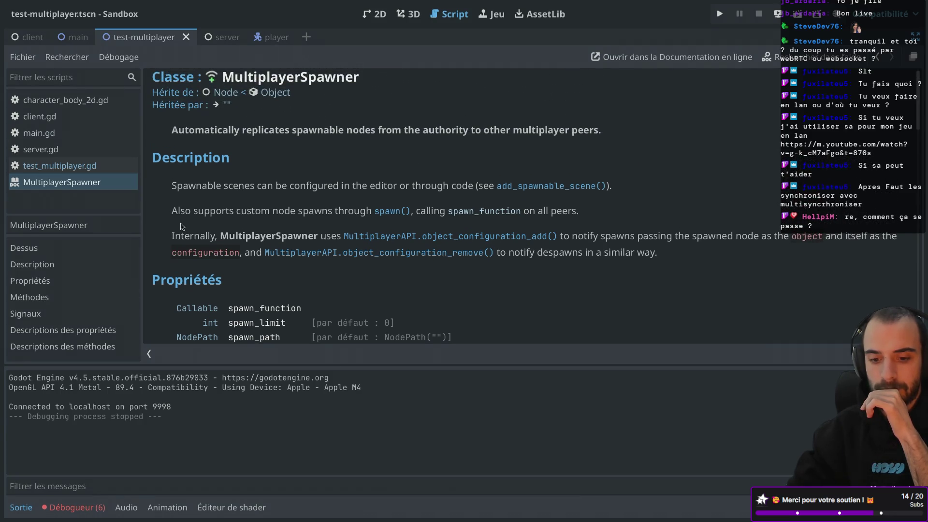
Show the missing MultiplayerSynchronizer errors under Débogueur and restore the scene, file and node docks
left_click(58, 505)
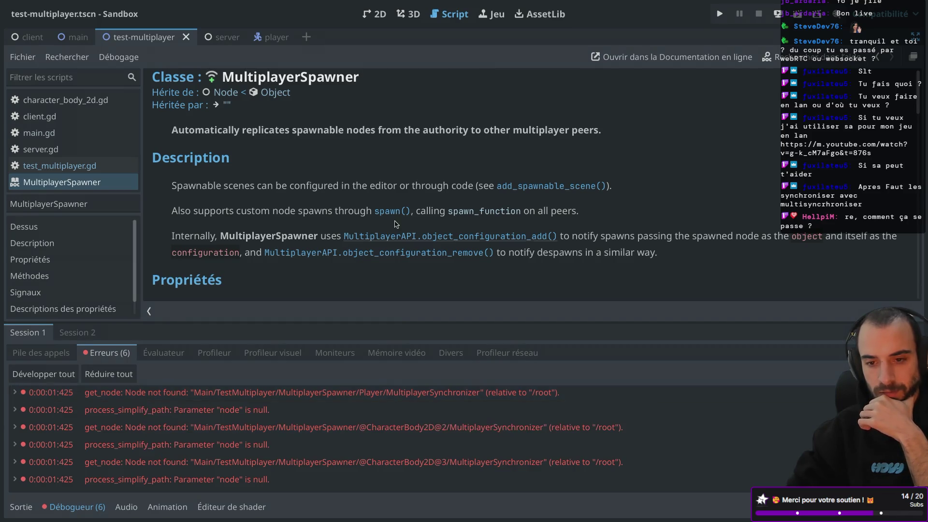
key("ctrl+shift+F11")
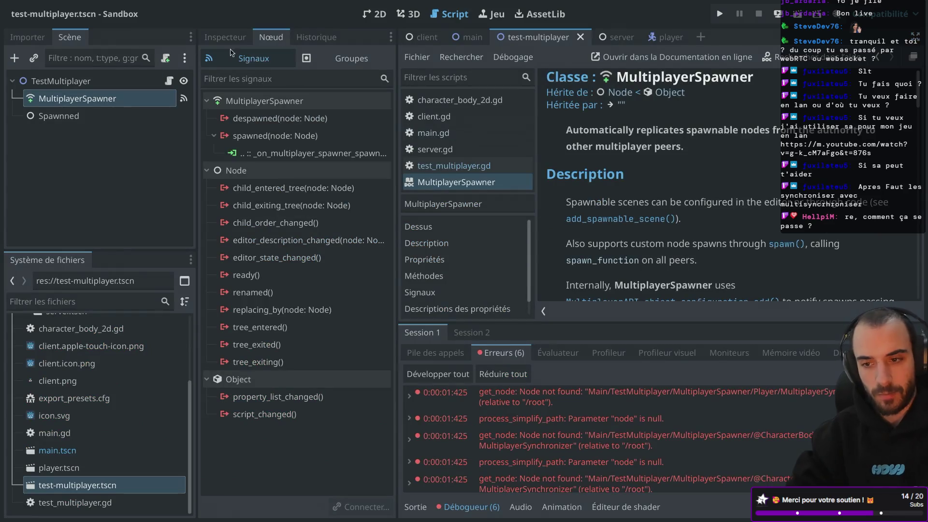
Delete the MultiplayerSynchronizer node from the player scene
left_click(662, 37)
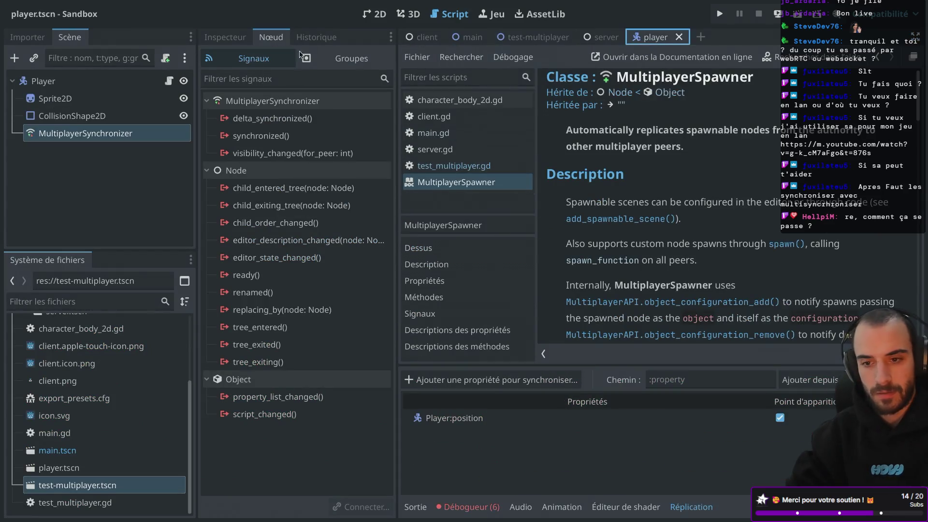
left_click(169, 81)
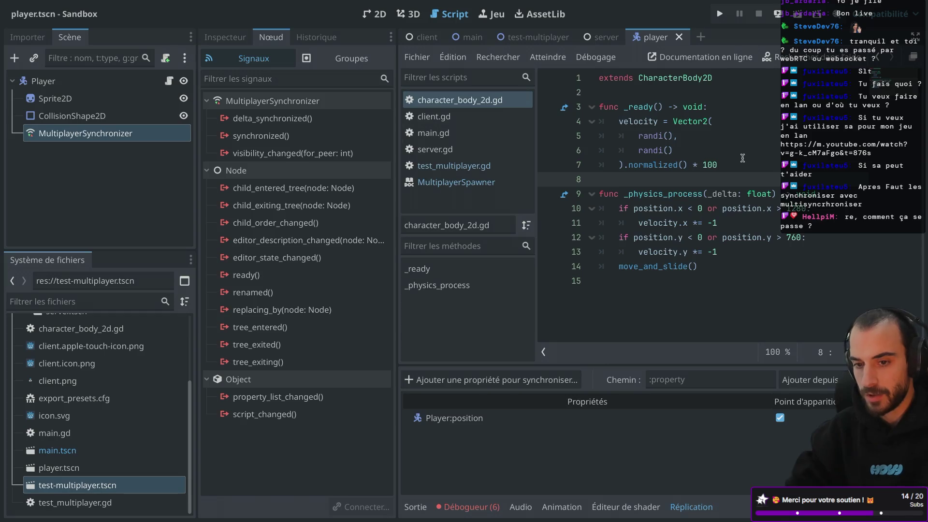
right_click(111, 138)
left_click(165, 497)
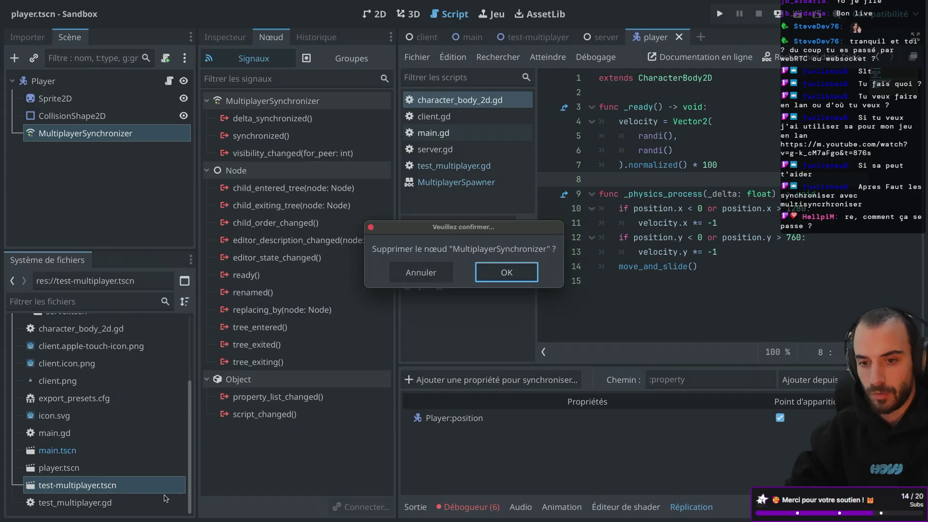
left_click(503, 268)
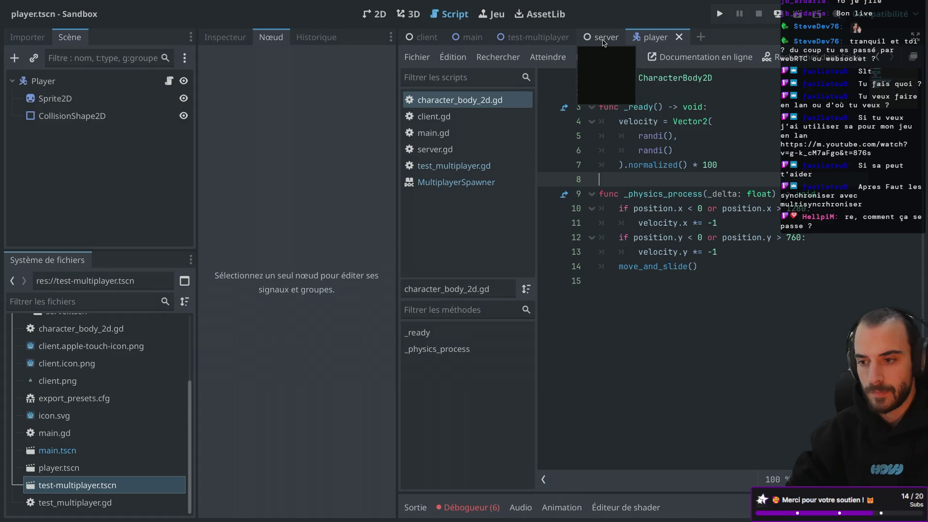
Run the project in debug mode and connect as a client on port 9998
left_click(720, 13)
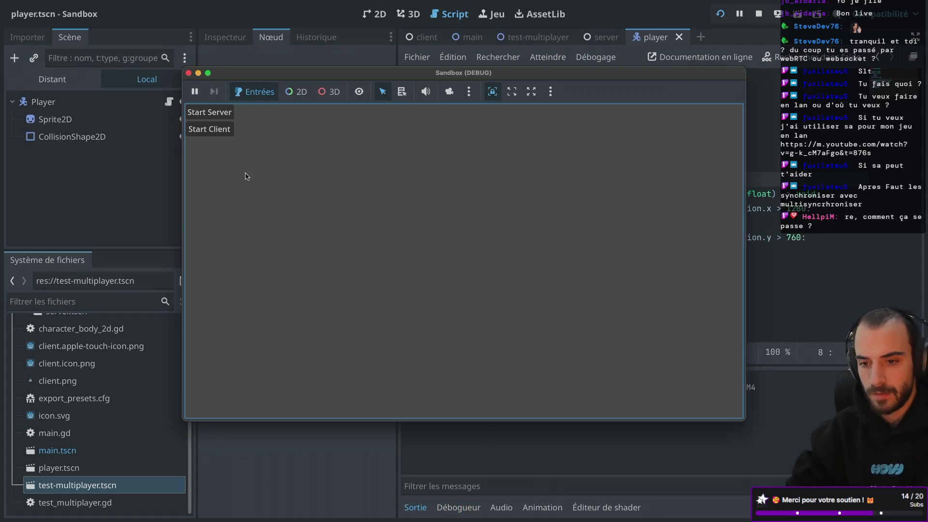
left_click(219, 136)
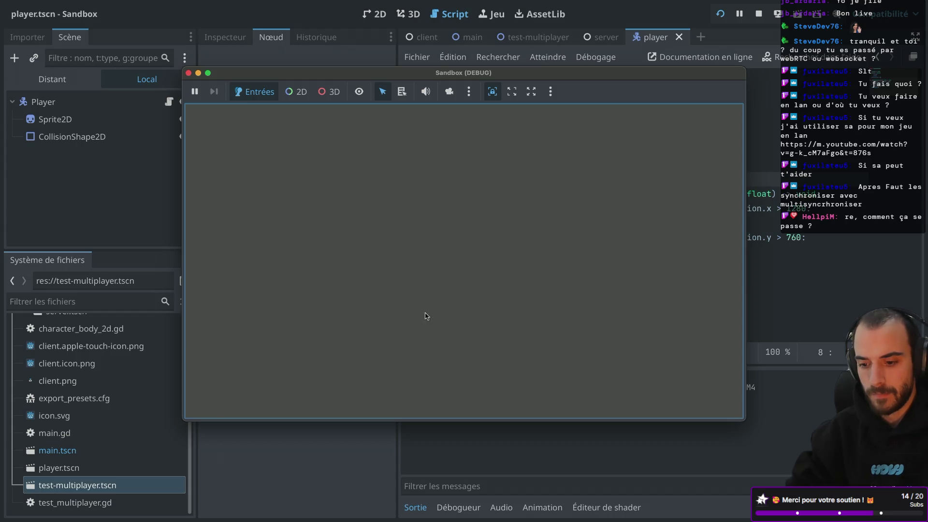
mouse_move(419, 72)
left_mouse_down()
mouse_move(277, 43)
mouse_move(557, 3)
mouse_move(454, 25)
left_mouse_up()
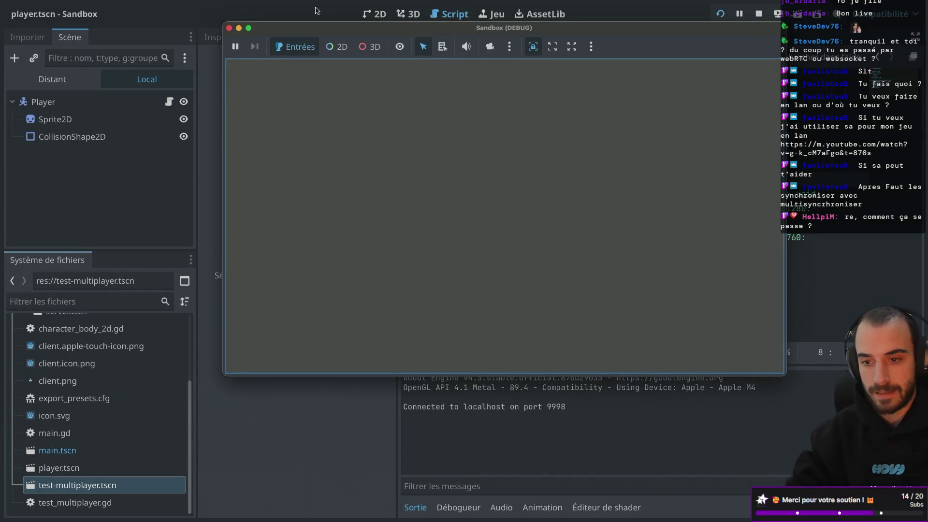
Stop the running game and take the Godot editor out of full screen
left_click(230, 28)
key("ctrl+Left")
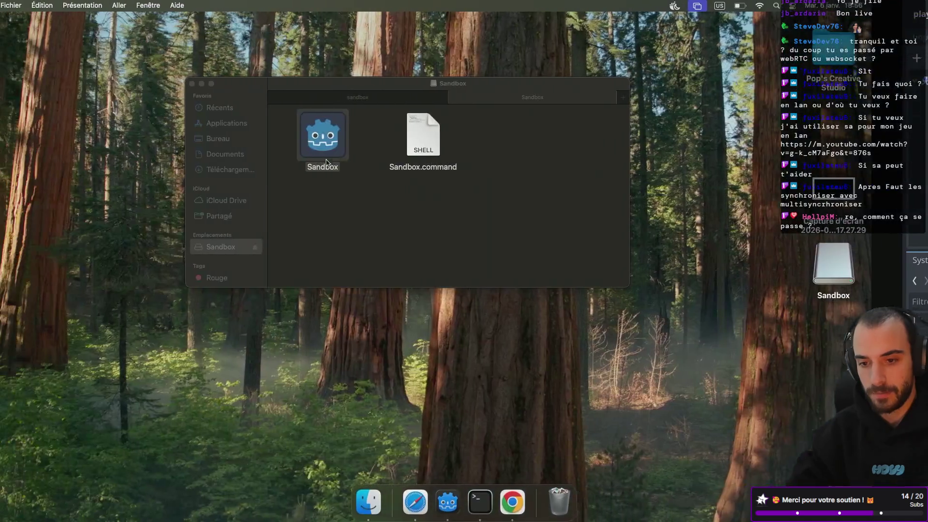
left_click(448, 503)
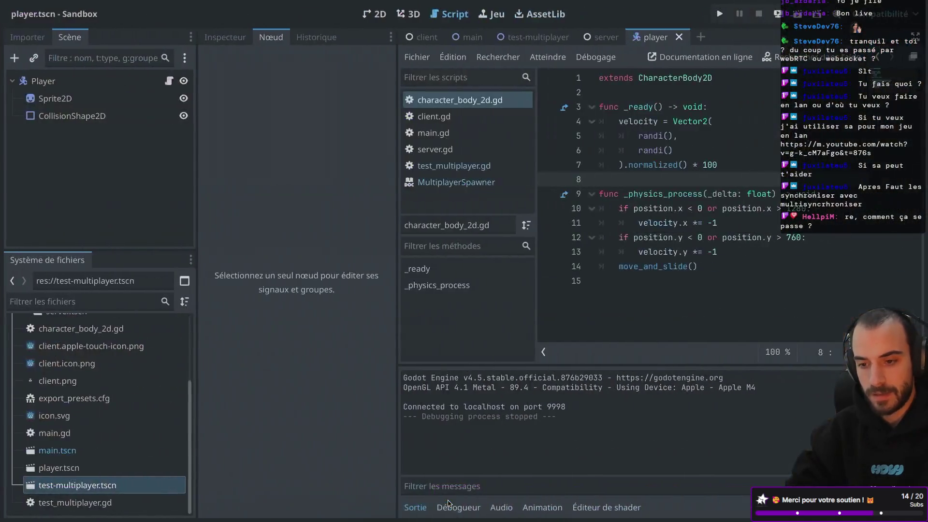
key("ctrl+Left")
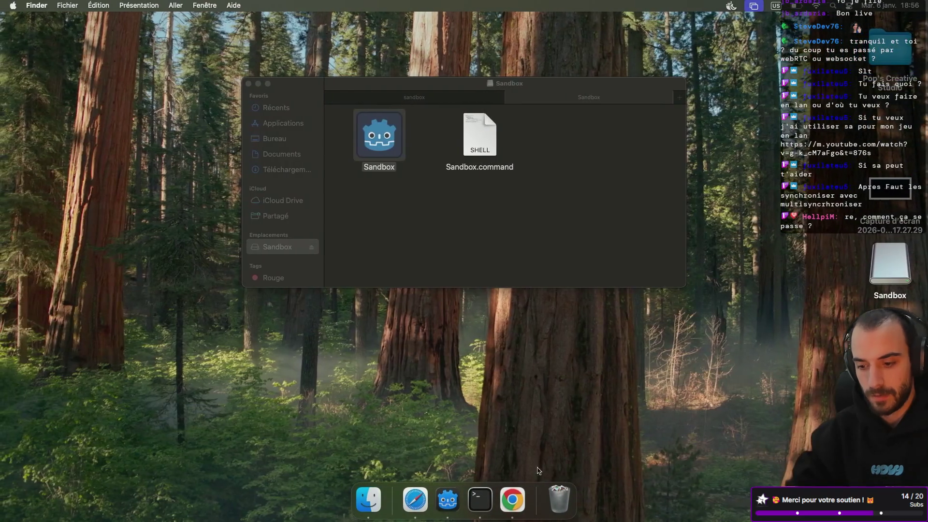
key("super+Tab")
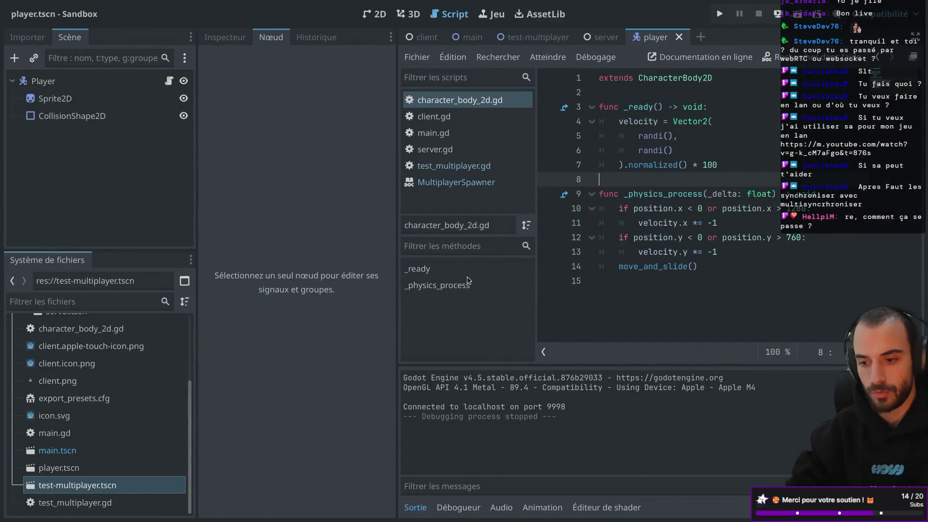
mouse_move(73, 2)
left_click(26, 19)
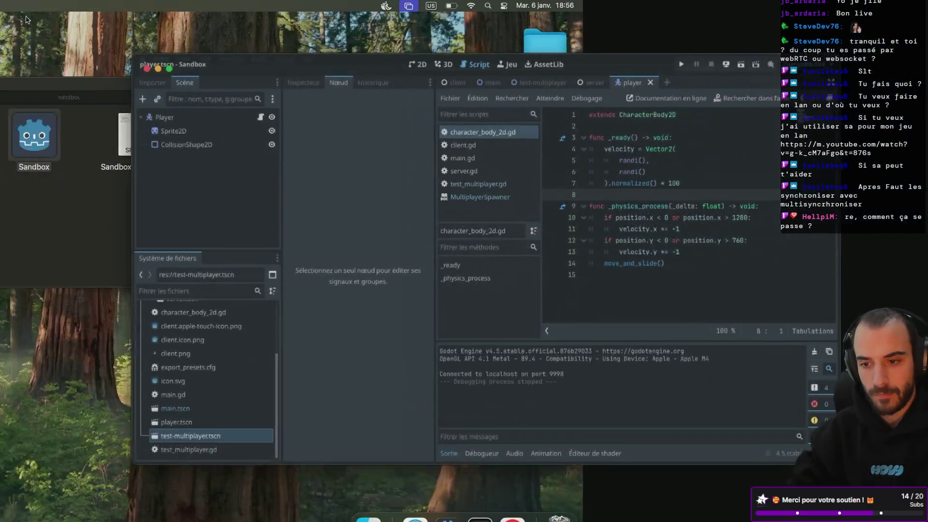
Bring the Finder Sandbox window forward, close the game window, and move Finder aside
key("ctrl+Up")
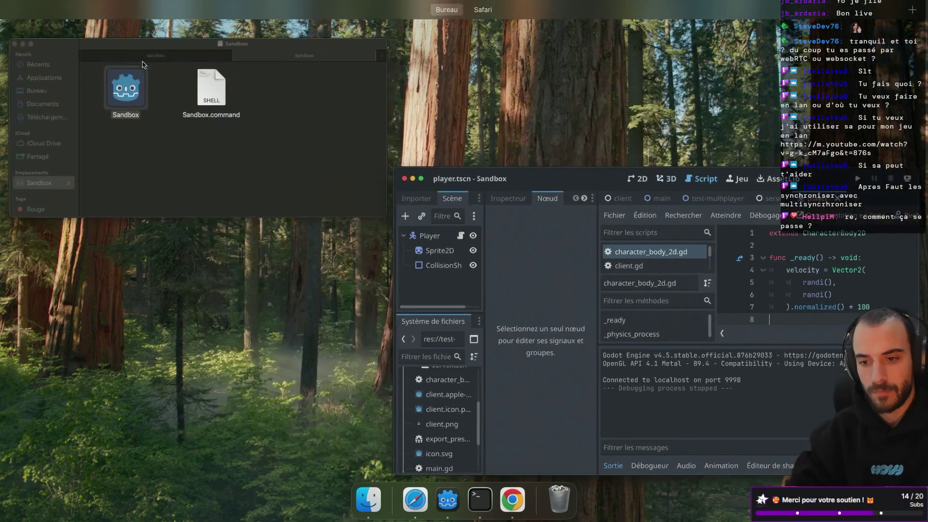
mouse_move(490, 39)
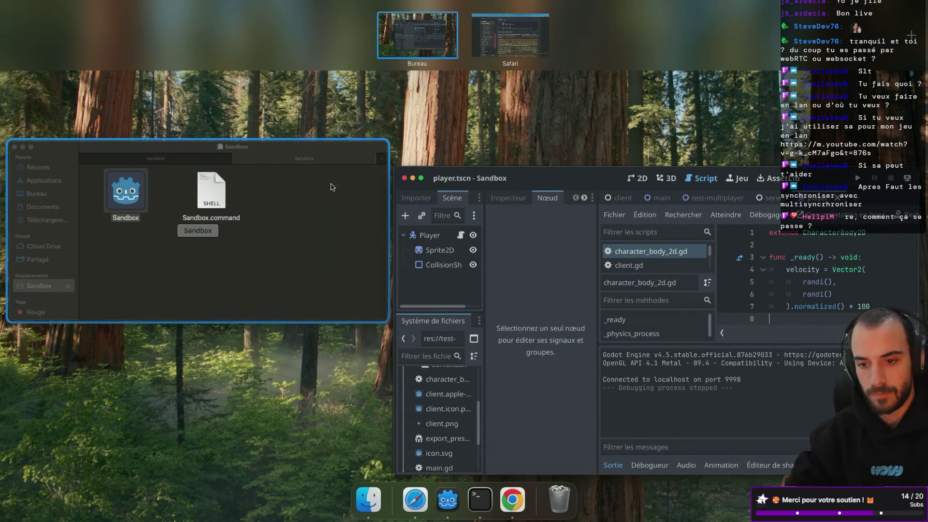
left_click(378, 145)
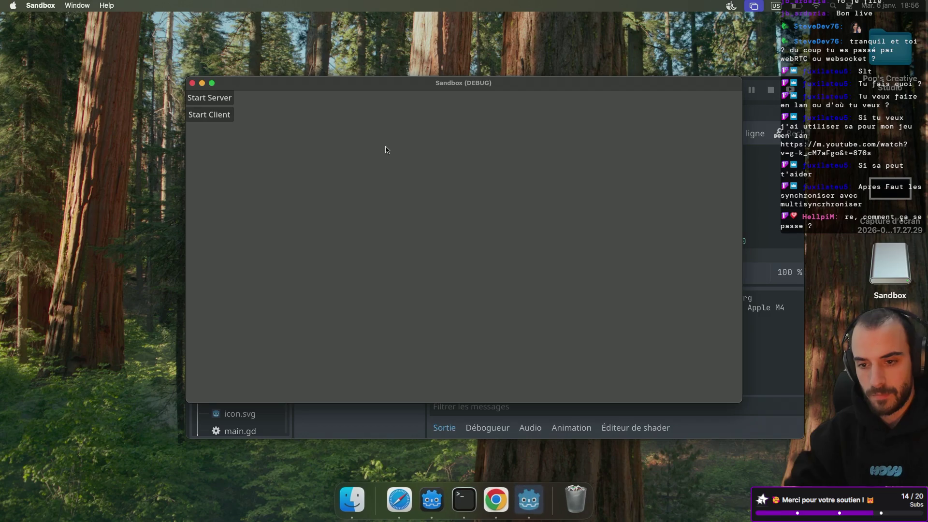
left_click(221, 97)
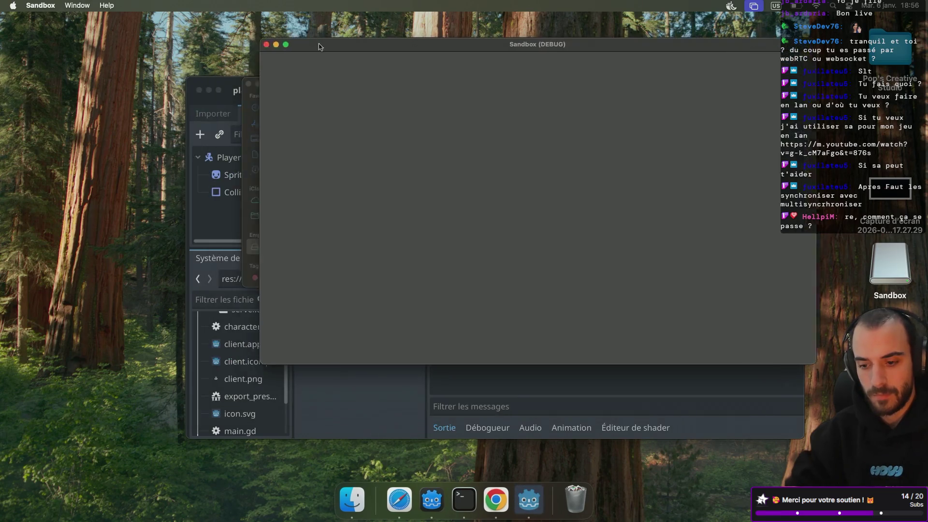
left_click(234, 50)
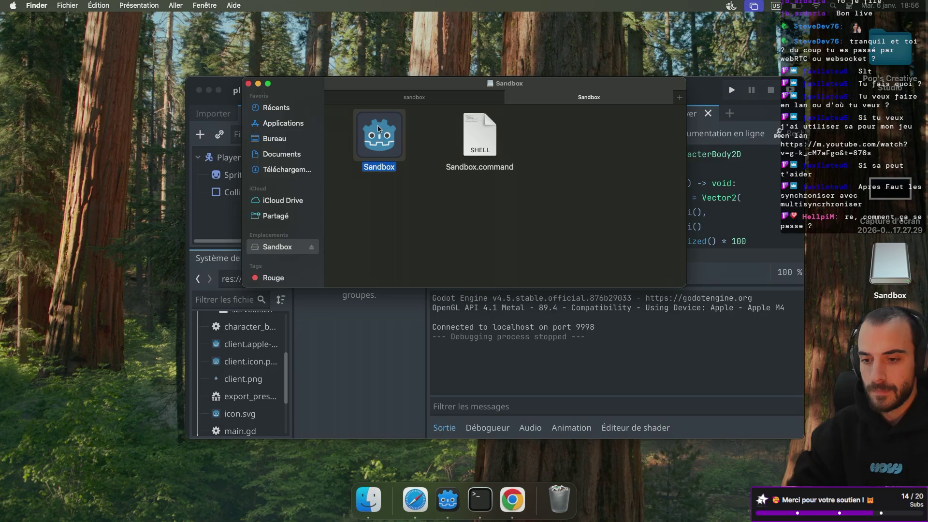
left_click_drag(346, 86, 184, 97)
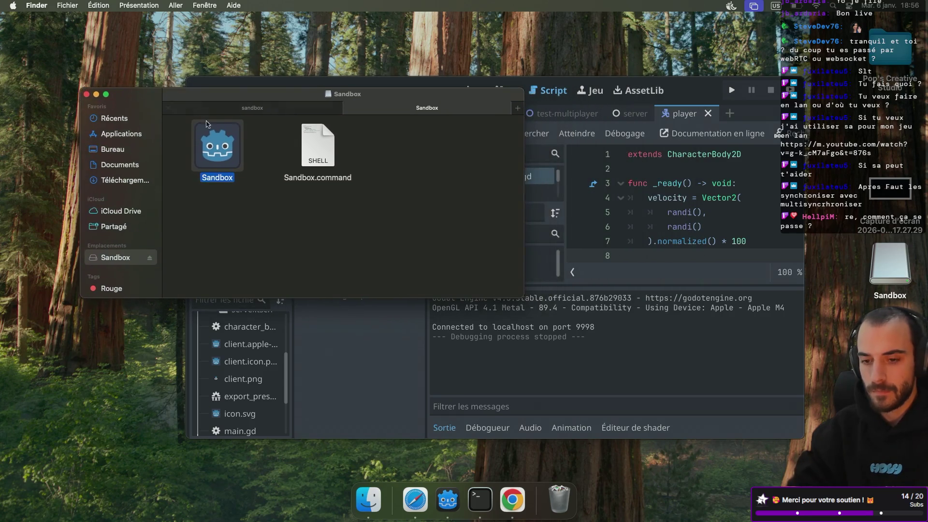
Launch the exported Sandbox app as client, run the editor project, and view the two debugger errors
double_click(216, 146)
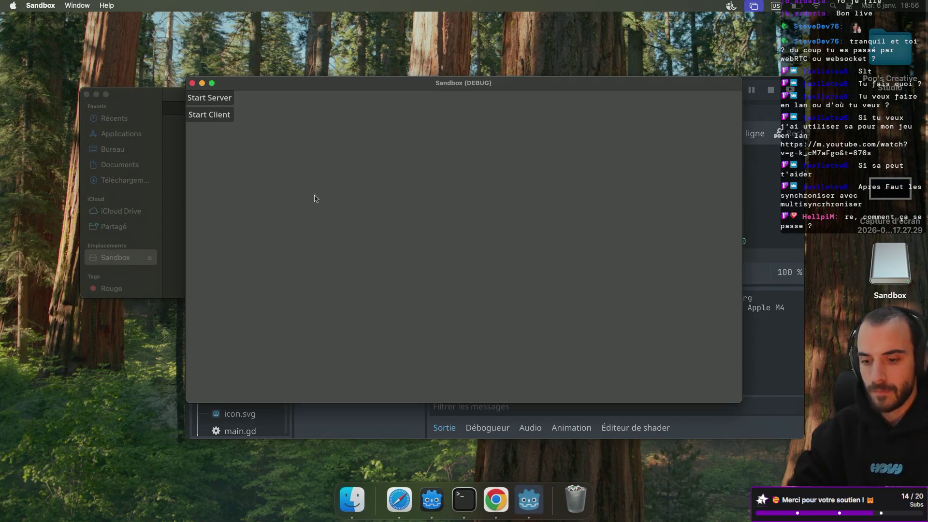
left_click(342, 428)
left_click(219, 91)
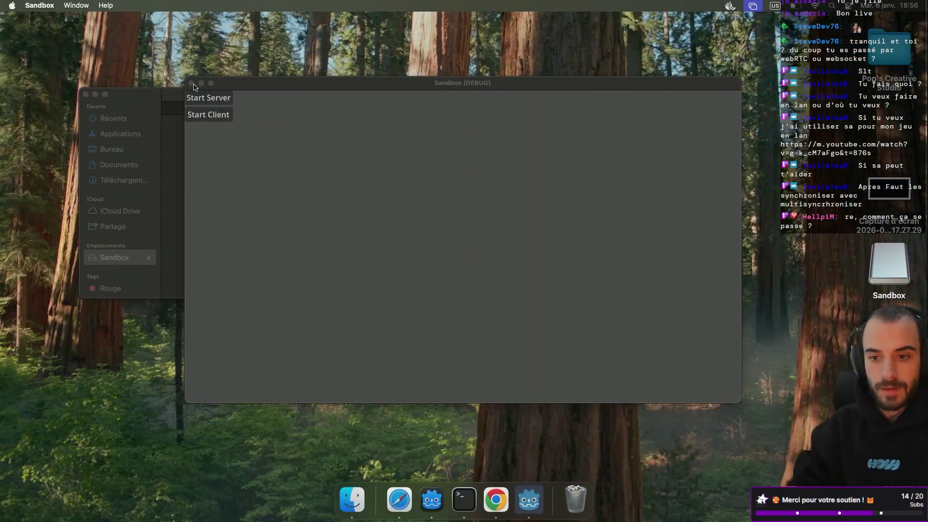
left_click(209, 98)
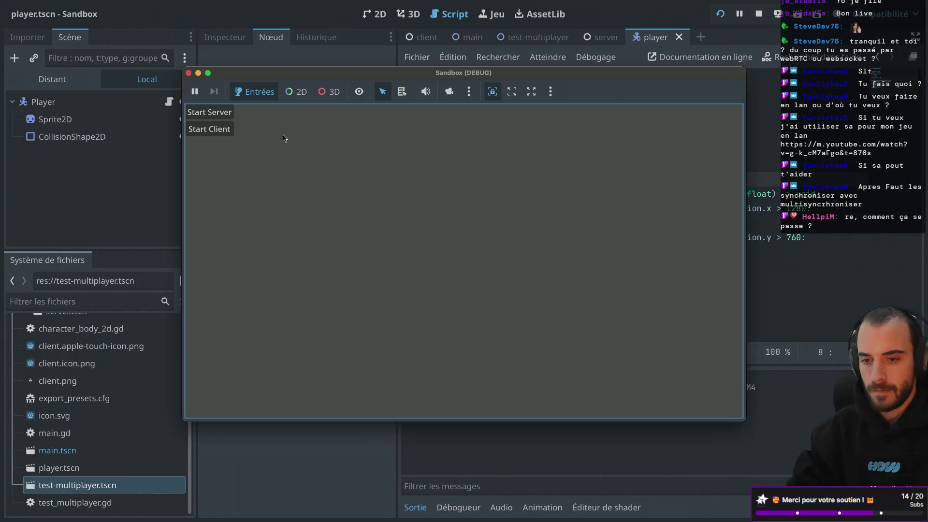
left_click(234, 130)
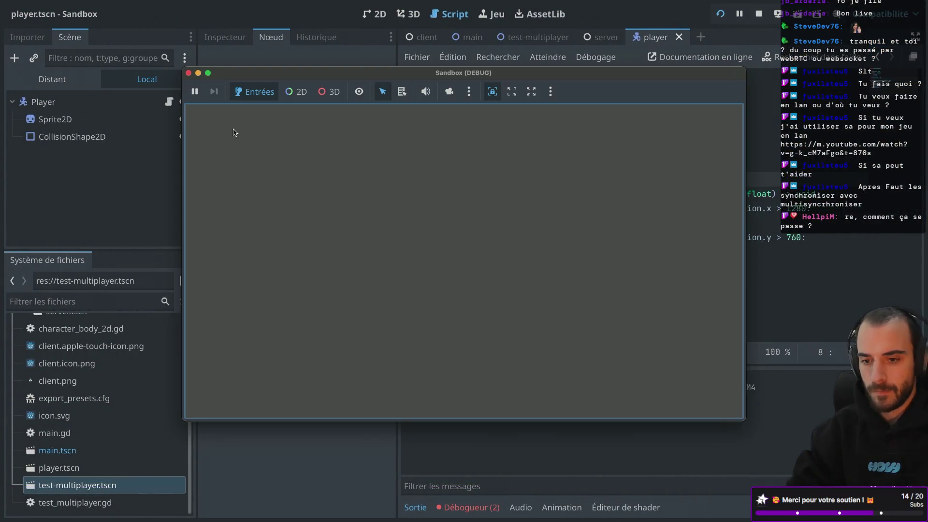
left_click(468, 508)
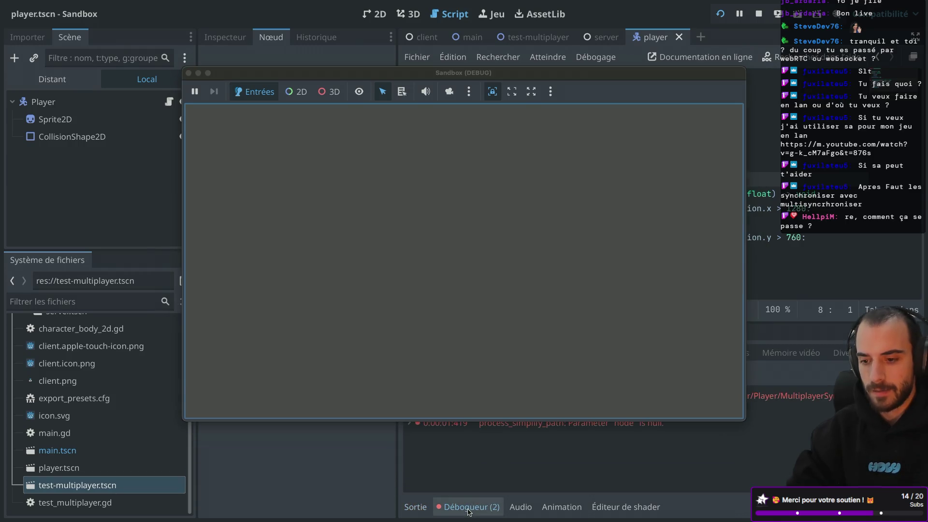
left_click(189, 73)
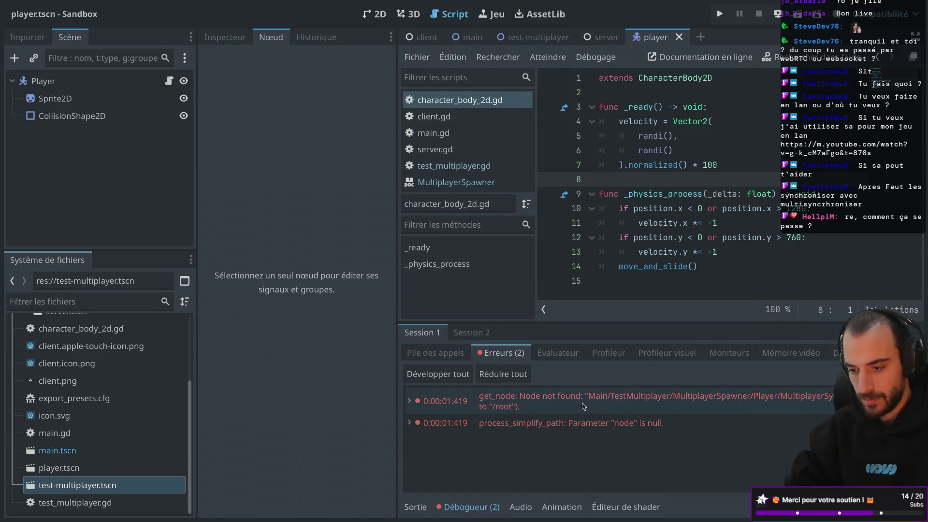
Check the exported game on the desktop, then return to the full-screen Godot editor
mouse_move(584, 406)
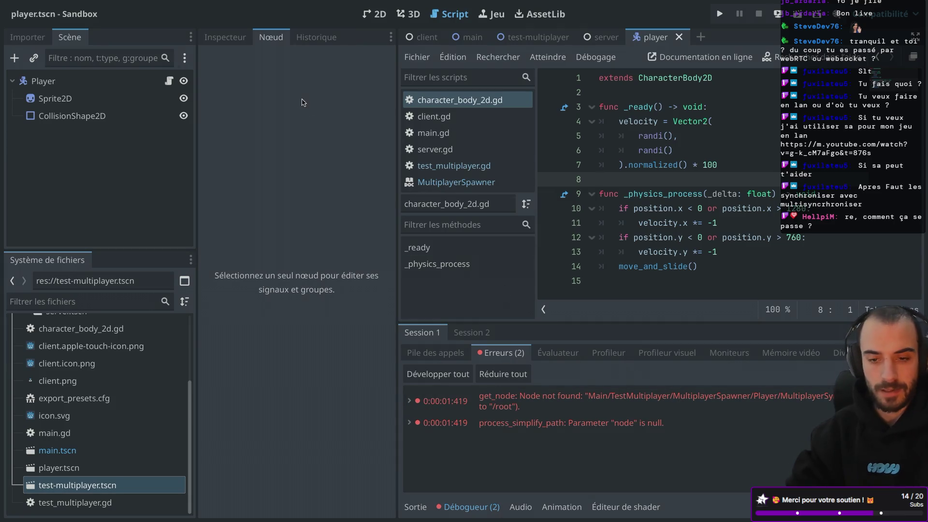
key("super+b")
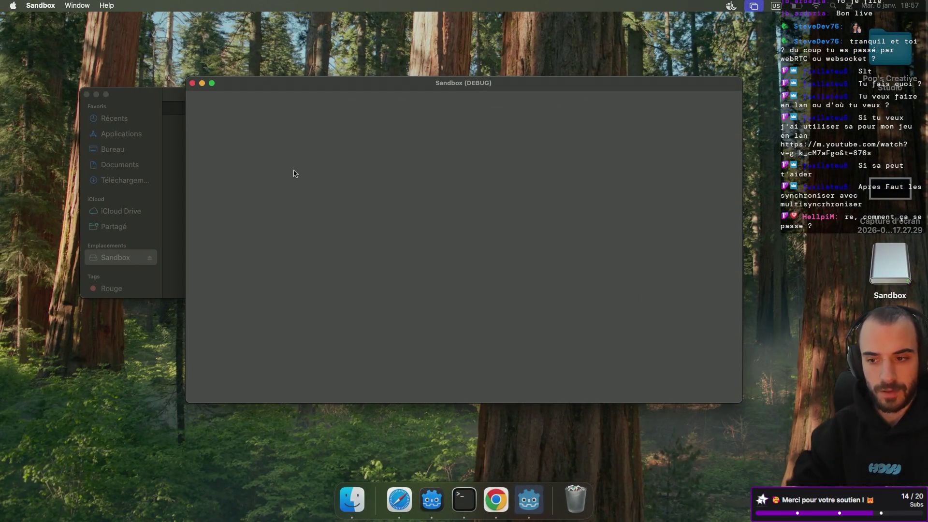
key("ctrl+Right")
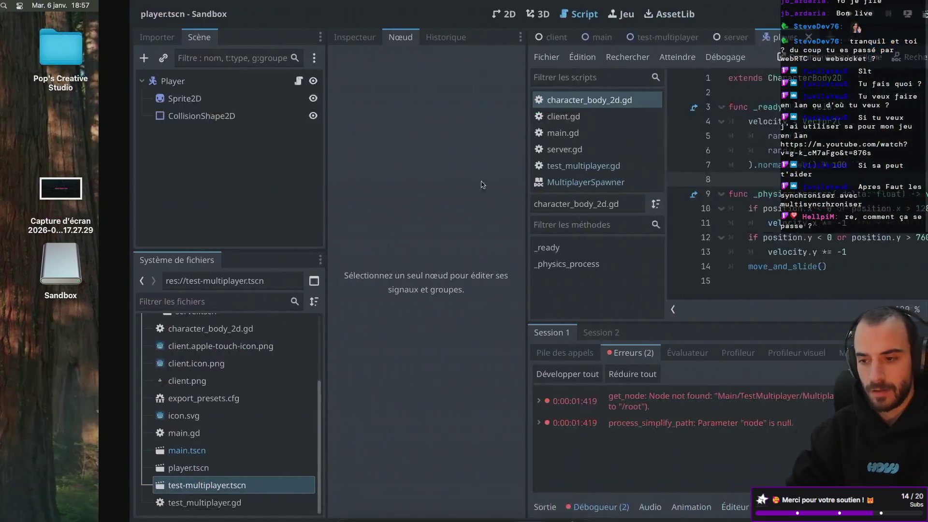
mouse_move(279, 3)
left_click(103, 5)
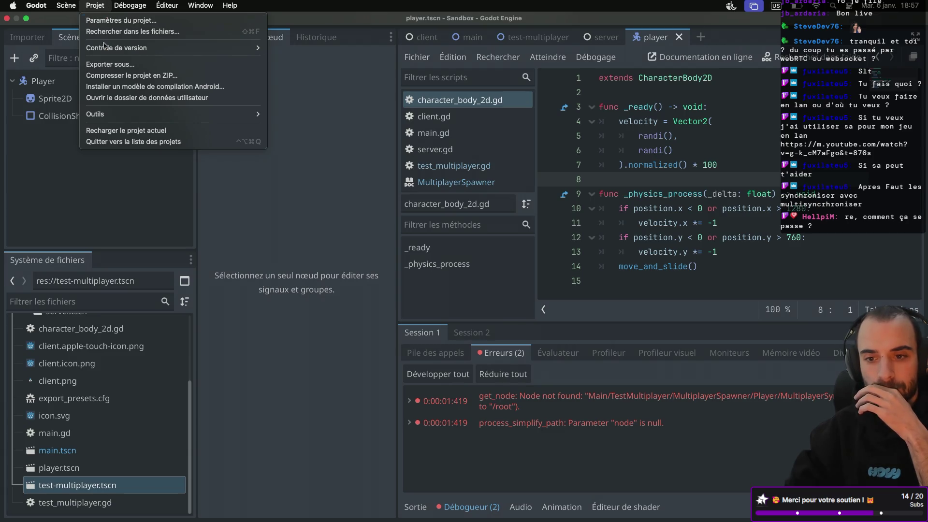
Re-export the macOS client build, overwriting the existing client.dmg
left_click(110, 64)
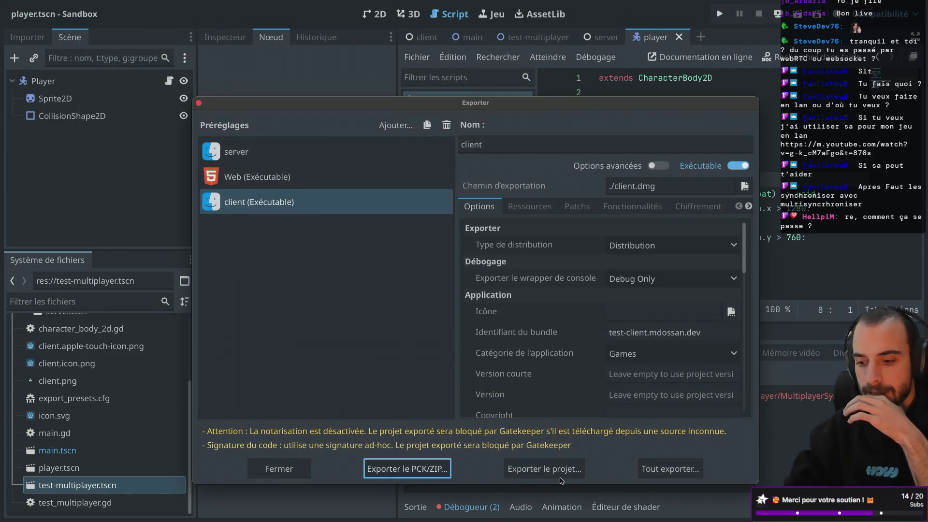
left_click(541, 470)
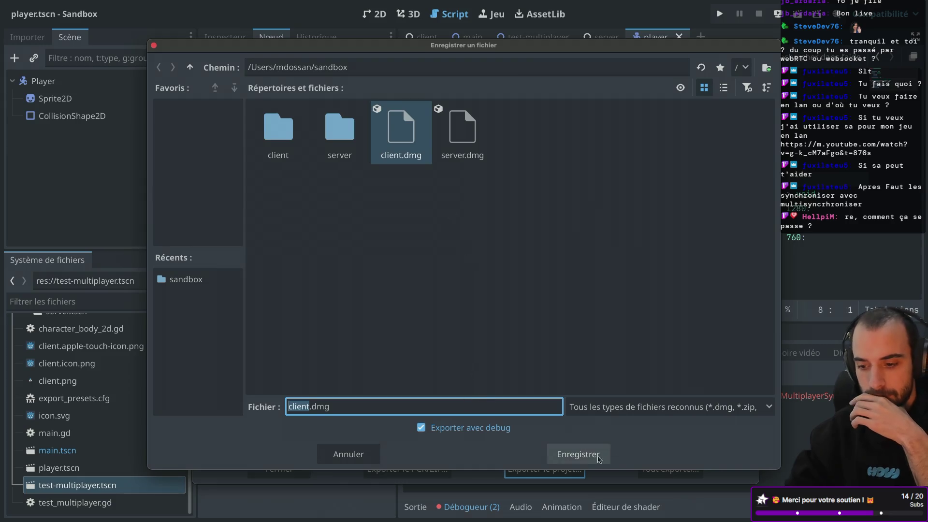
left_click(578, 454)
left_click(531, 278)
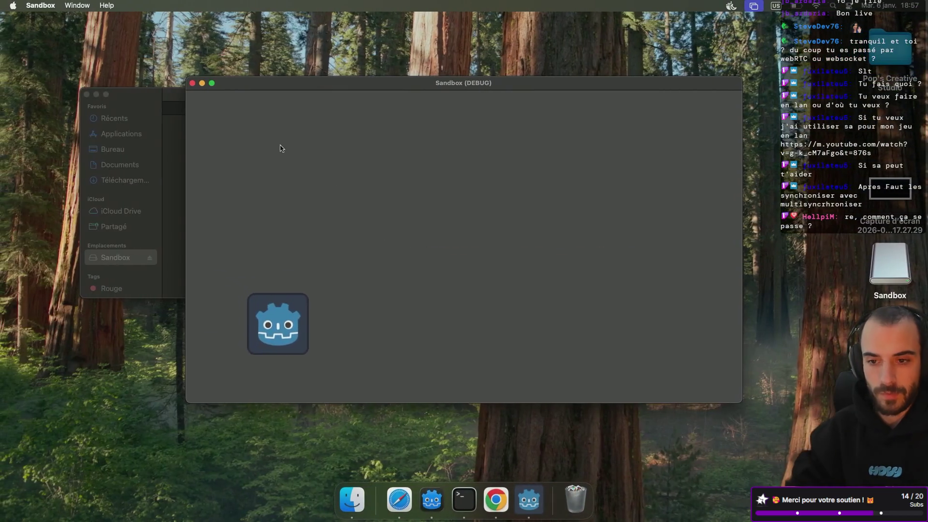
Eject the old Sandbox volume, mount the fresh client.dmg, and start its Sandbox app as server
left_click(191, 83)
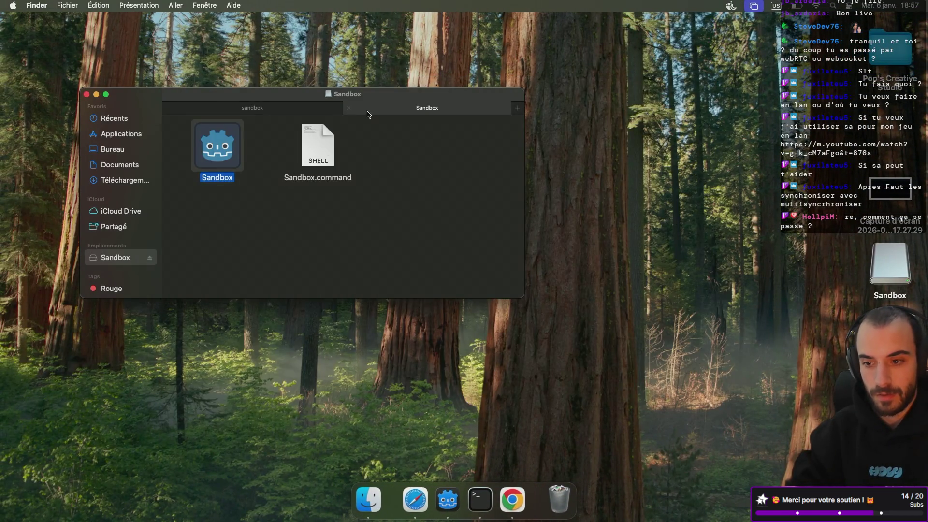
left_click(348, 109)
left_click(149, 270)
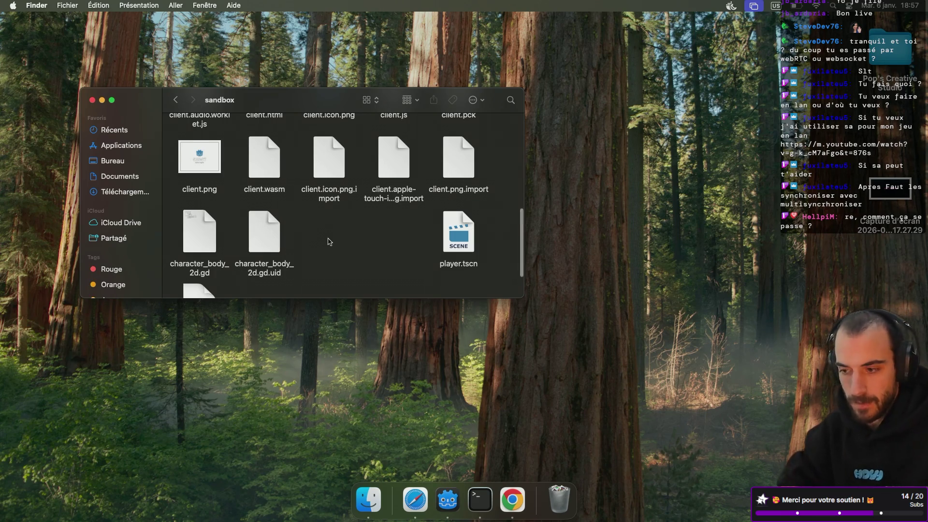
scroll(321, 243, "down", 2)
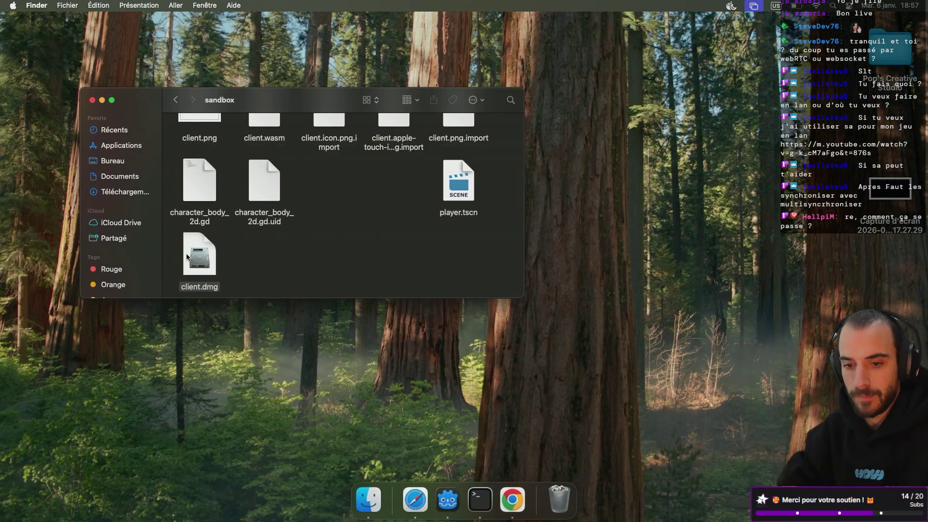
left_click(200, 261)
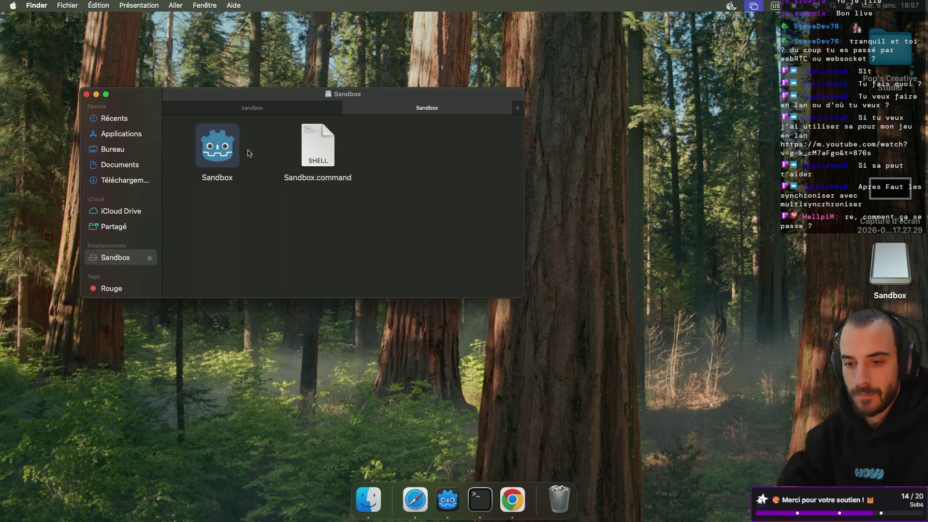
double_click(235, 154)
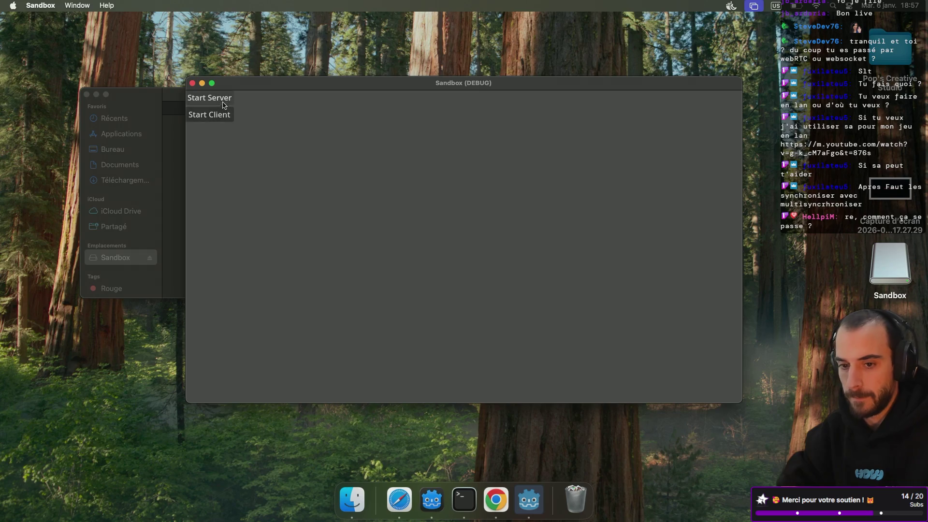
left_click(222, 100)
Back in the editor, close the export window and launch a debug run
key("ctrl+Right")
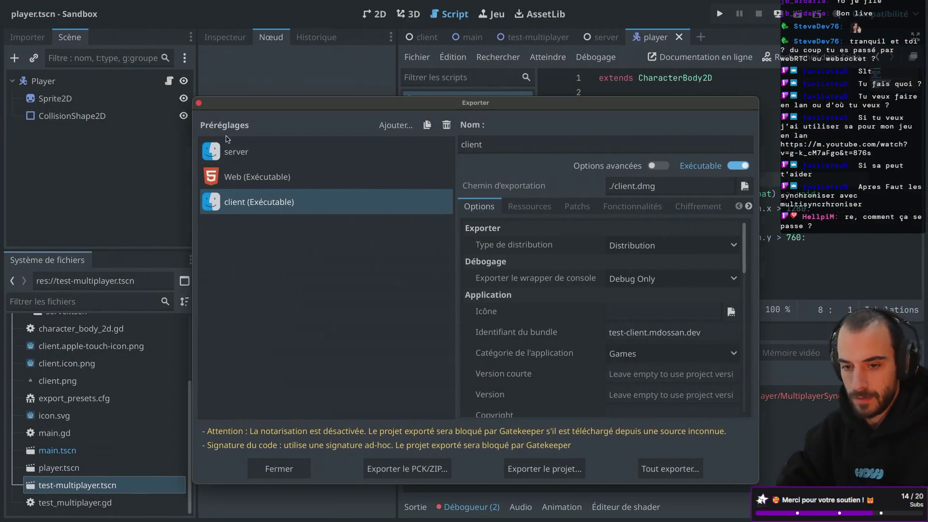
left_click(198, 104)
left_click(716, 14)
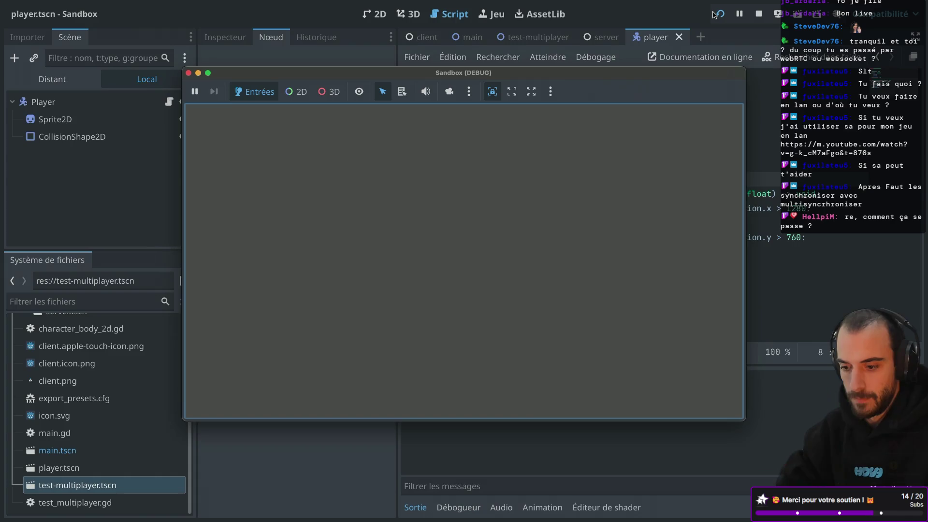
Connect the debug run as a client and check the exported server app on the other desktop
left_click(227, 134)
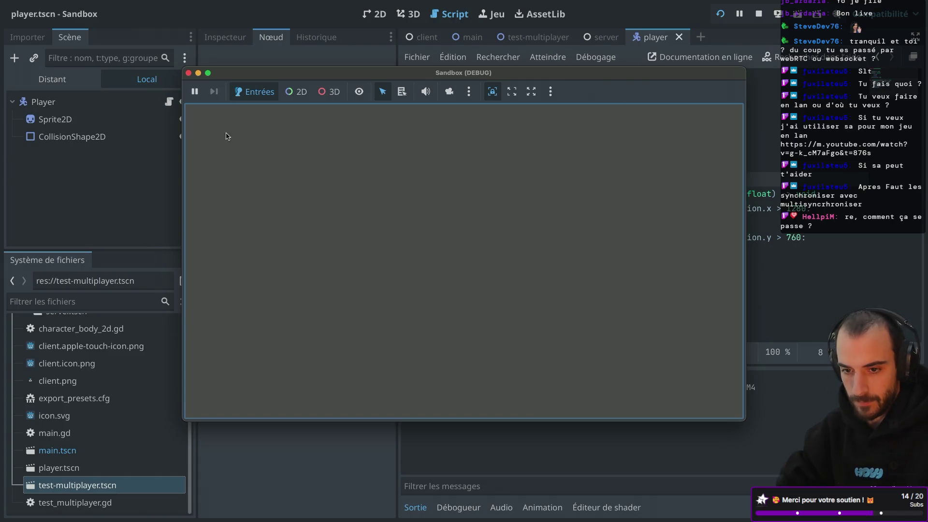
mouse_move(356, 73)
left_mouse_down()
mouse_move(160, 66)
mouse_move(330, 7)
mouse_move(361, 33)
mouse_move(359, 47)
left_mouse_up()
key("ctrl+Left")
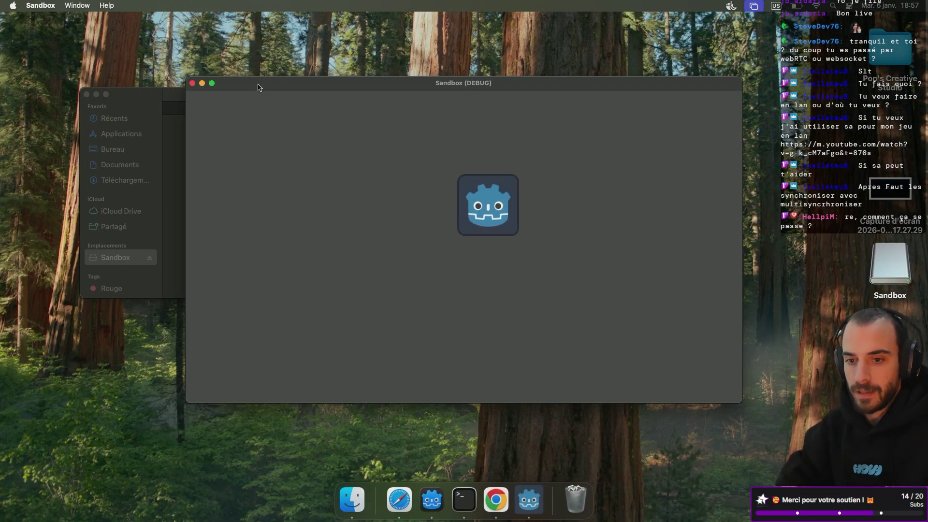
left_click_drag(265, 89, 272, 90)
key("ctrl+Right")
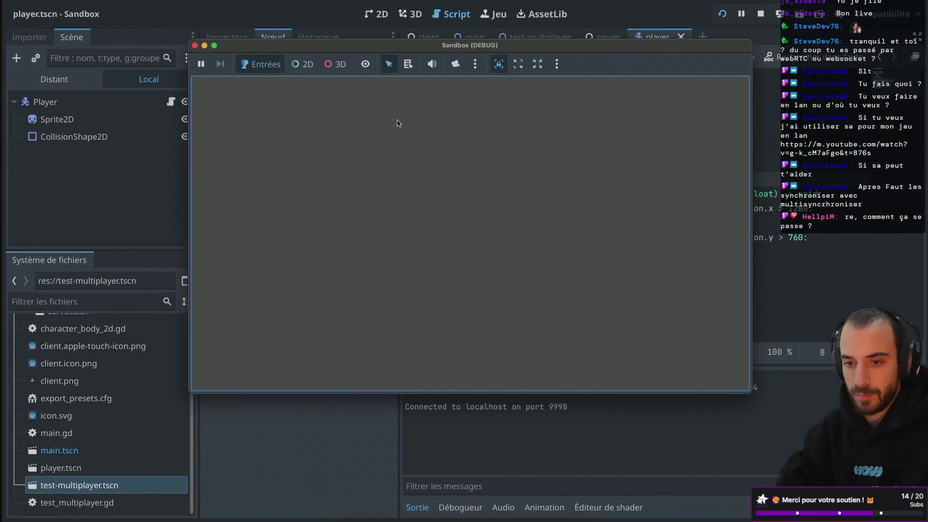
Stop the debug run and switch to the test-multiplayer scene
left_click_drag(303, 50, 322, 96)
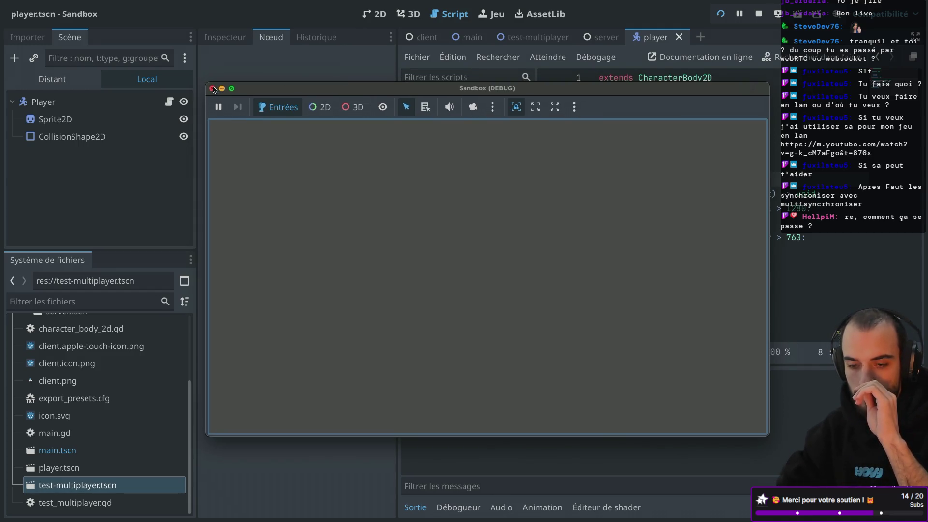
left_click(212, 89)
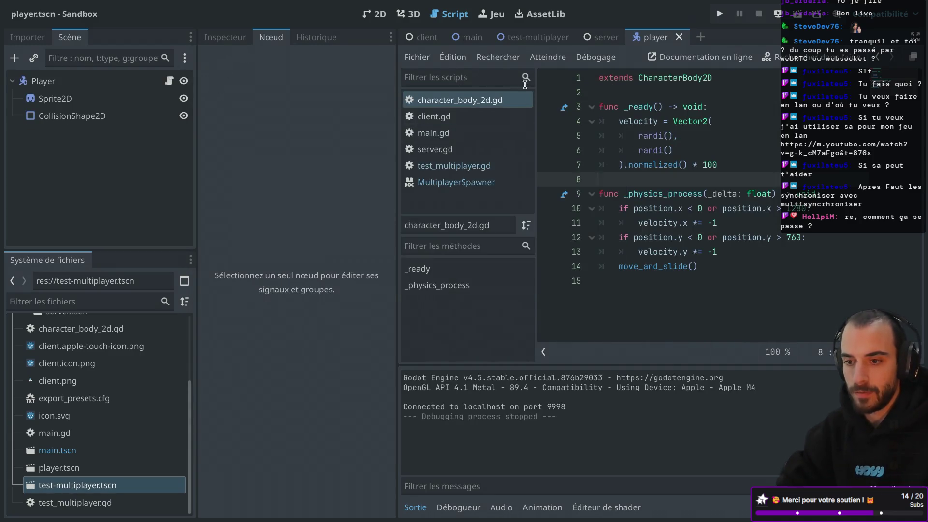
left_click(535, 43)
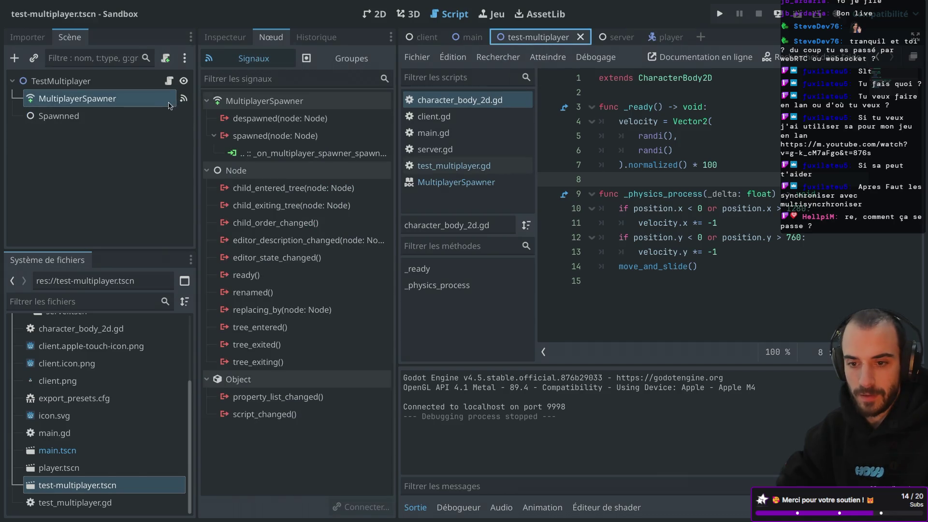
Inspect the spawned signal's connection, then bring up the MultiplayerSpawner class reference
mouse_move(290, 140)
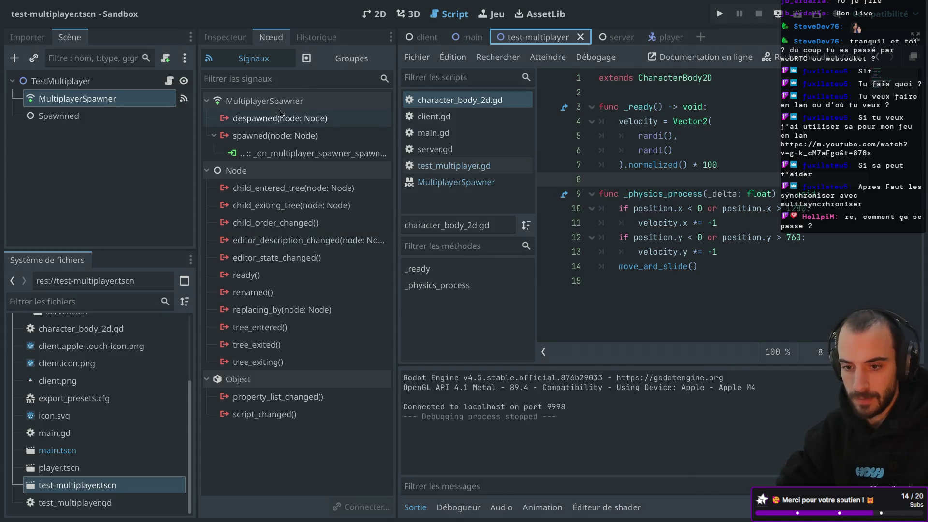
double_click(273, 136)
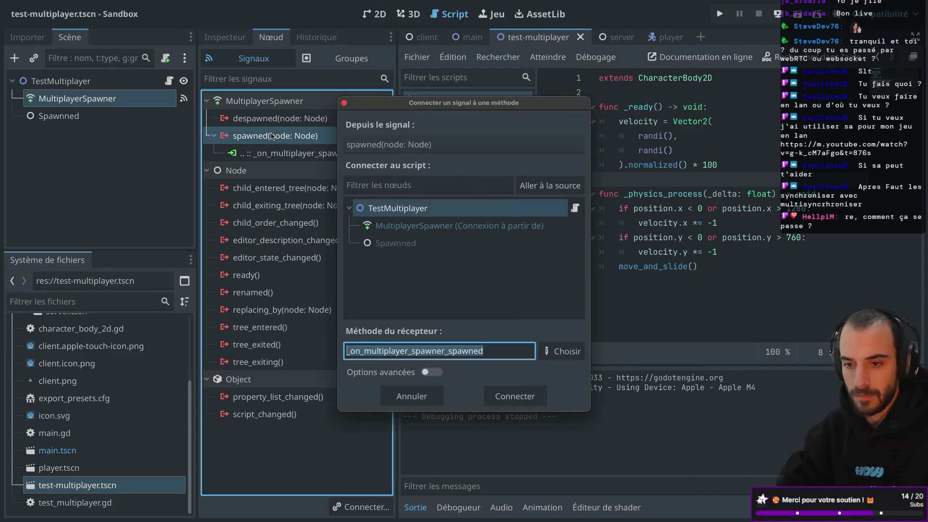
key("Escape")
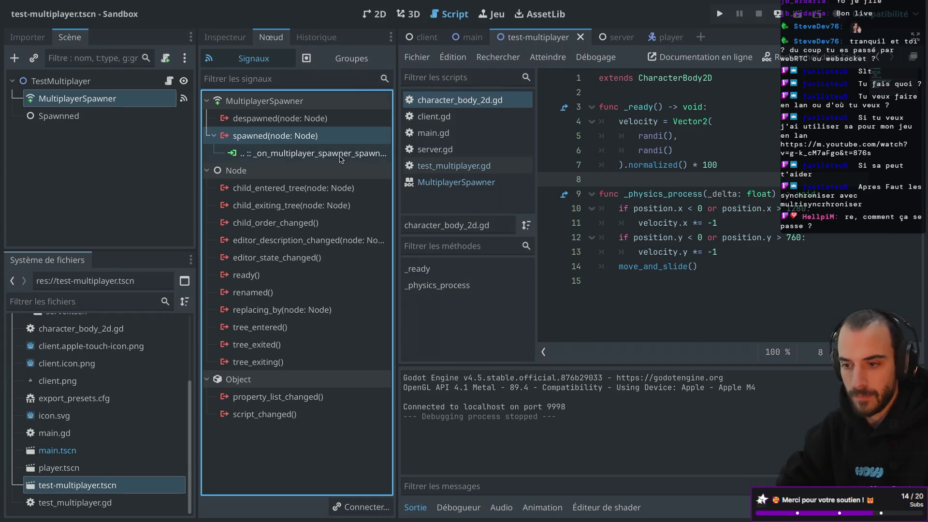
right_click(135, 100)
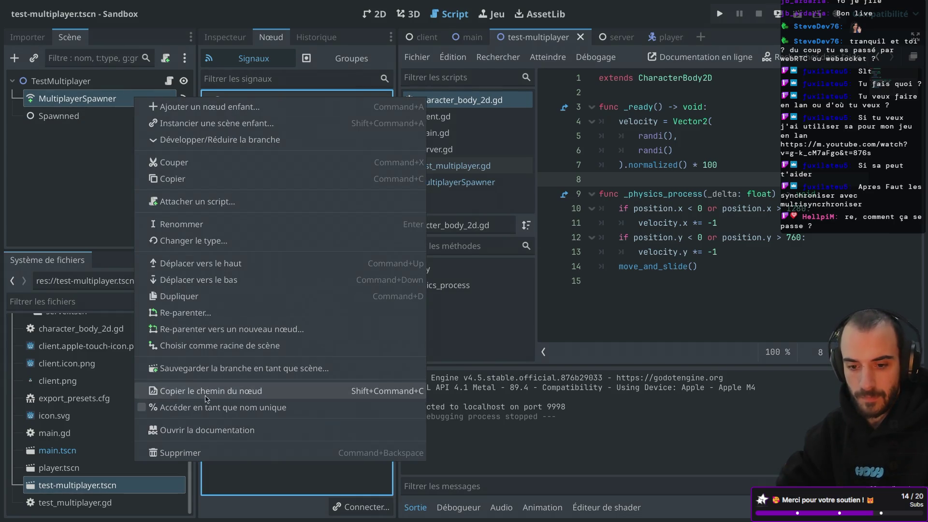
left_click(203, 430)
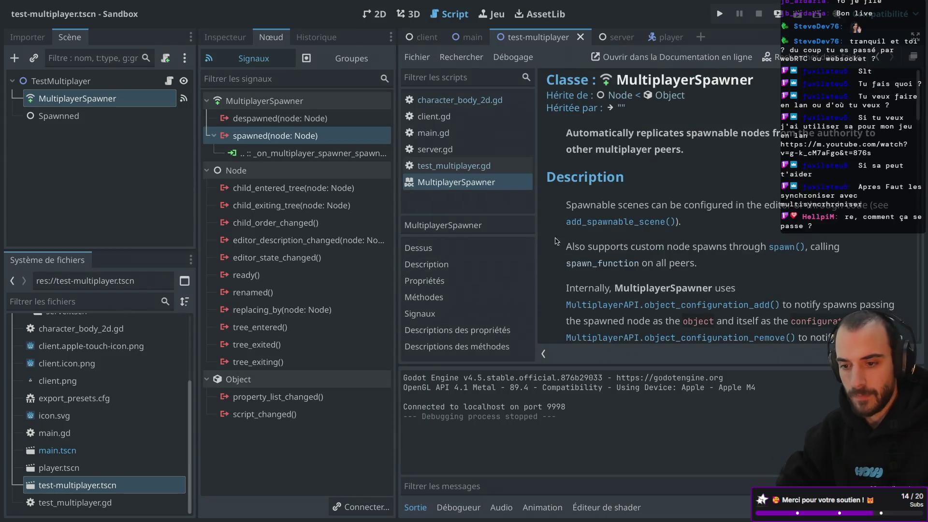
left_click(448, 315)
Read the MultiplayerSpawner spawned/despawned signal docs in distraction-free mode, then start a debug run
key("ctrl+super+d")
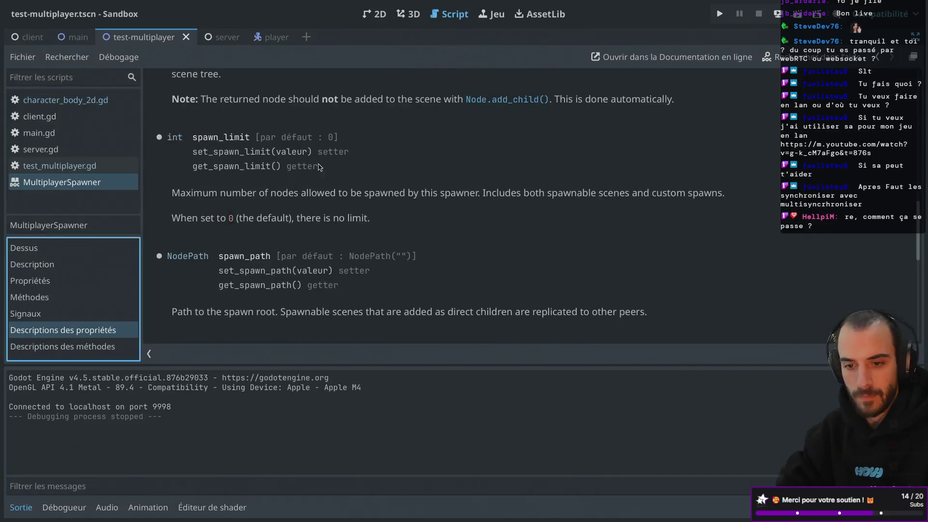
scroll(262, 140, "up", 2)
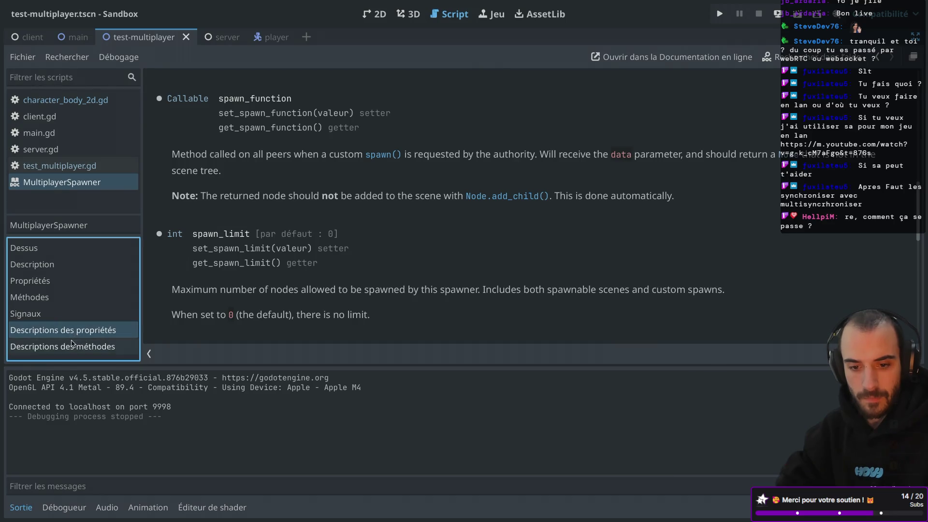
left_click(66, 319)
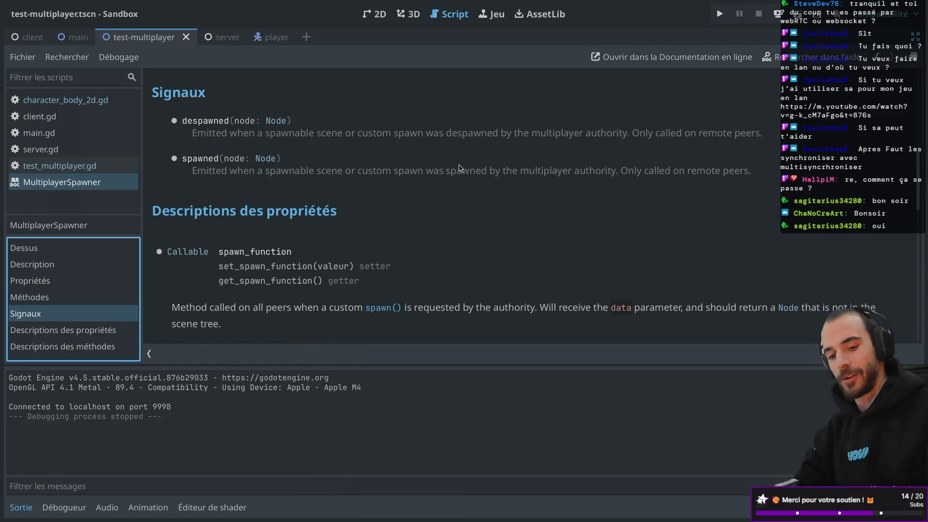
key("super+b")
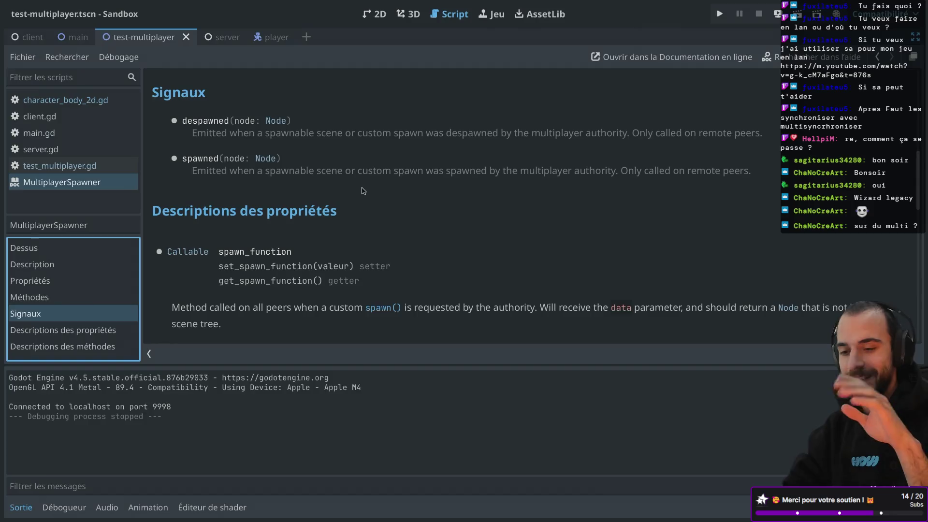
key("super+b")
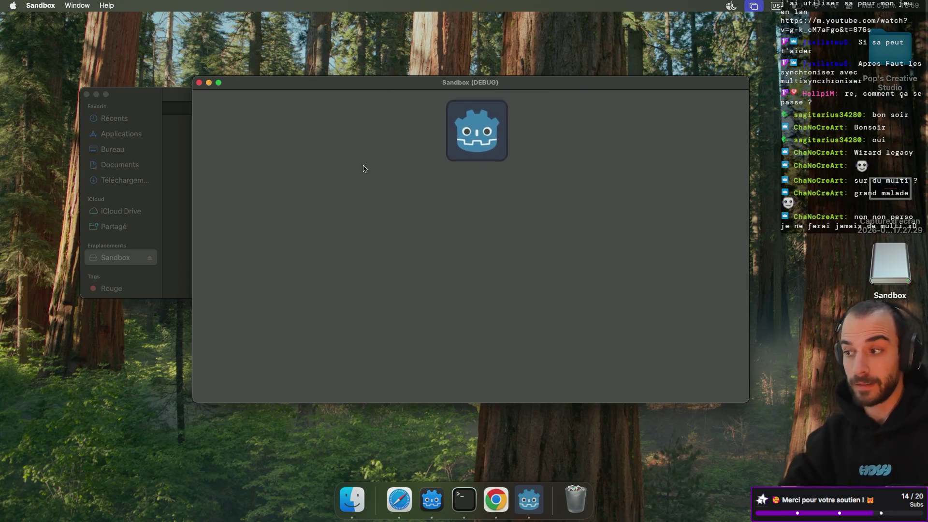
Close the Sandbox (DEBUG) window and run Sandbox.command from Finder in Terminal
left_click_drag(331, 83, 387, 70)
left_click(188, 95)
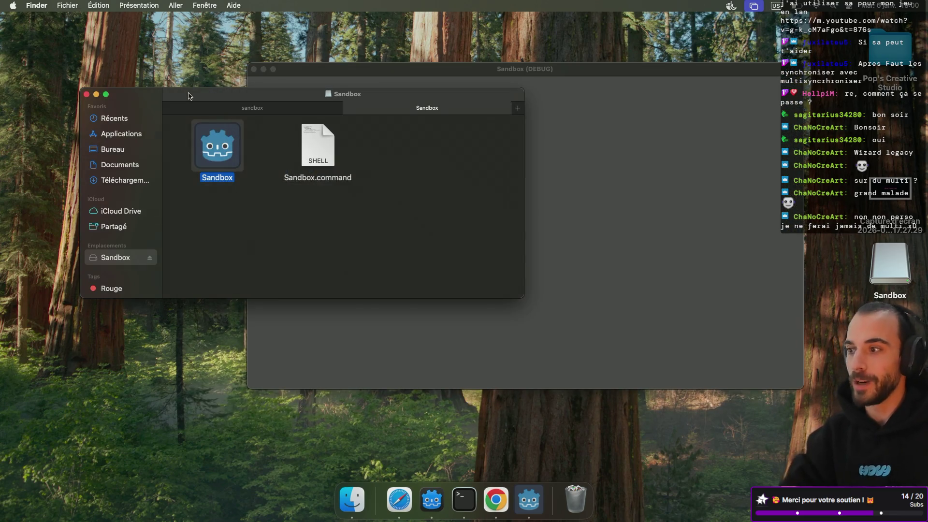
left_click_drag(189, 96, 189, 103)
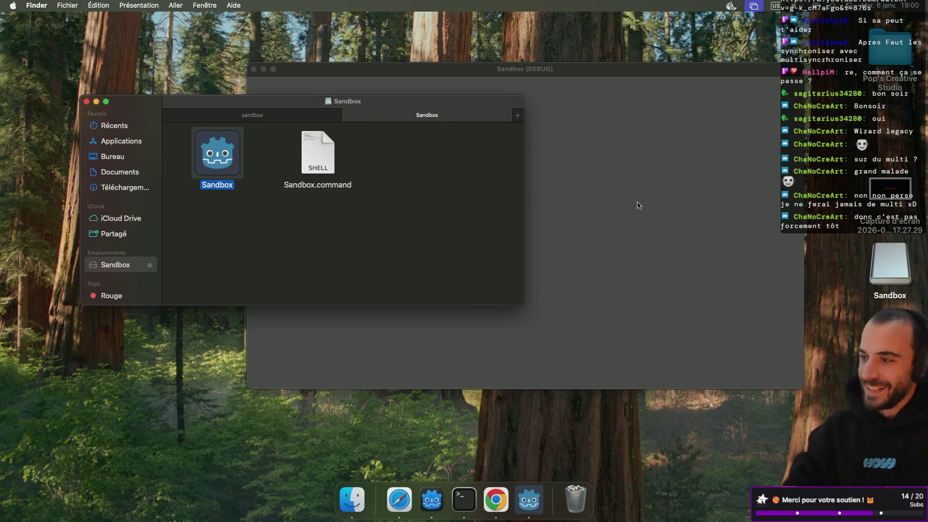
left_click(666, 213)
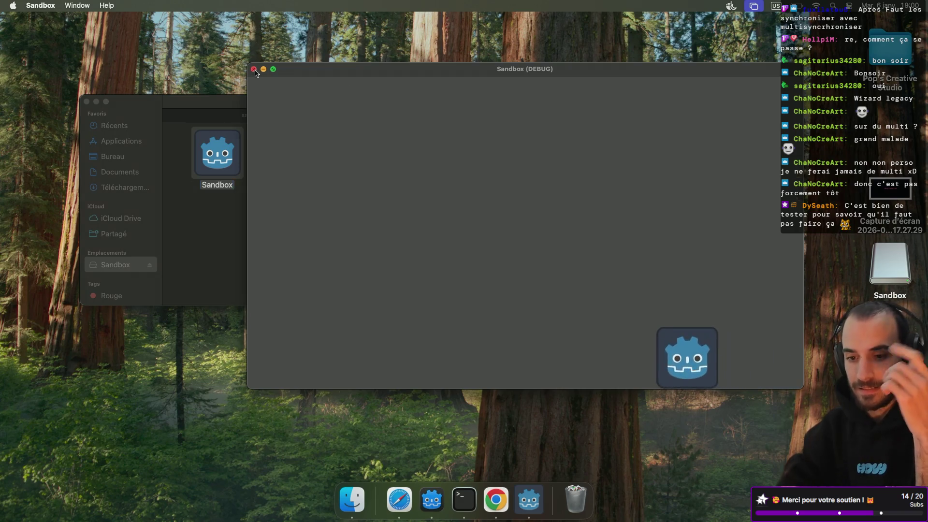
left_click(254, 69)
double_click(301, 154)
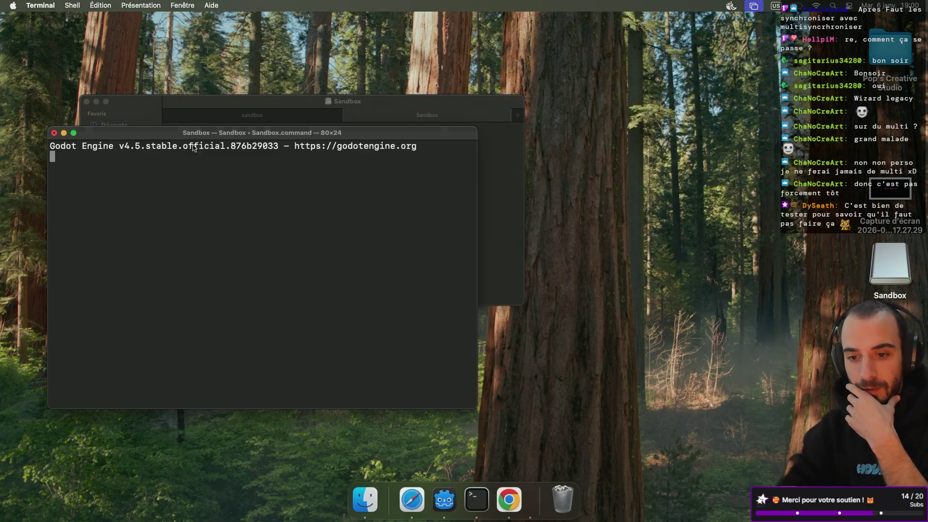